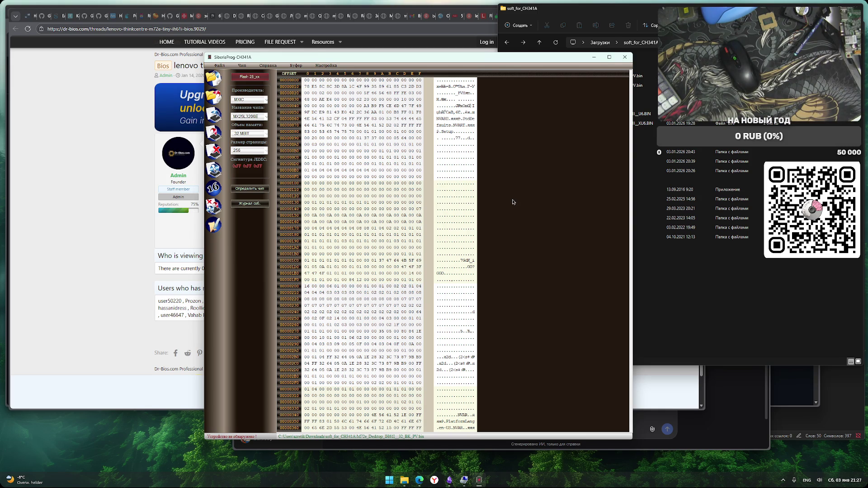
- Minimize SiberiaProg and pick out the M72e_Desktop dumps, ThinkCnter BIN files and SAVE.rar in Explorer
{"action": "left_click", "coordinate": [591, 57]}
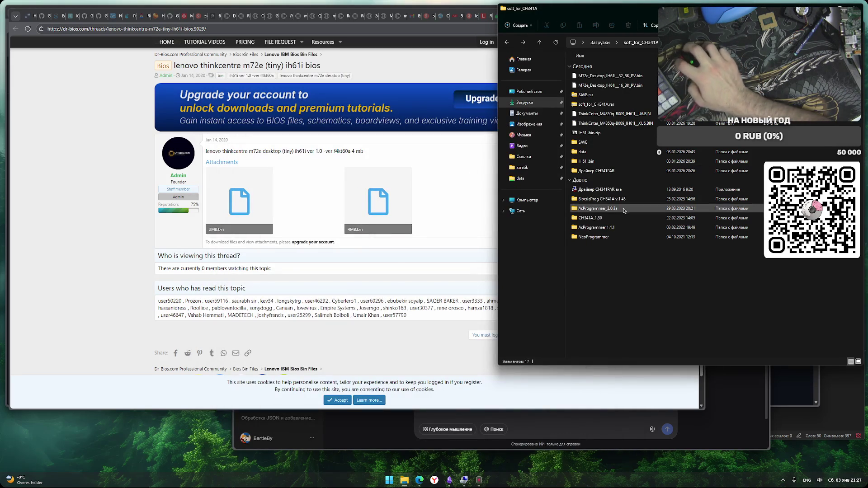
{"action": "left_click", "coordinate": [610, 75]}
{"action": "left_click", "coordinate": [610, 85], "text": "shift"}
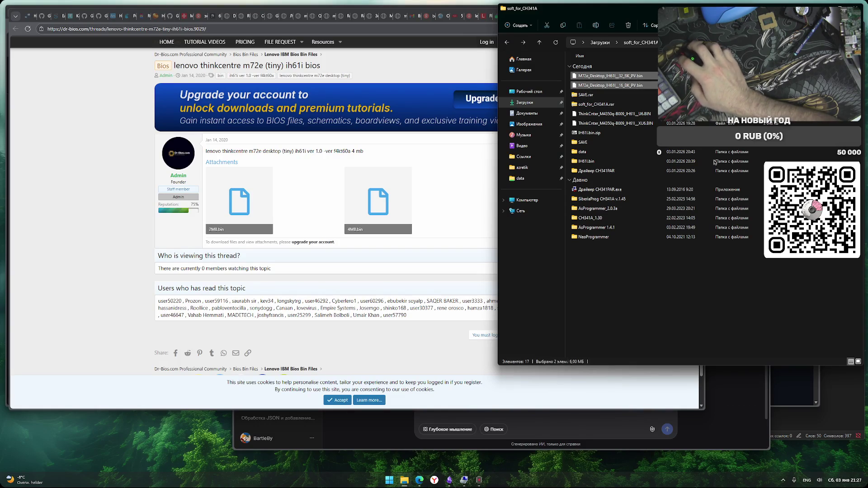
{"action": "left_click", "coordinate": [800, 123]}
{"action": "left_click", "coordinate": [800, 113], "text": "shift"}
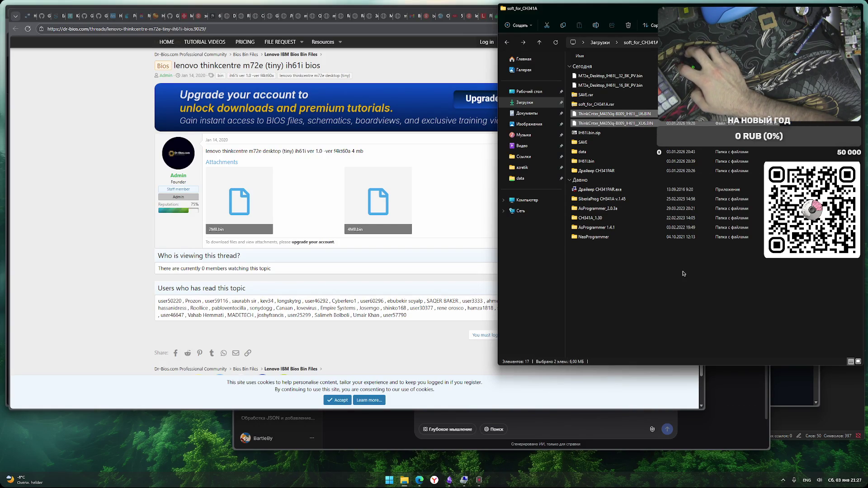
{"action": "left_click", "coordinate": [640, 281]}
{"action": "left_click", "coordinate": [605, 95]}
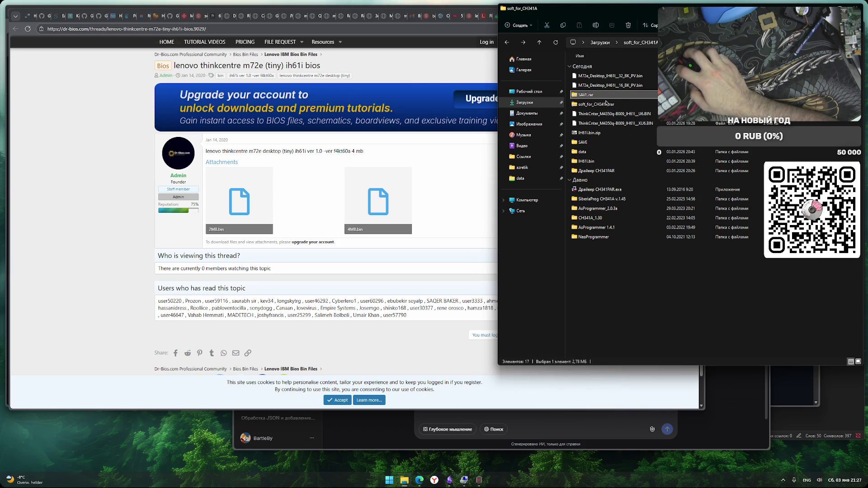
- Inspect the SAVE folder's SALVA.bin dump, then return to the soft_for_CH341A folder
{"action": "double_click", "coordinate": [605, 143]}
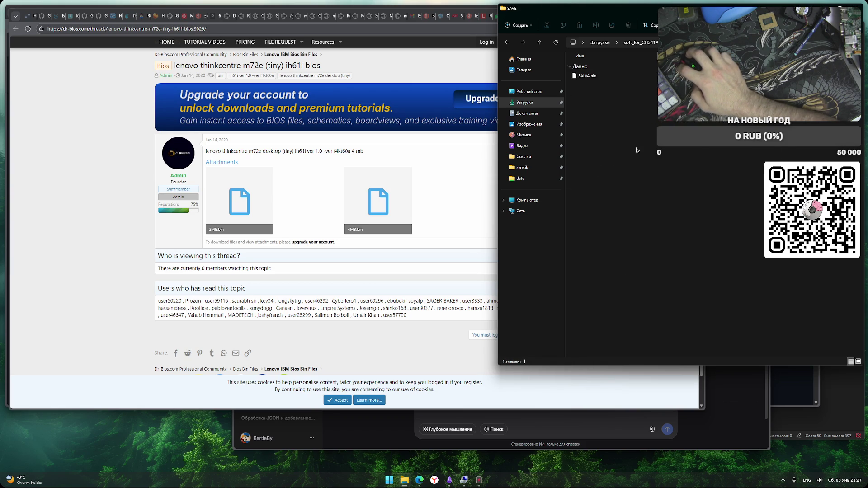
{"action": "left_click", "coordinate": [606, 76]}
{"action": "left_click", "coordinate": [682, 194]}
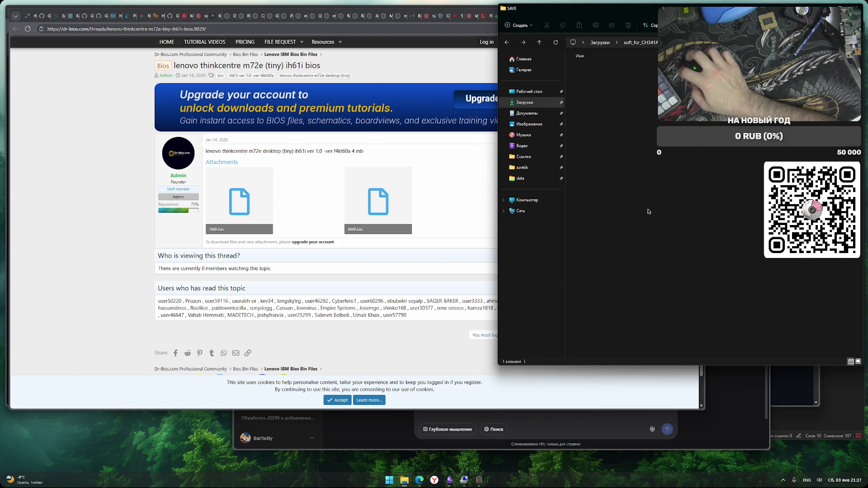
{"action": "key", "text": "alt+Left"}
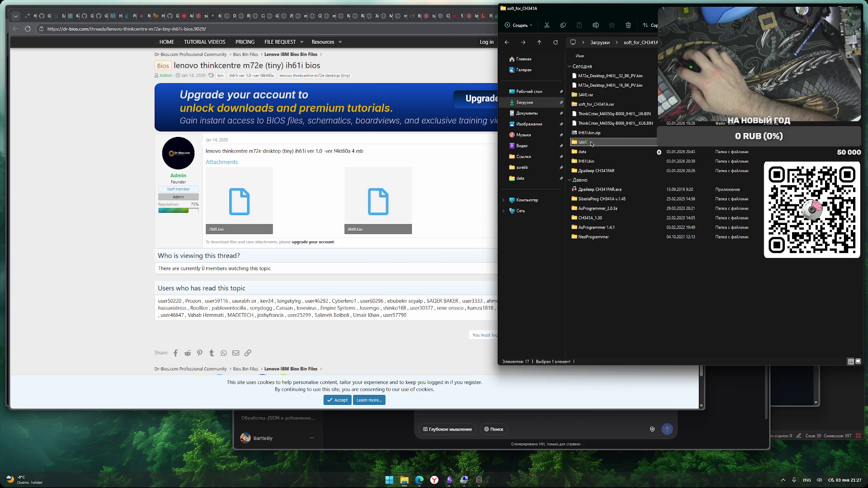
{"action": "mouse_move", "coordinate": [597, 143]}
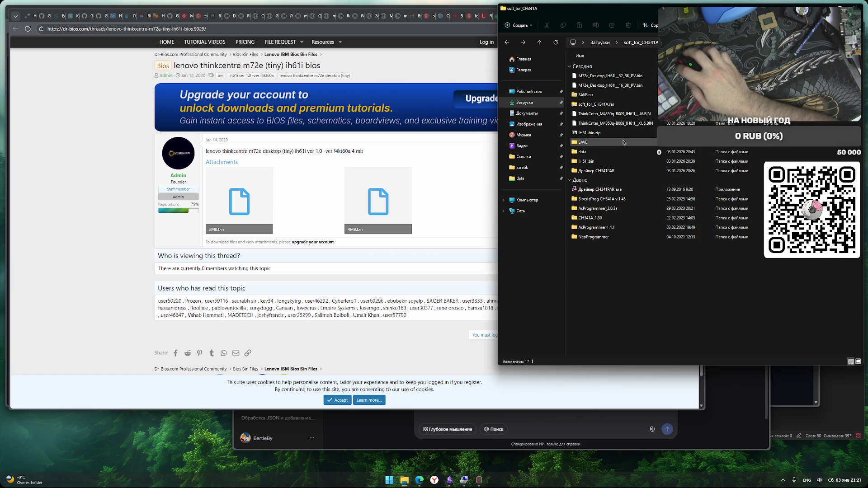
{"action": "double_click", "coordinate": [596, 142]}
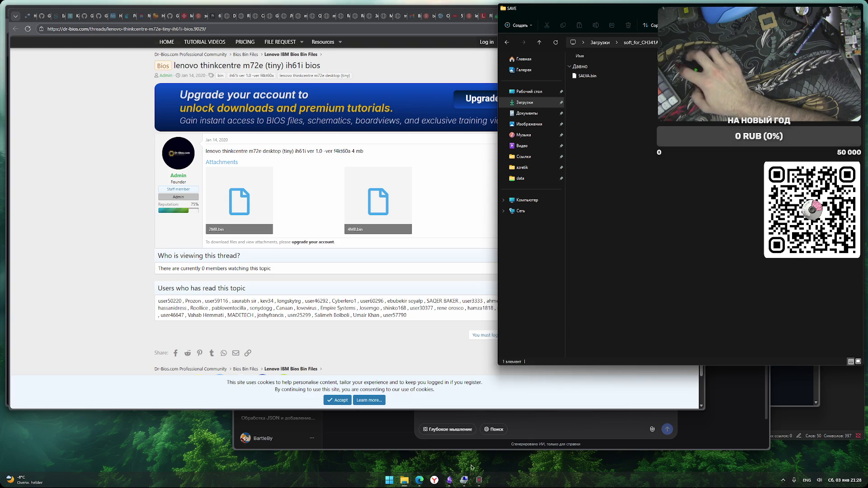
{"action": "left_click", "coordinate": [479, 480]}
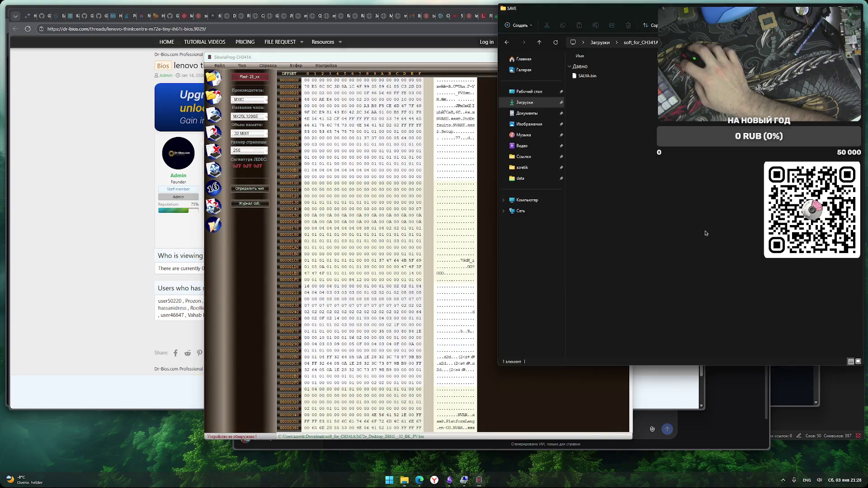
{"action": "key", "text": "alt+Left"}
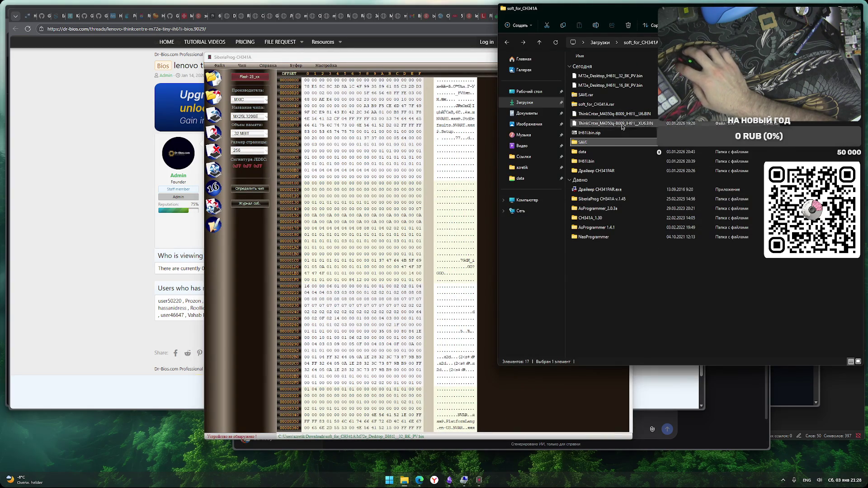
- Check the data folder's mx25l3206e-dump.bin, then go back to the soft_for_CH341A listing
{"action": "double_click", "coordinate": [614, 151]}
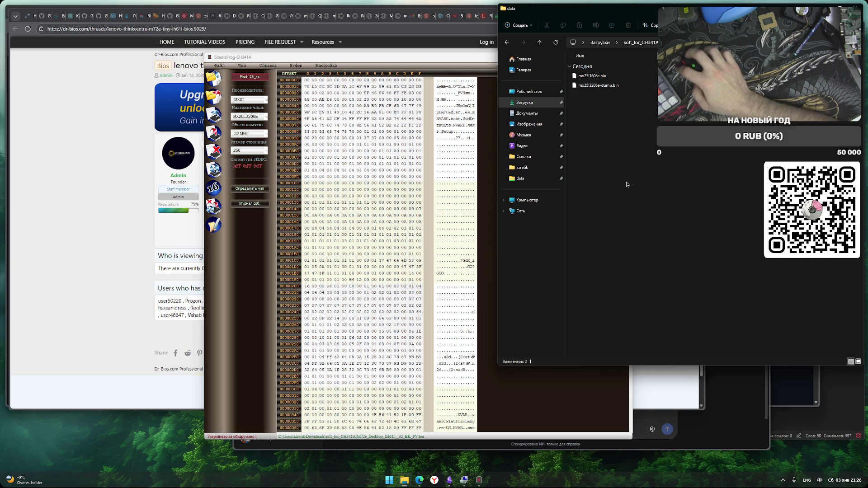
{"action": "left_click", "coordinate": [619, 86]}
{"action": "left_click", "coordinate": [630, 146]}
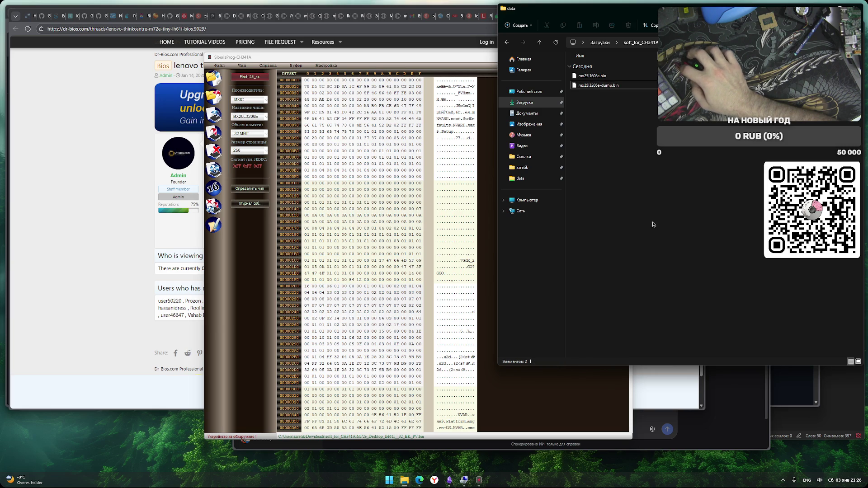
{"action": "key", "text": "alt+Left"}
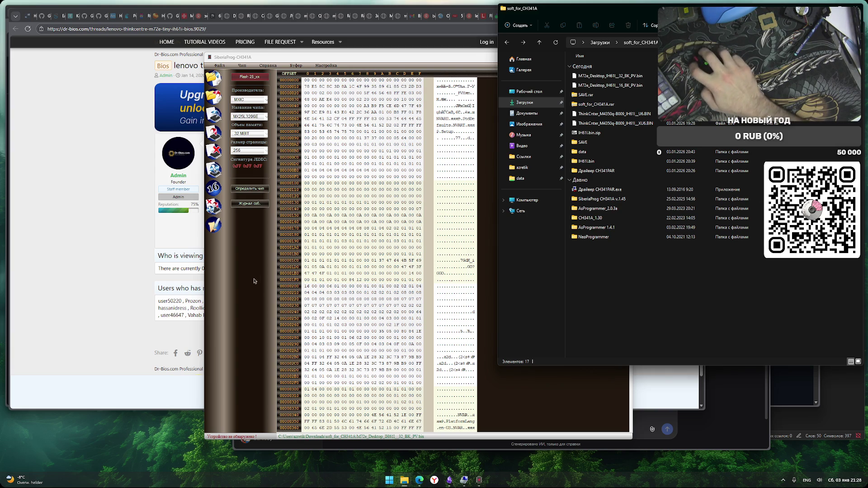
- Through the file chooser, pass by the data folder and load SAVE\SALVA.bin into the hex buffer
{"action": "left_click", "coordinate": [225, 74]}
{"action": "left_click", "coordinate": [219, 66]}
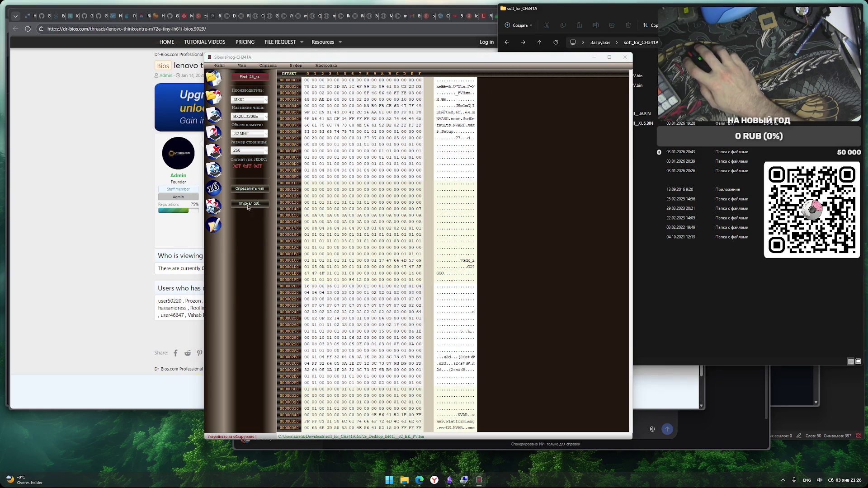
{"action": "left_click", "coordinate": [226, 75]}
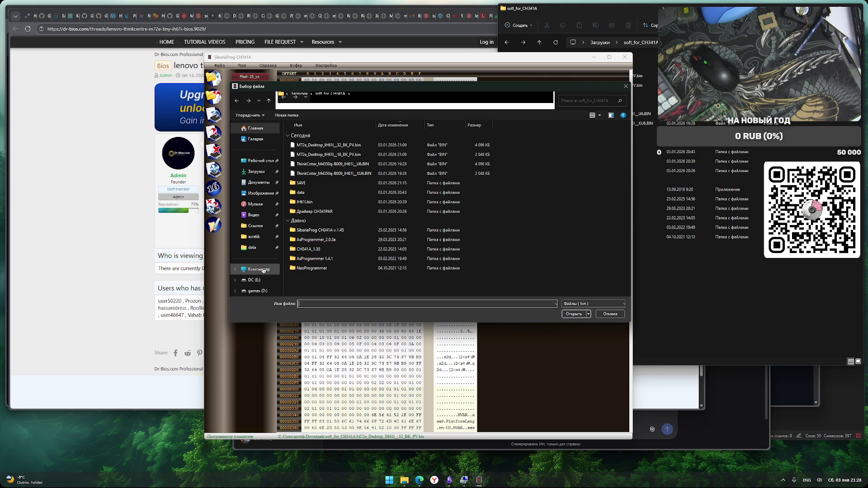
{"action": "left_click", "coordinate": [328, 195]}
{"action": "double_click", "coordinate": [329, 195]}
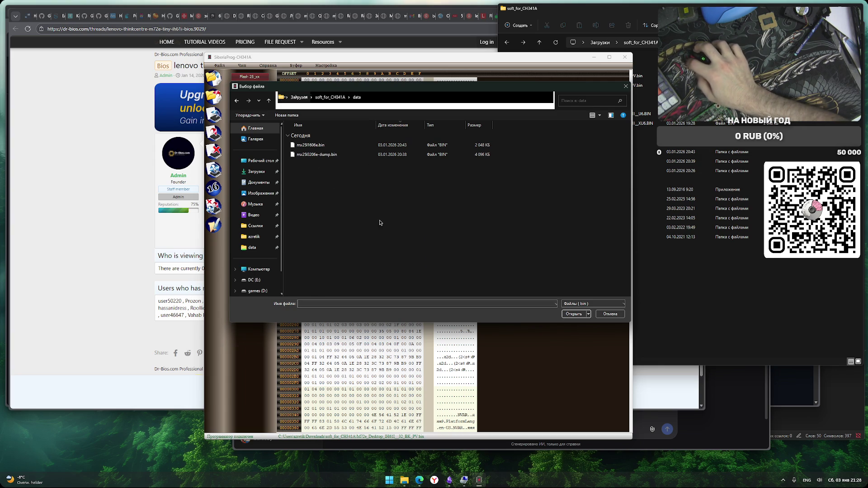
{"action": "key", "text": "BackSpace"}
{"action": "double_click", "coordinate": [343, 184]}
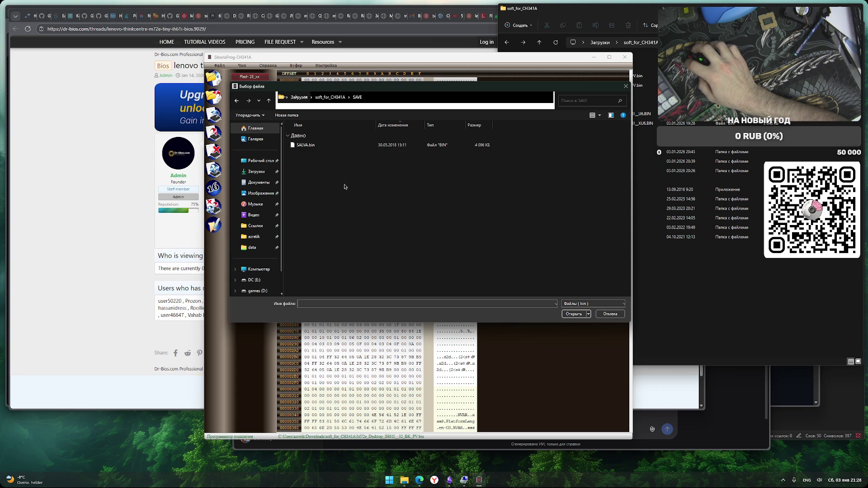
{"action": "double_click", "coordinate": [335, 150]}
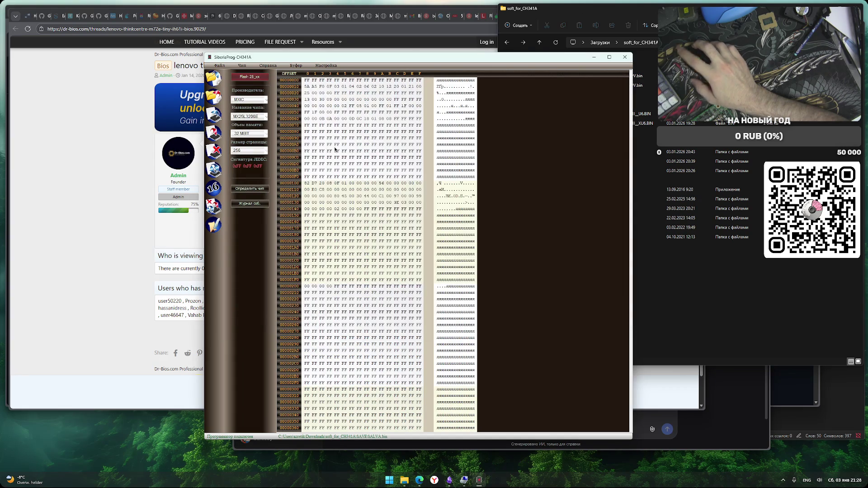
- Flash SALVA.bin onto the SPI chip with the Write button and close the Закрыть success notice
{"action": "scroll", "coordinate": [345, 178], "scroll_direction": "down", "scroll_amount": 20}
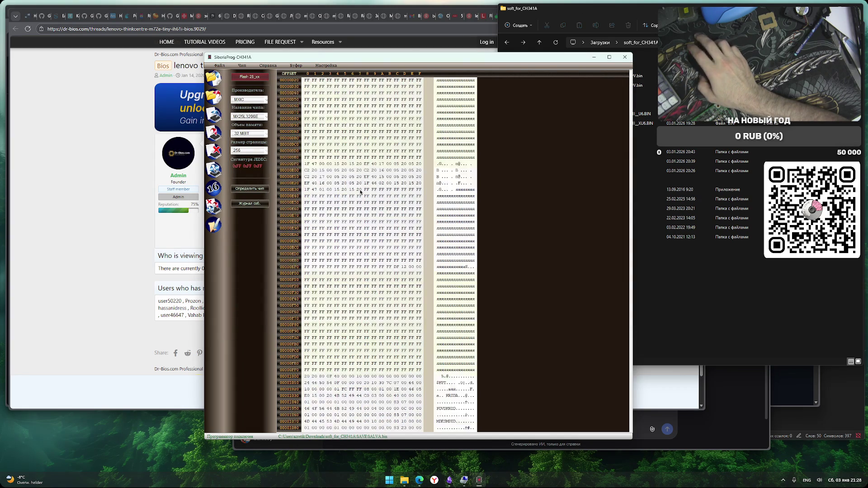
{"action": "scroll", "coordinate": [360, 192], "scroll_direction": "up", "scroll_amount": 20}
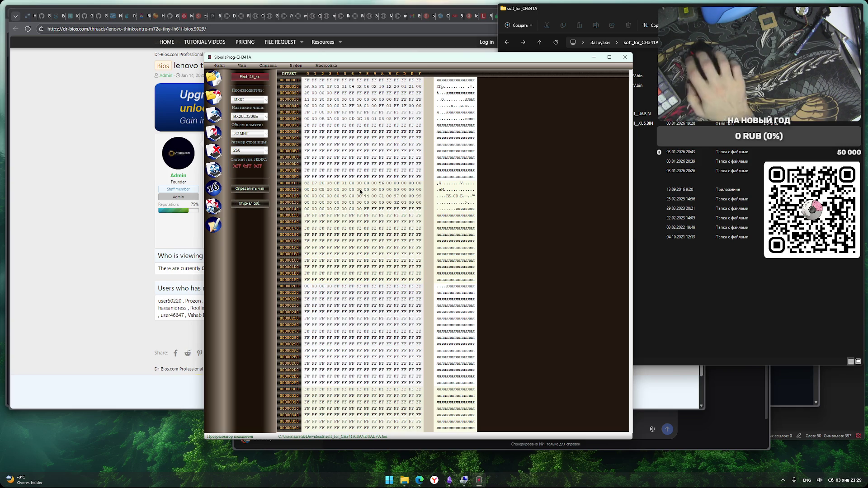
{"action": "left_click", "coordinate": [216, 135]}
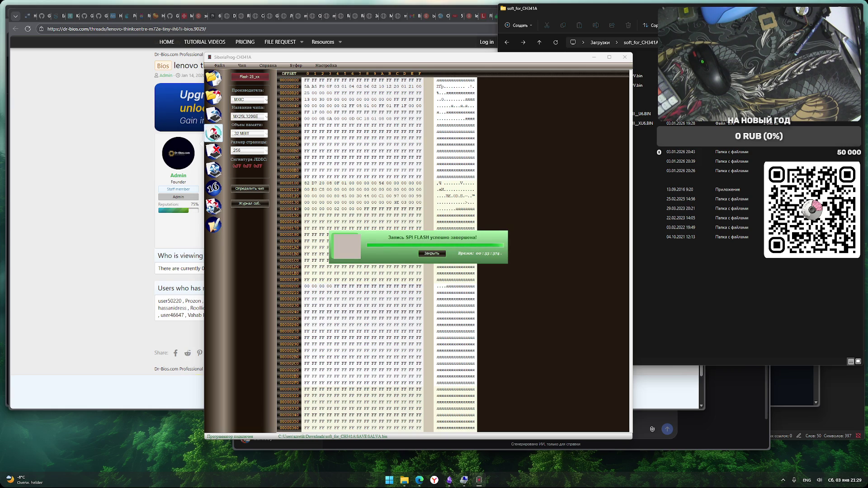
{"action": "left_click", "coordinate": [432, 255]}
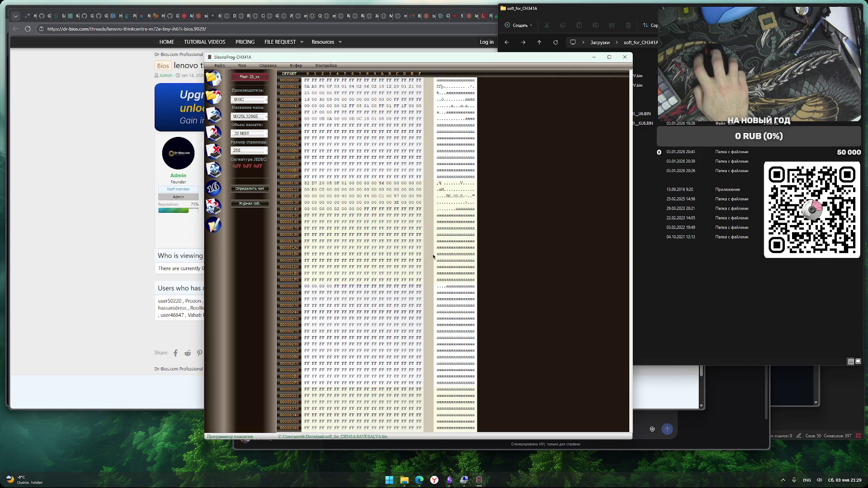
- Recheck the SAVE folder and ThinkCnter_M4350q BIN files in Explorer, then drop down SiberiaProg's chip model list
{"action": "left_click", "coordinate": [642, 163]}
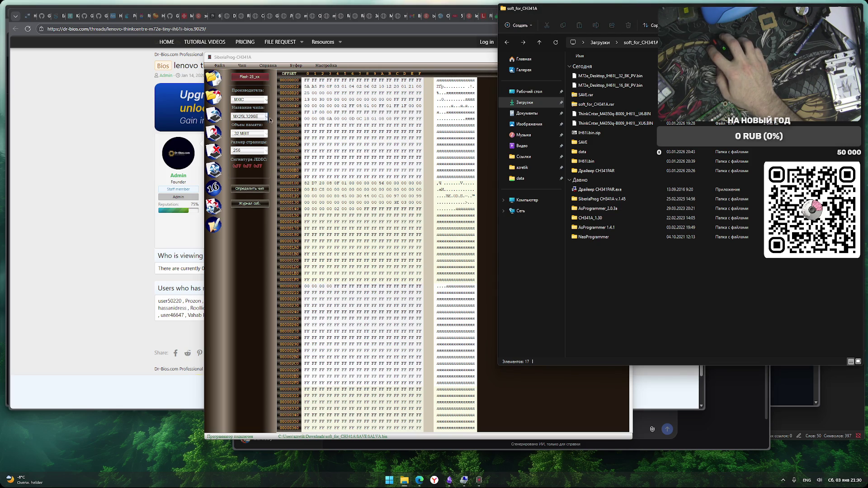
{"action": "double_click", "coordinate": [588, 142]}
{"action": "key", "text": "alt+Left"}
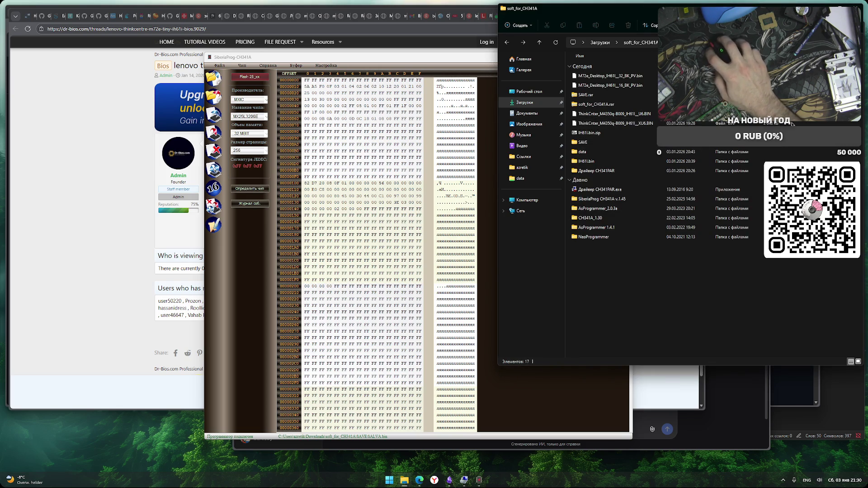
{"action": "left_click", "coordinate": [606, 114]}
{"action": "left_click", "coordinate": [606, 123], "text": "shift"}
{"action": "left_click", "coordinate": [727, 285]}
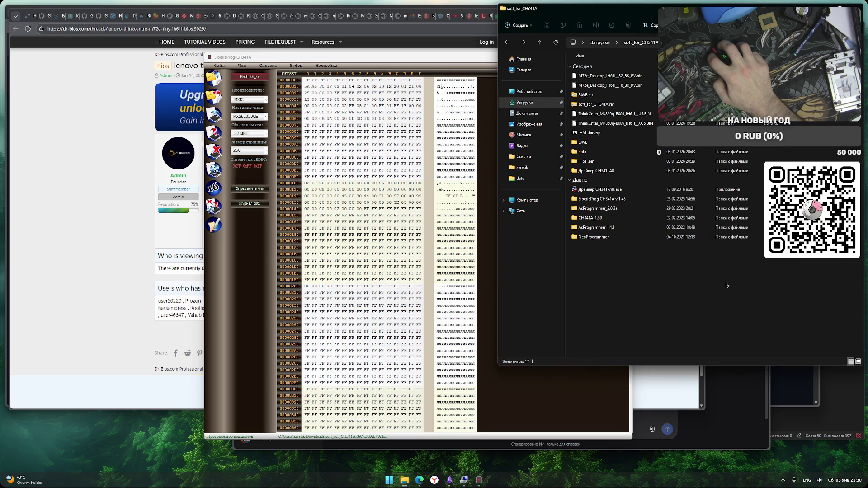
{"action": "left_click", "coordinate": [266, 117]}
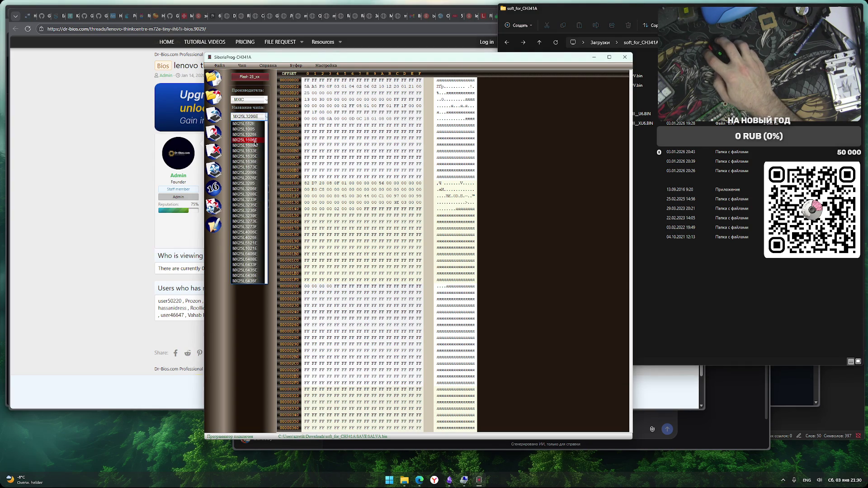
- Select the 16 Mbit MX25L1606E chip, then browse the chooser through IH61I.bin back into data
{"action": "left_click", "coordinate": [256, 140]}
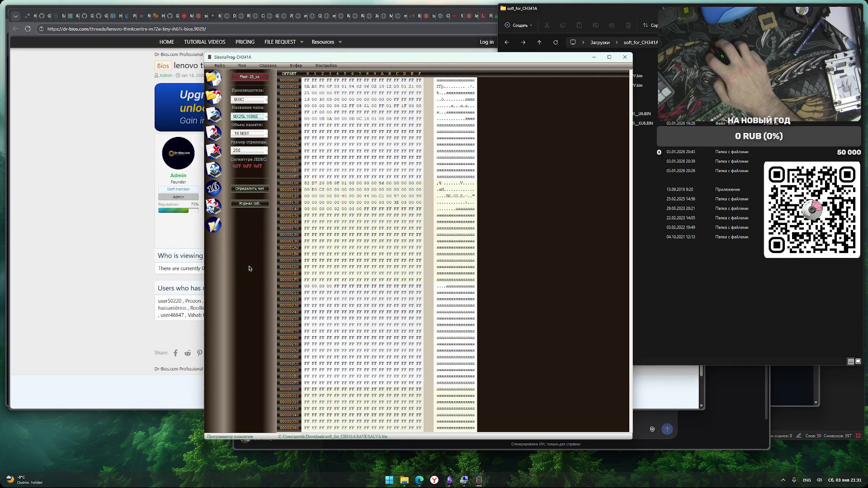
{"action": "left_click", "coordinate": [219, 66]}
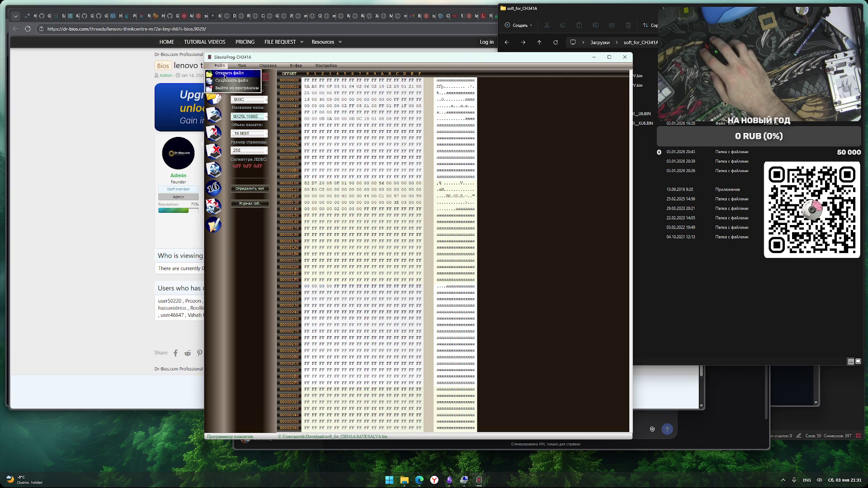
{"action": "left_click", "coordinate": [226, 73]}
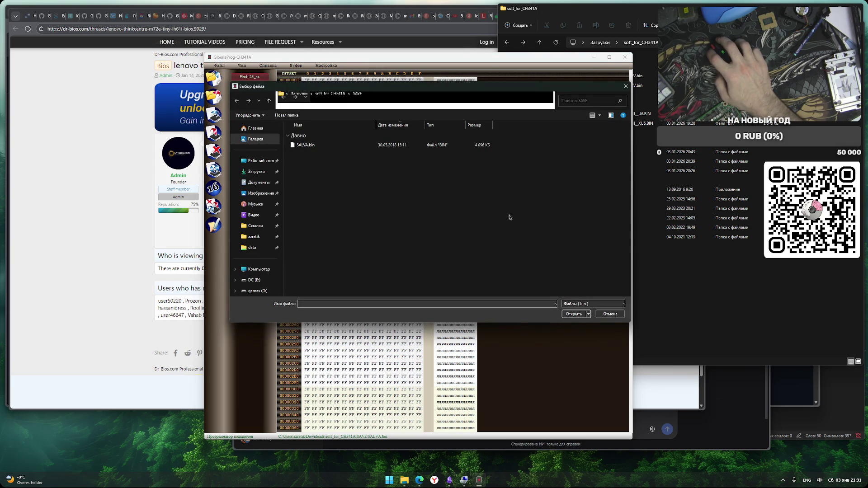
{"action": "left_click", "coordinate": [335, 94]}
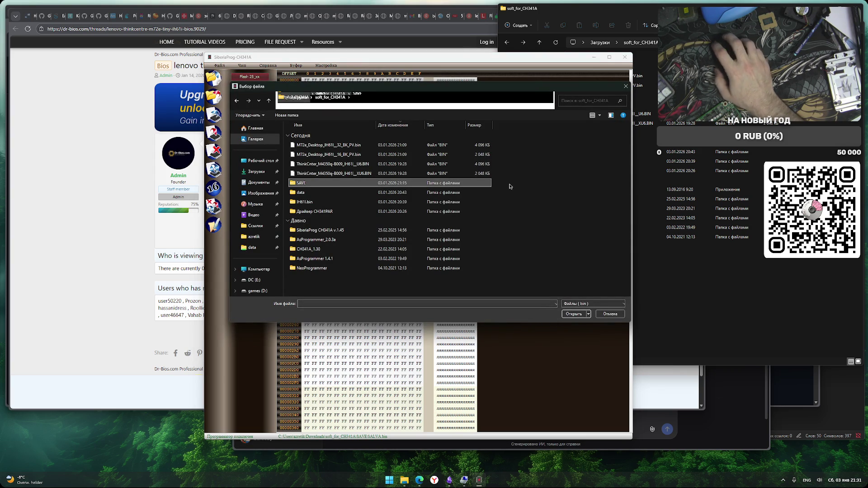
{"action": "double_click", "coordinate": [352, 194]}
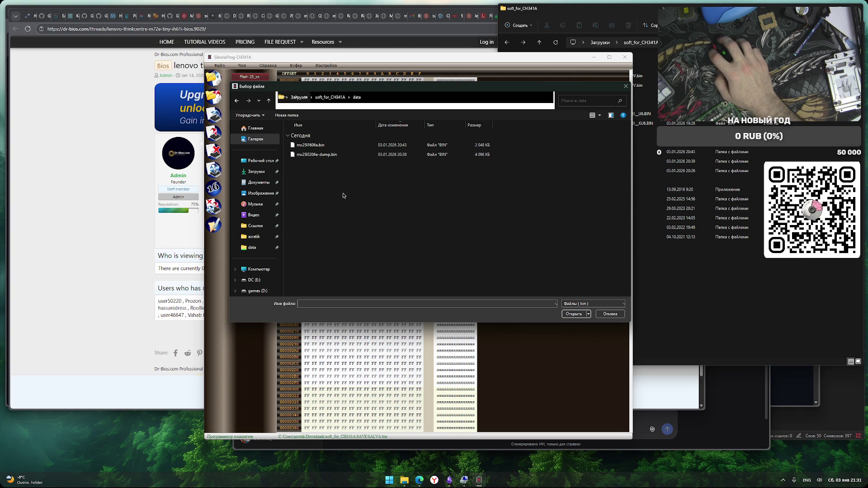
{"action": "key", "text": "alt+Left"}
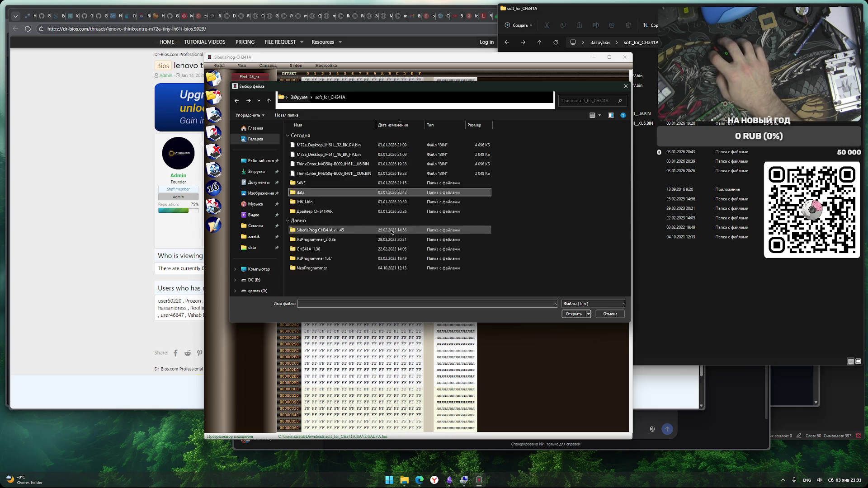
{"action": "double_click", "coordinate": [323, 202]}
{"action": "key", "text": "alt+Left"}
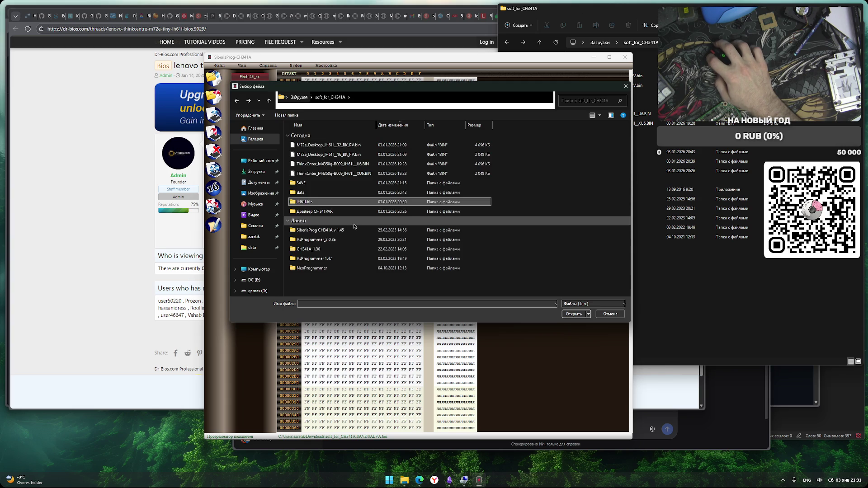
{"action": "double_click", "coordinate": [332, 191]}
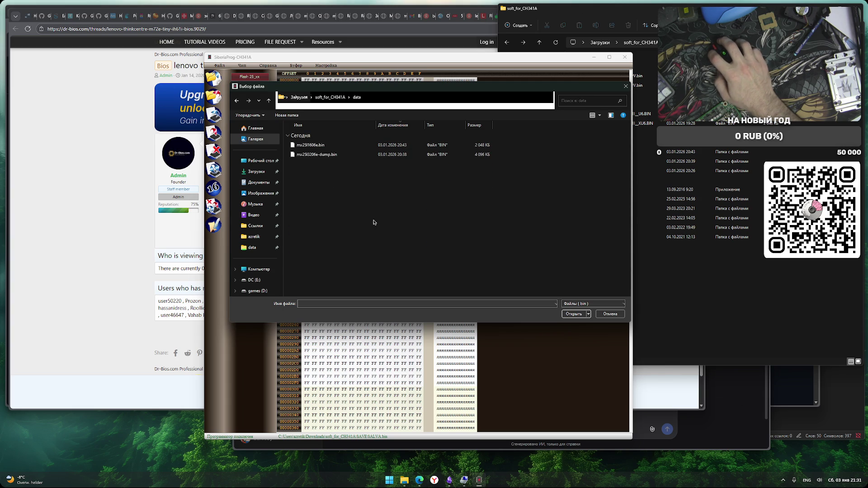
- Load mx25l1606e.bin, write it onto the MX25L1606E chip and close the success dialog
{"action": "double_click", "coordinate": [334, 146]}
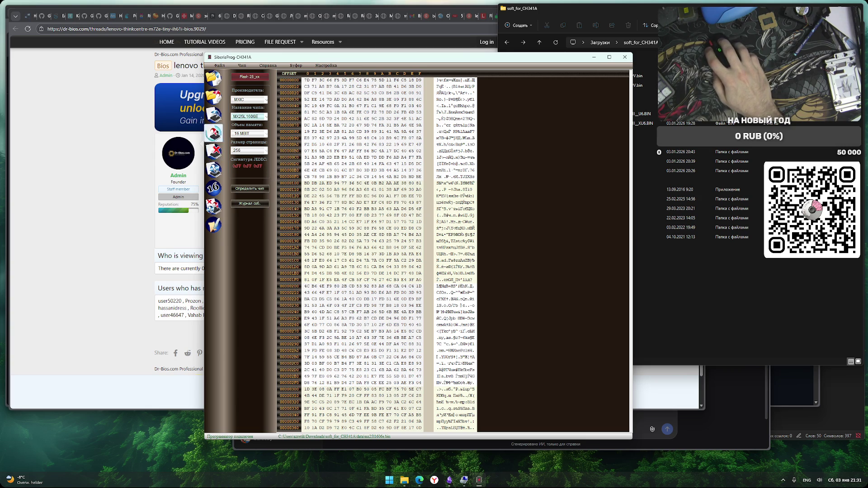
{"action": "left_click", "coordinate": [213, 133]}
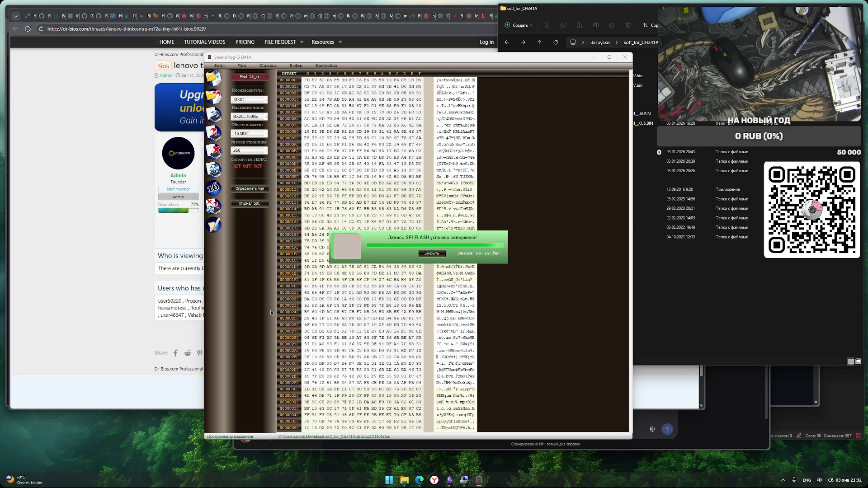
{"action": "left_click", "coordinate": [432, 253]}
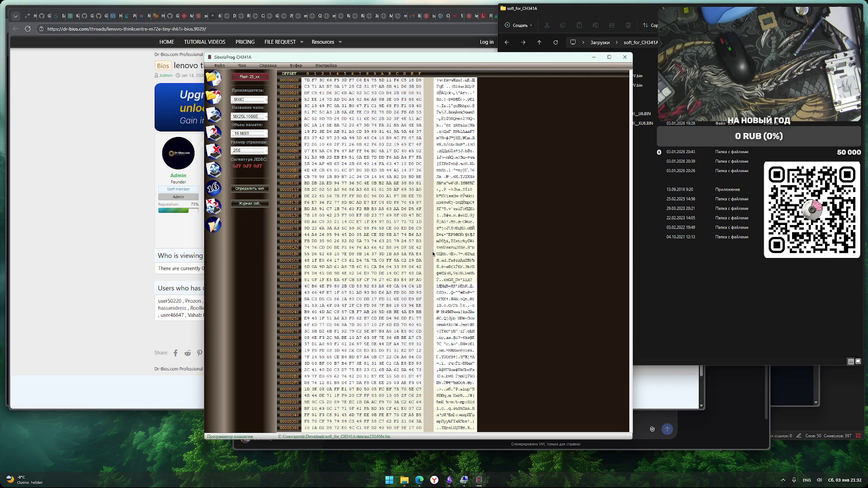
- Load M72e_Desktop_IH61I_16_BK_PV.bin from soft_for_CH341A into the hex buffer, twice
{"action": "left_click", "coordinate": [219, 65]}
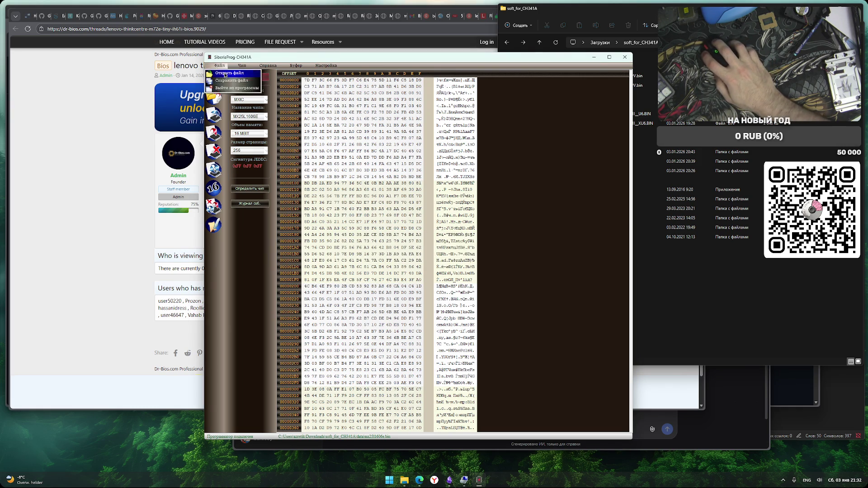
{"action": "left_click", "coordinate": [225, 74]}
{"action": "left_click_drag", "start_coordinate": [429, 99], "coordinate": [449, 155]}
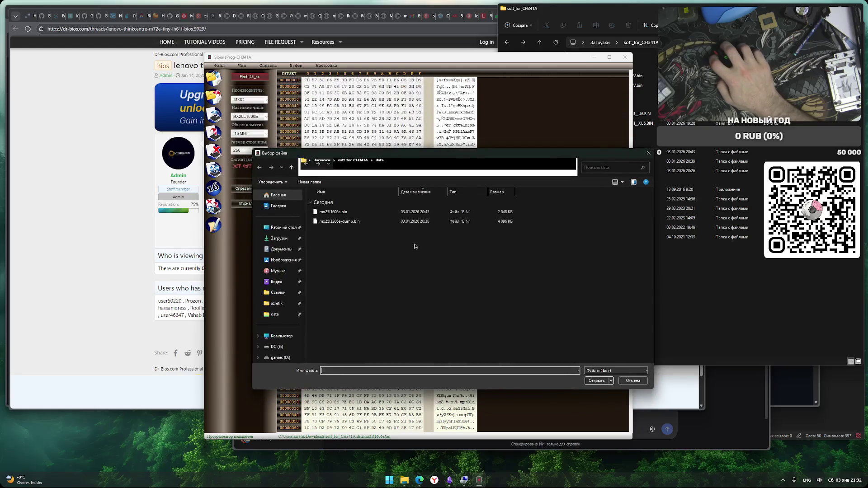
{"action": "left_click", "coordinate": [361, 162]}
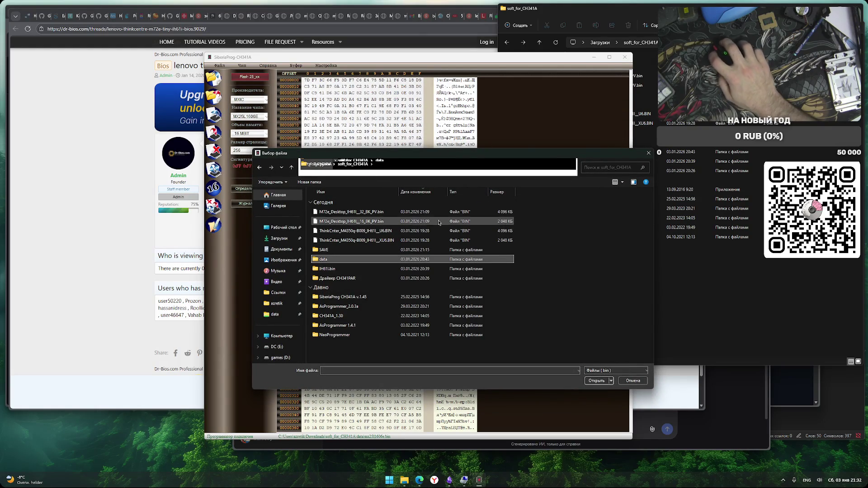
{"action": "double_click", "coordinate": [414, 221]}
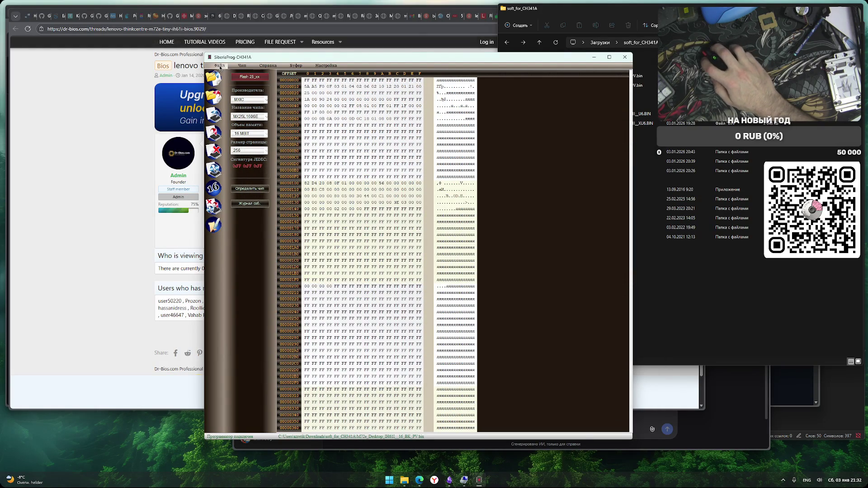
{"action": "left_click", "coordinate": [214, 78]}
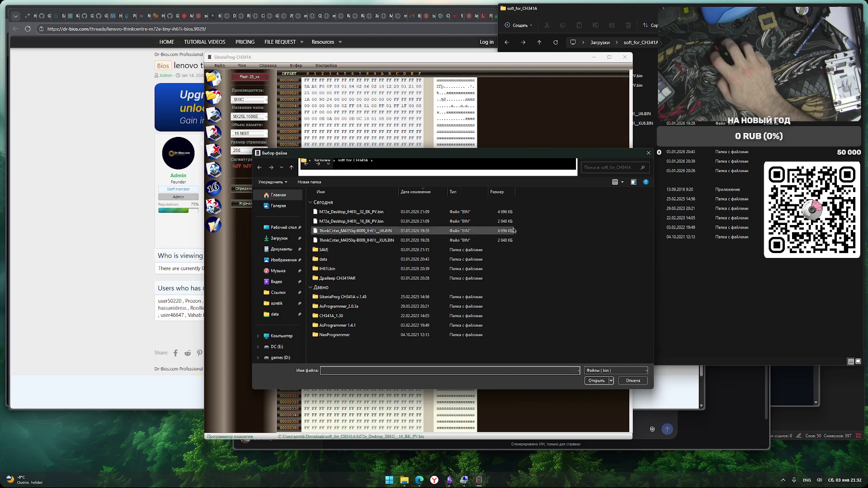
{"action": "double_click", "coordinate": [382, 223]}
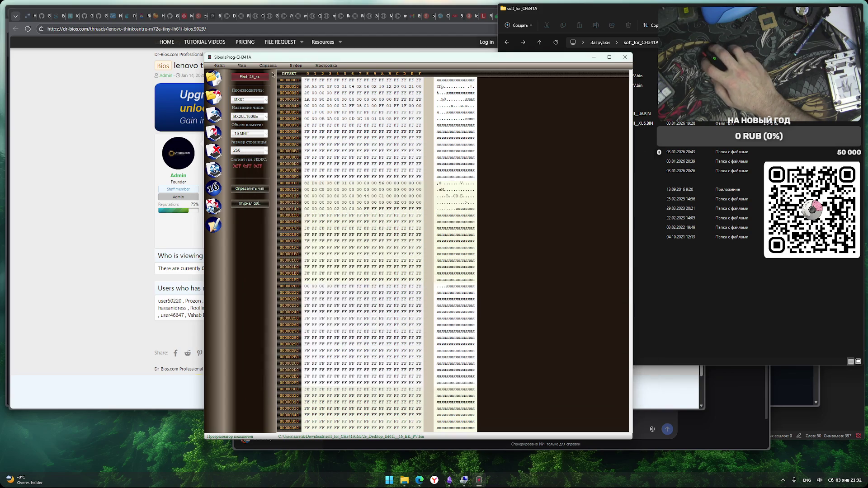
- Load the ThinkCentre XU6 dump, then mx25l1606e.bin from the data folder for comparison
{"action": "left_click", "coordinate": [219, 65]}
{"action": "left_click", "coordinate": [223, 80]}
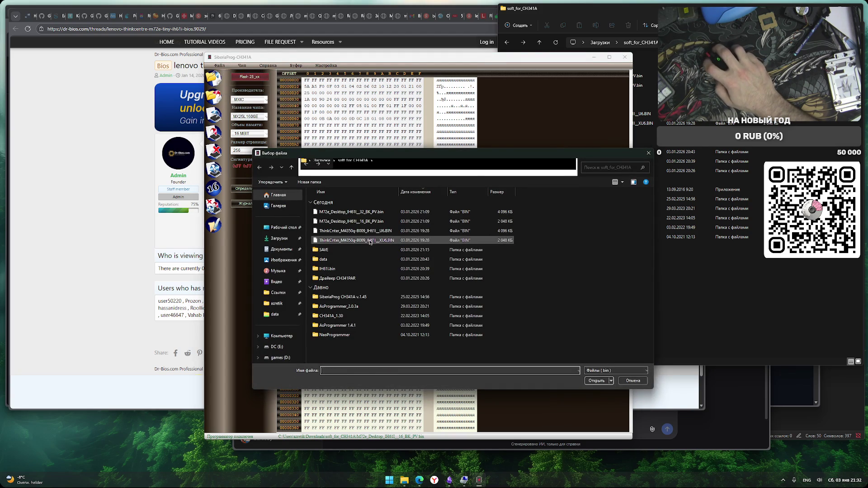
{"action": "double_click", "coordinate": [369, 240]}
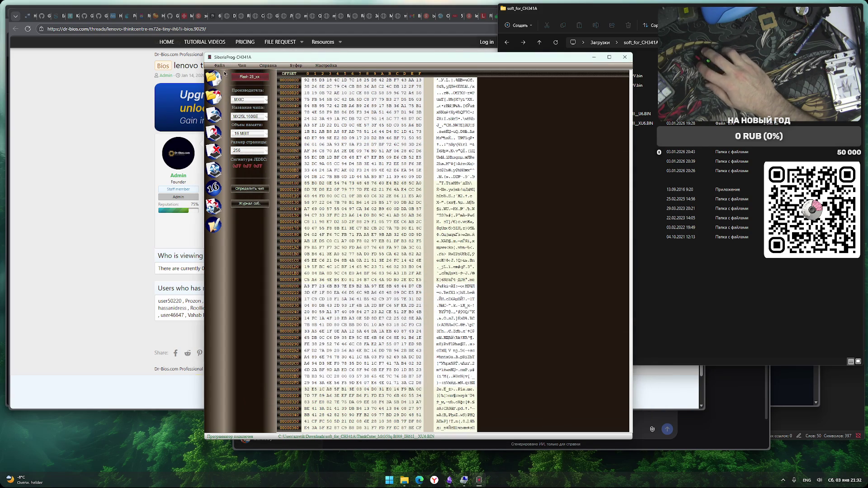
{"action": "left_click", "coordinate": [220, 66]}
{"action": "left_click", "coordinate": [226, 74]}
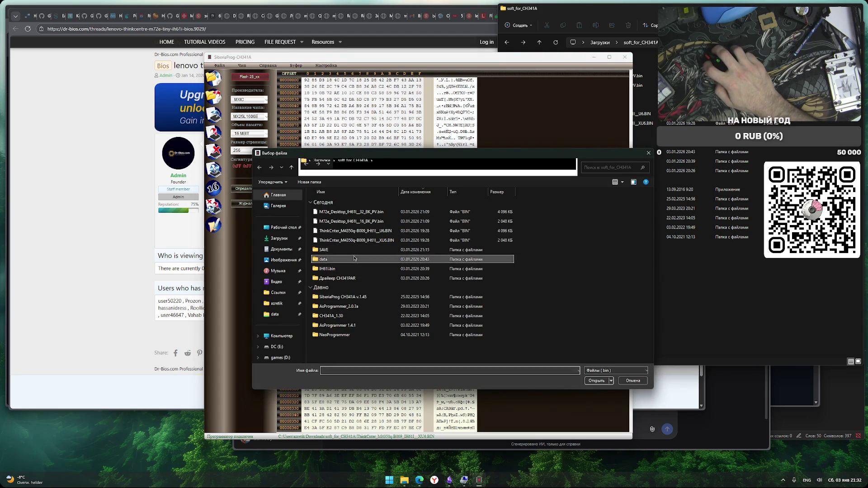
{"action": "double_click", "coordinate": [357, 258]}
{"action": "double_click", "coordinate": [355, 213]}
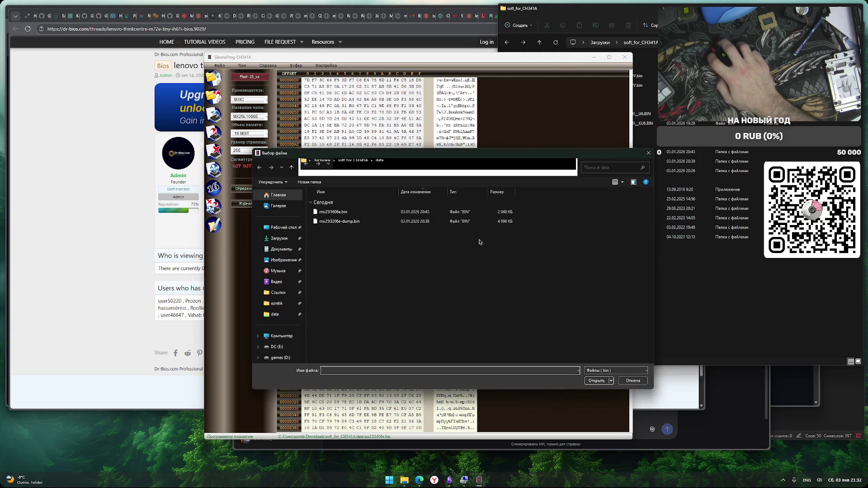
- Reload M72e_Desktop_IH61I_16_BK_PV.bin and cancel a further file-open dialog
{"action": "left_click", "coordinate": [355, 161]}
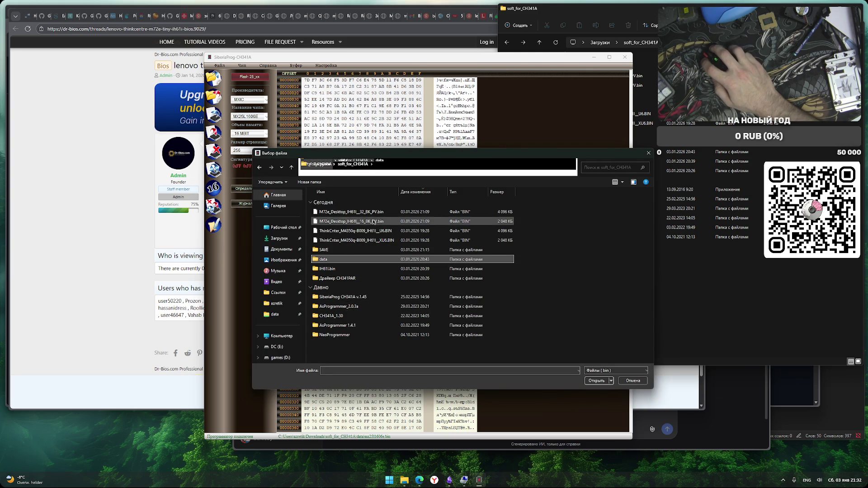
{"action": "double_click", "coordinate": [385, 222]}
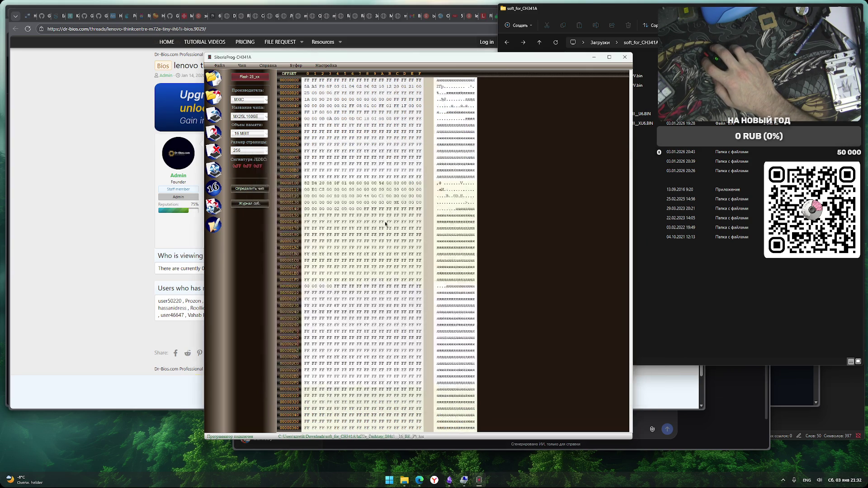
{"action": "left_click", "coordinate": [219, 65]}
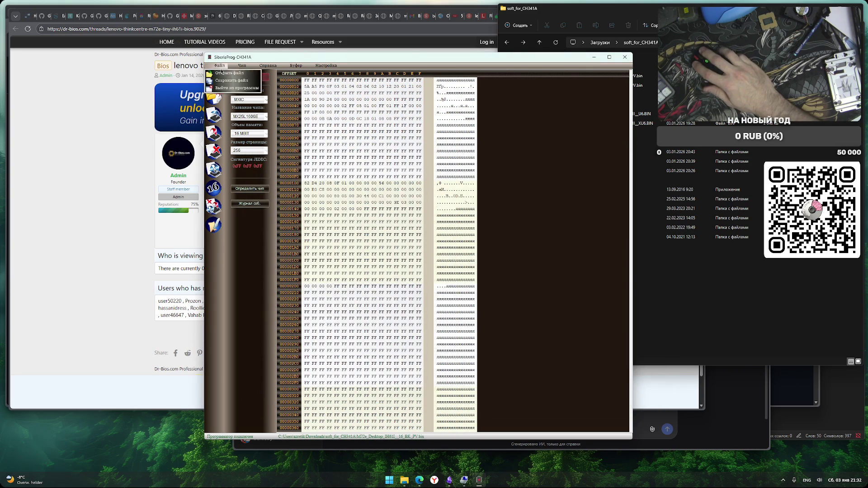
{"action": "left_click", "coordinate": [230, 75]}
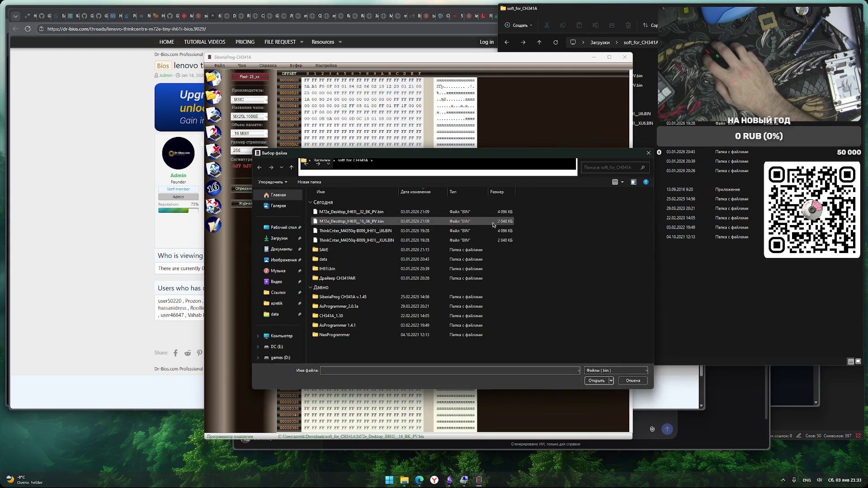
{"action": "left_click", "coordinate": [632, 381]}
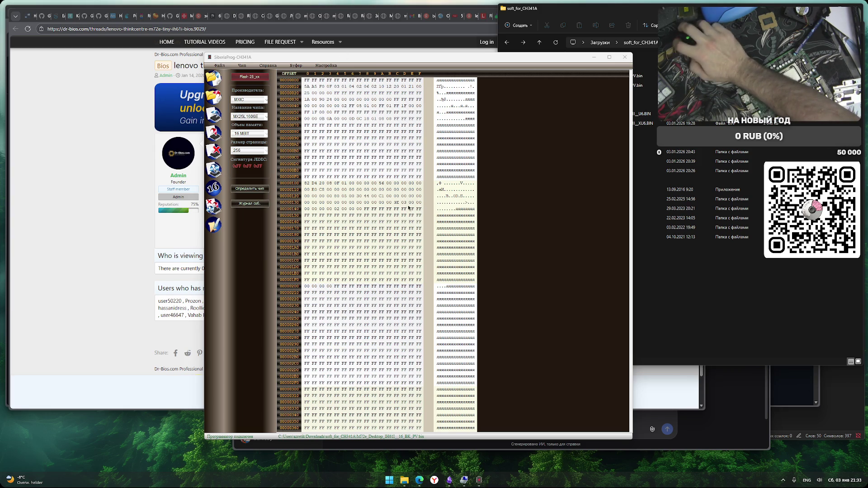
- Bring the soft_for_CH341A Explorer window forward, peek into data, and return with nothing selected
{"action": "left_click", "coordinate": [650, 261]}
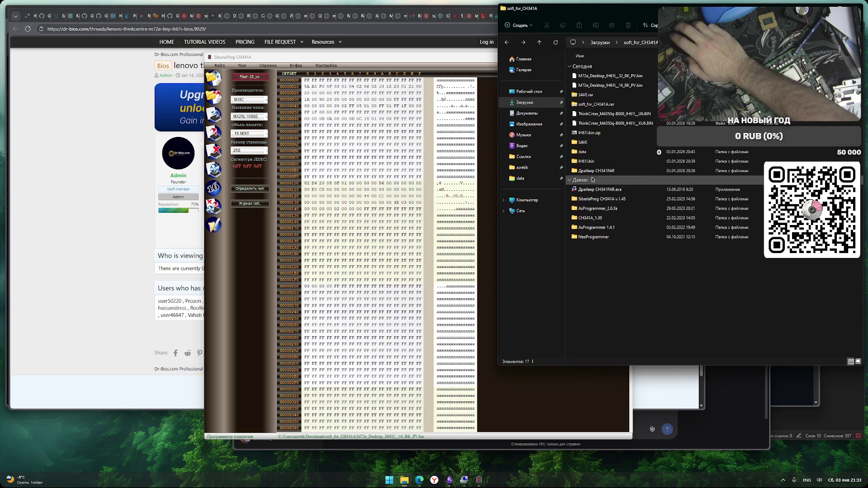
{"action": "double_click", "coordinate": [624, 151]}
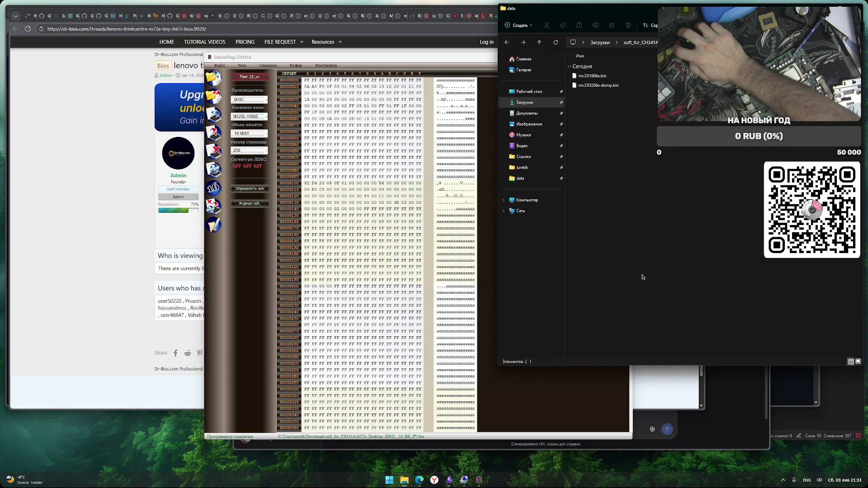
{"action": "key", "text": "alt+Left"}
{"action": "left_click", "coordinate": [656, 296]}
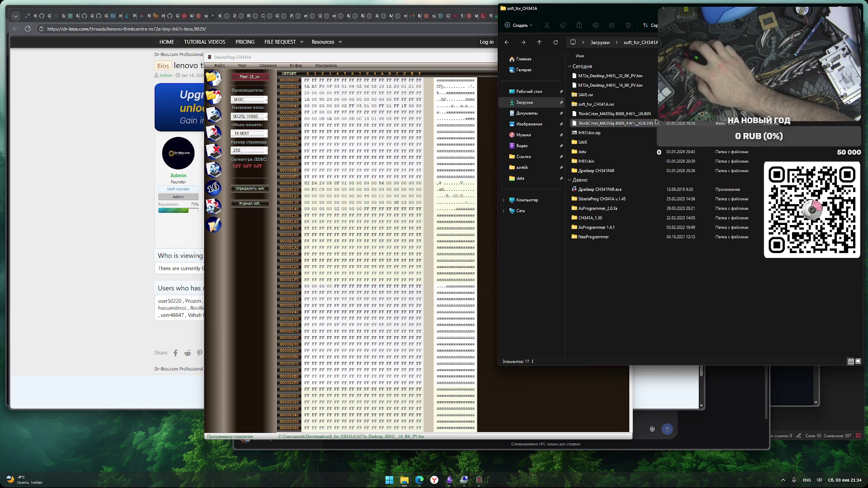
- Keep MXIC as manufacturer and choose the 32 Mbit MX25L3206E as target chip
{"action": "left_click", "coordinate": [347, 56]}
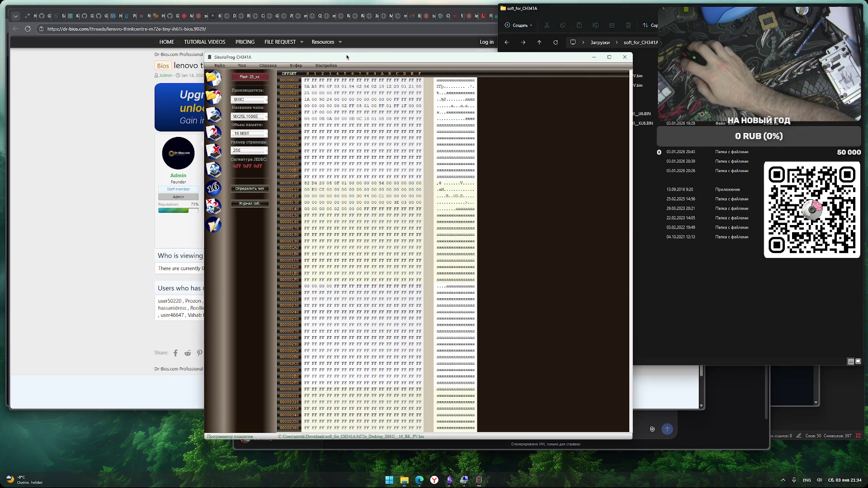
{"action": "left_click", "coordinate": [266, 100]}
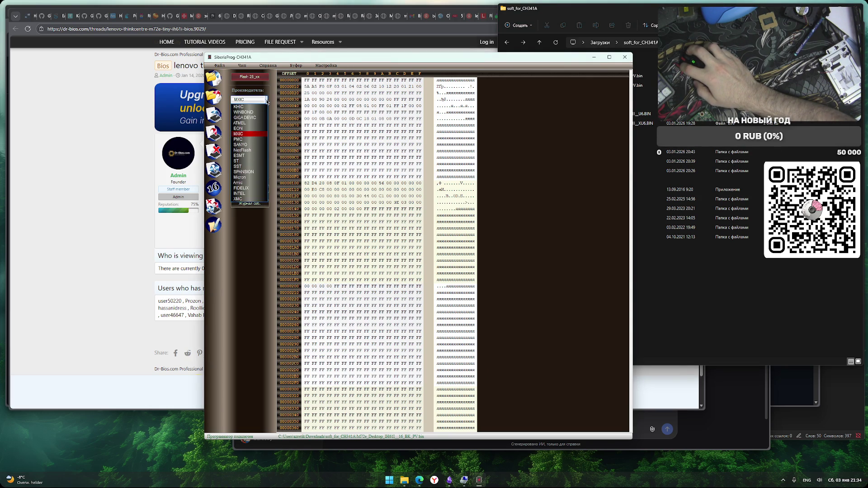
{"action": "left_click", "coordinate": [267, 101]}
{"action": "left_click", "coordinate": [267, 116]}
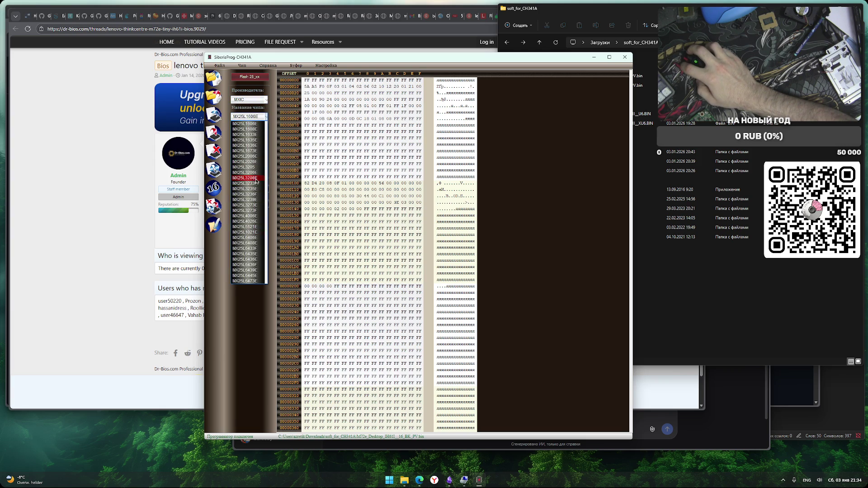
{"action": "left_click", "coordinate": [258, 172]}
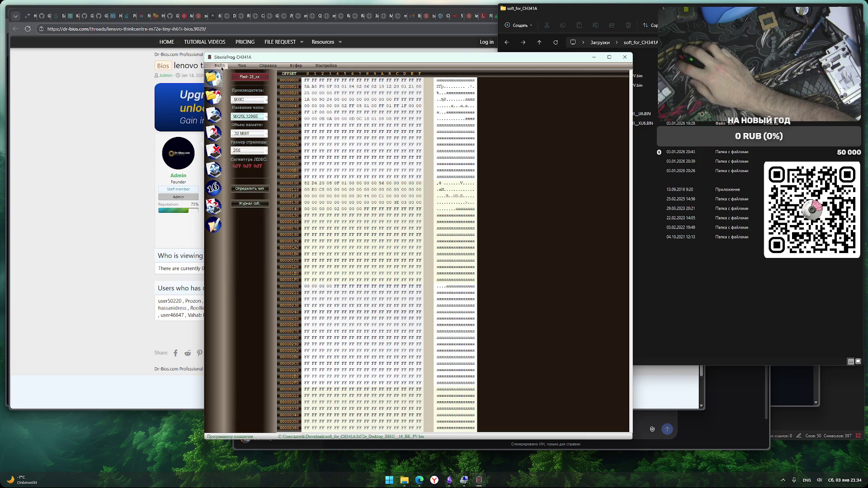
{"action": "left_click", "coordinate": [219, 66]}
- Load the M72e 32_BK_PV dump, then the ThinkCentre U6 BIN dump
{"action": "left_click", "coordinate": [231, 73]}
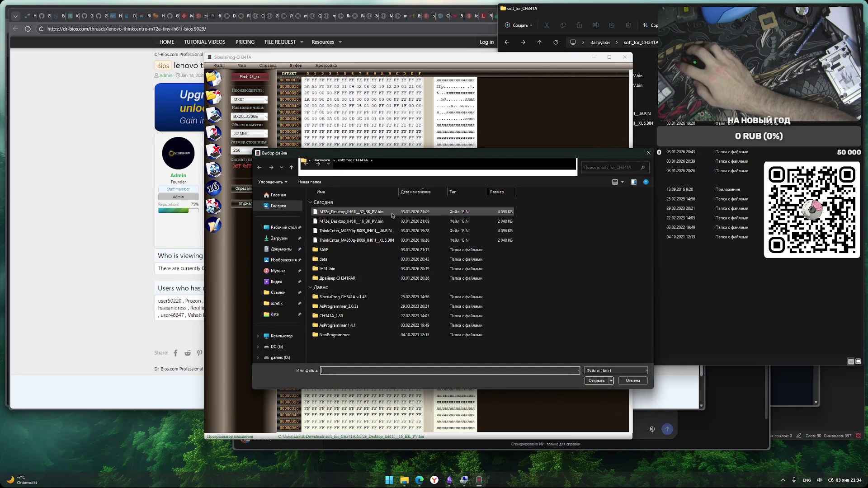
{"action": "double_click", "coordinate": [375, 214]}
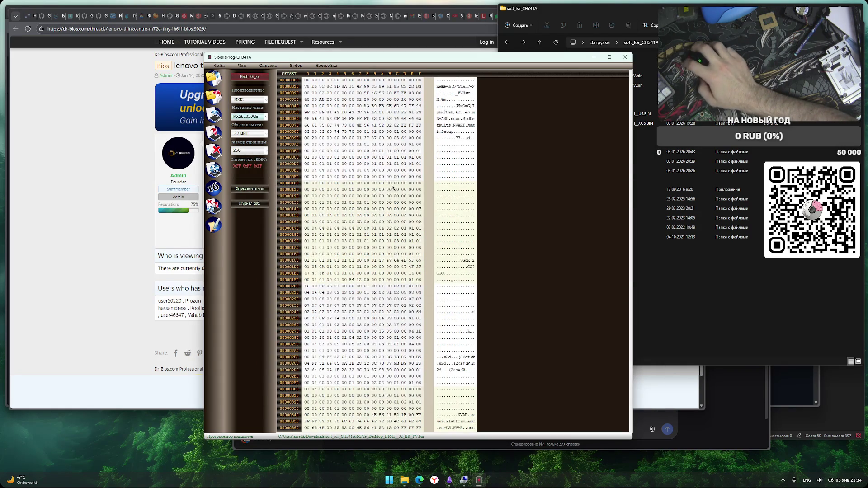
{"action": "left_click", "coordinate": [220, 65]}
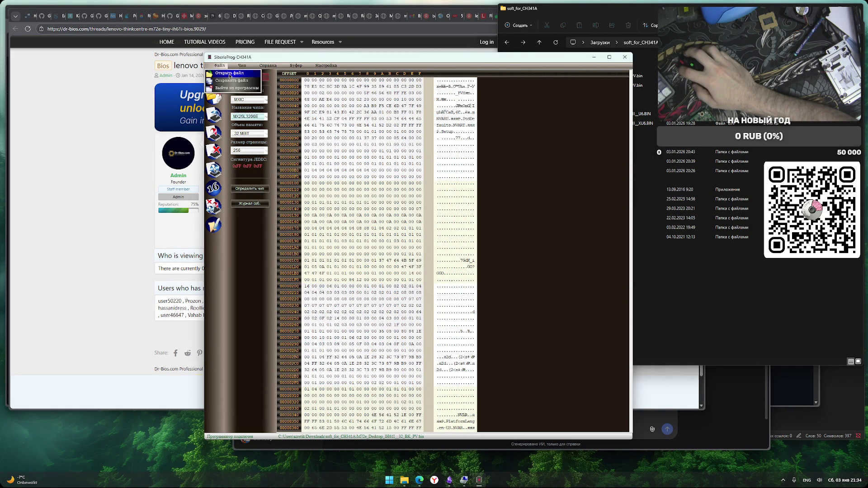
{"action": "left_click", "coordinate": [234, 75]}
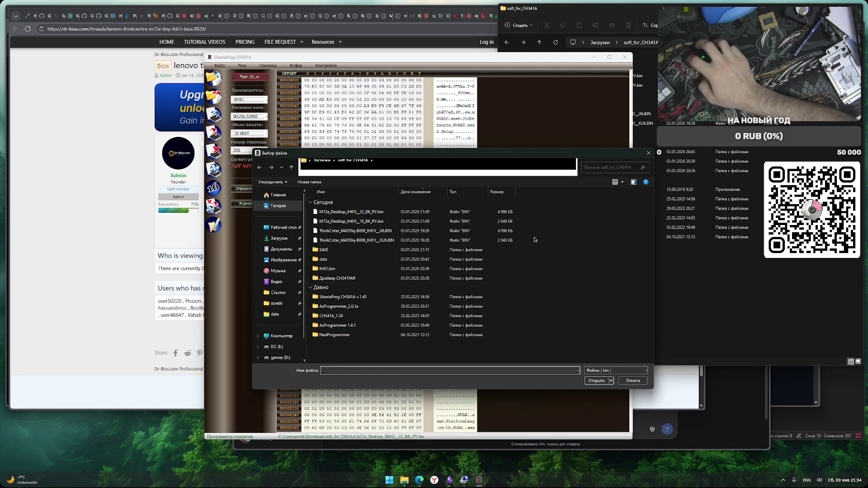
{"action": "double_click", "coordinate": [491, 233]}
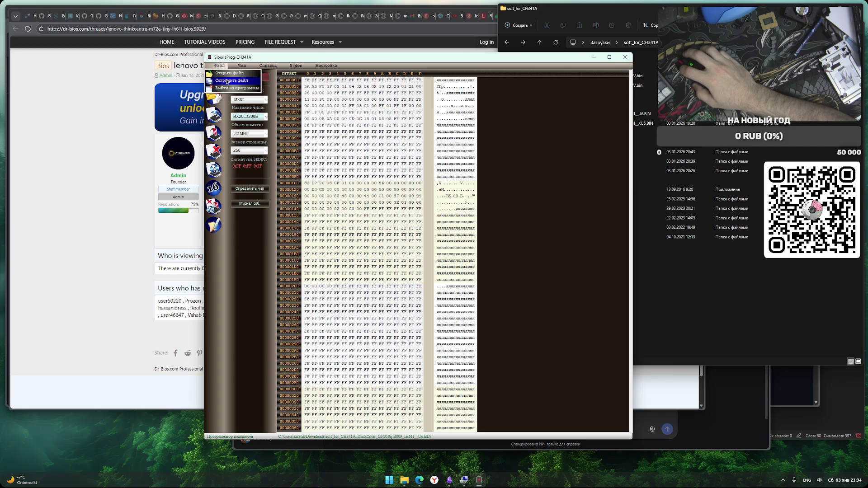
- Load mx25l3206e-dump.bin from the data folder and scroll through its hex contents
{"action": "key", "text": "ctrl+o"}
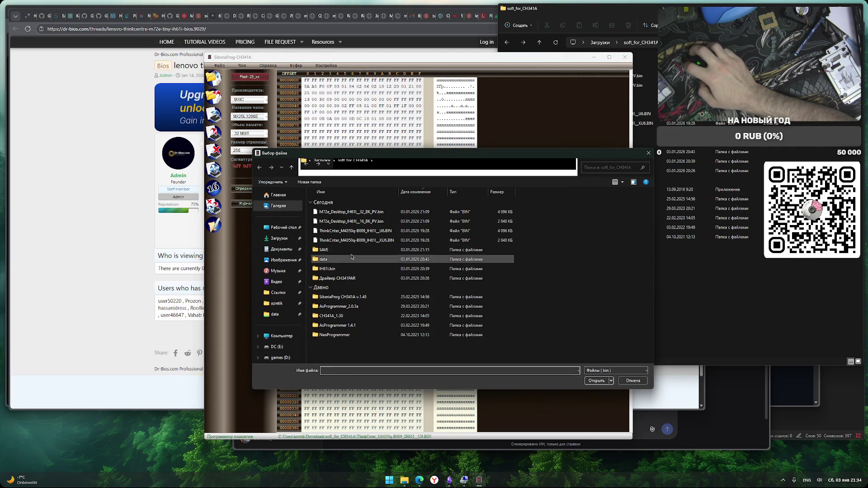
{"action": "double_click", "coordinate": [344, 257]}
{"action": "double_click", "coordinate": [353, 221]}
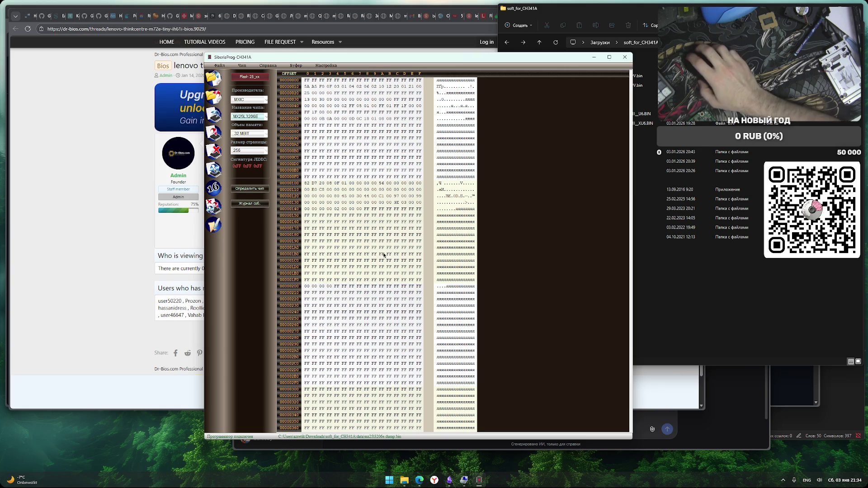
{"action": "scroll", "coordinate": [387, 274], "scroll_direction": "down", "scroll_amount": 20}
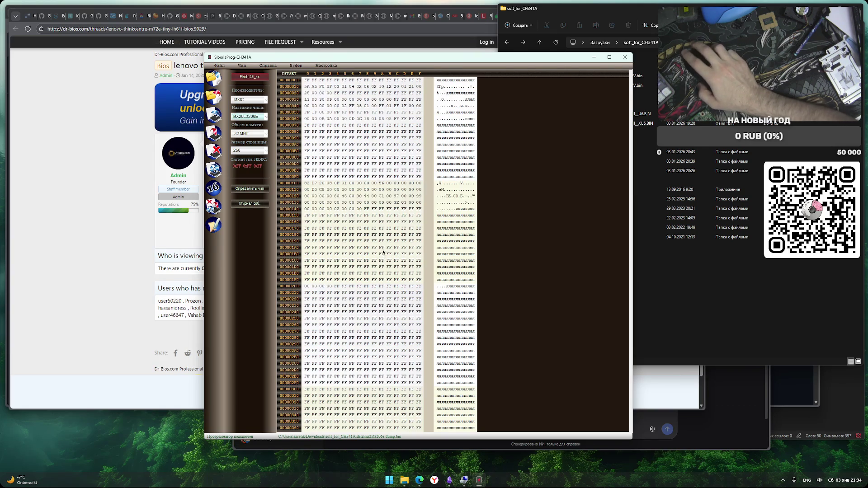
{"action": "scroll", "coordinate": [384, 239], "scroll_direction": "up", "scroll_amount": 20}
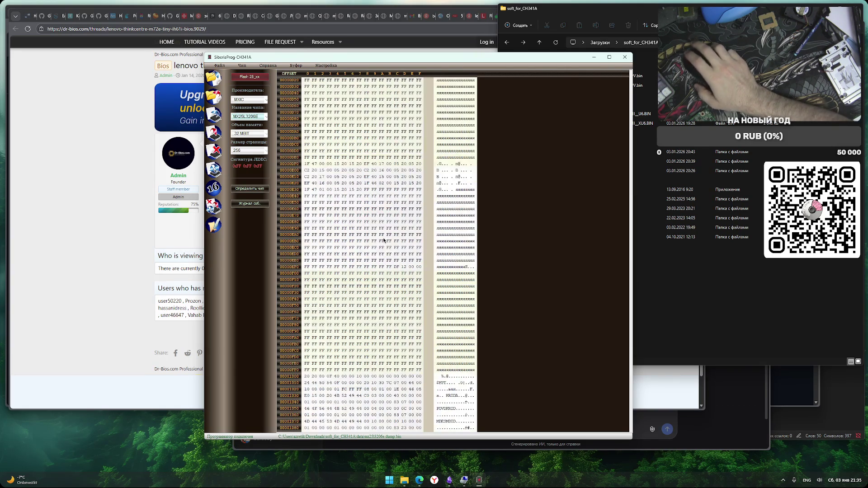
{"action": "scroll", "coordinate": [387, 247], "scroll_direction": "up", "scroll_amount": 20}
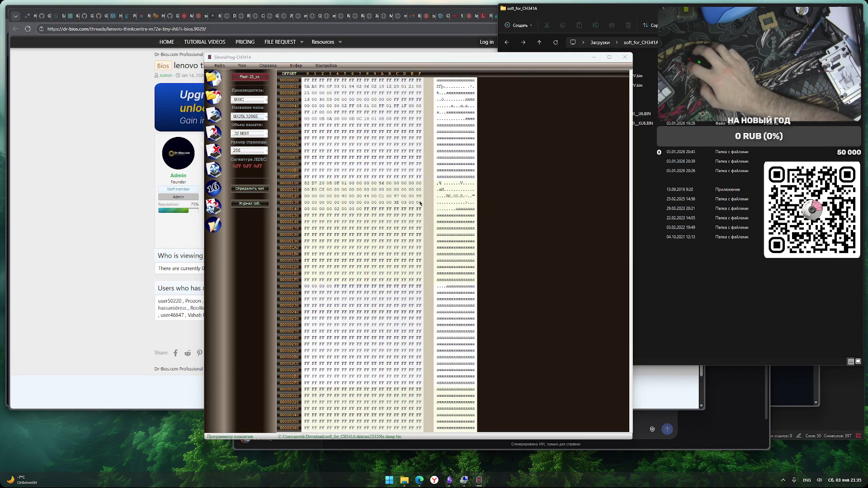
{"action": "key", "text": "ctrl+o"}
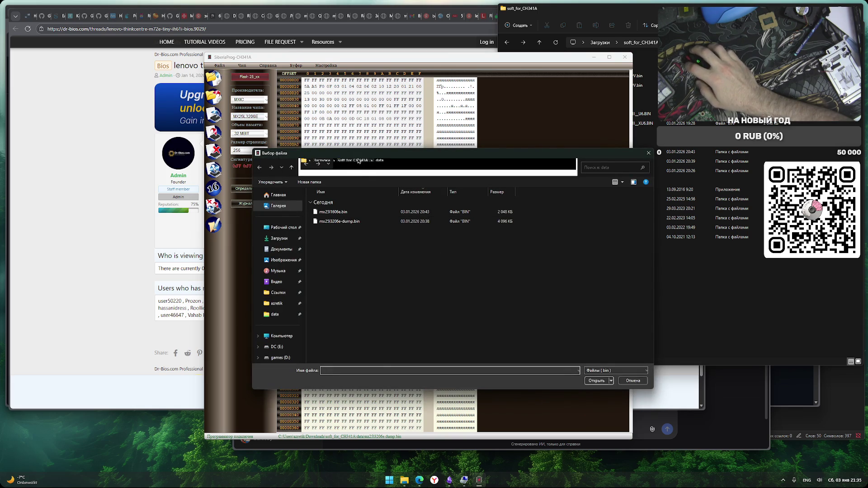
- Load the ThinkCentre U6 BIN dump, then the M72e_Desktop_IH61I_32_BK_PV.bin dump
{"action": "left_click", "coordinate": [358, 161]}
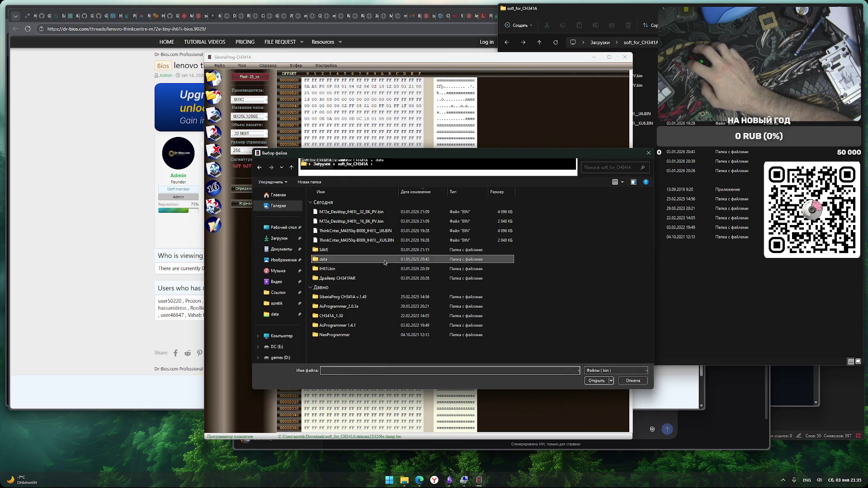
{"action": "double_click", "coordinate": [455, 234]}
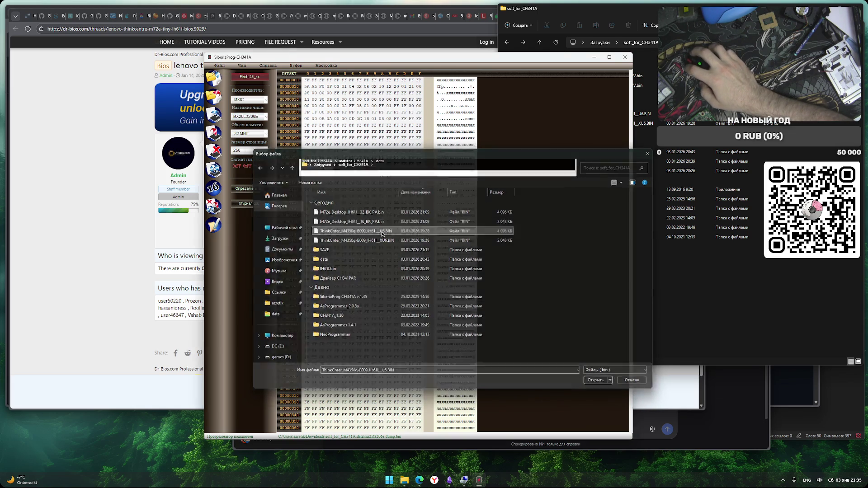
{"action": "left_click", "coordinate": [219, 66]}
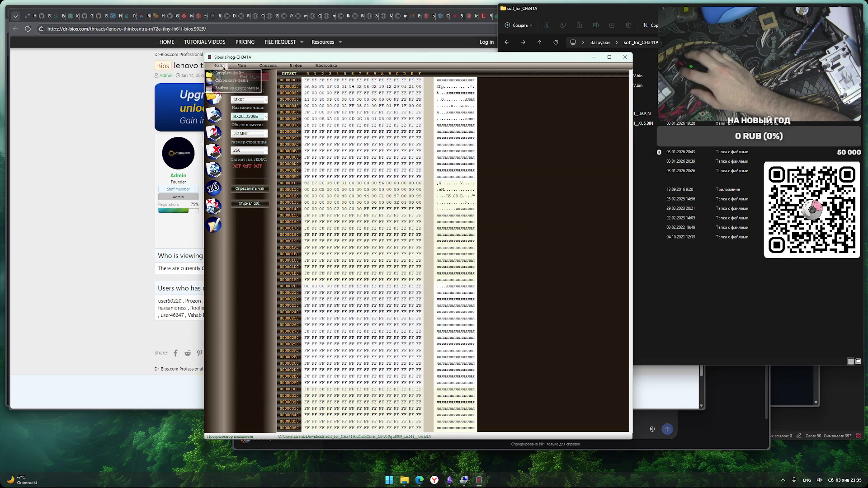
{"action": "left_click", "coordinate": [223, 74]}
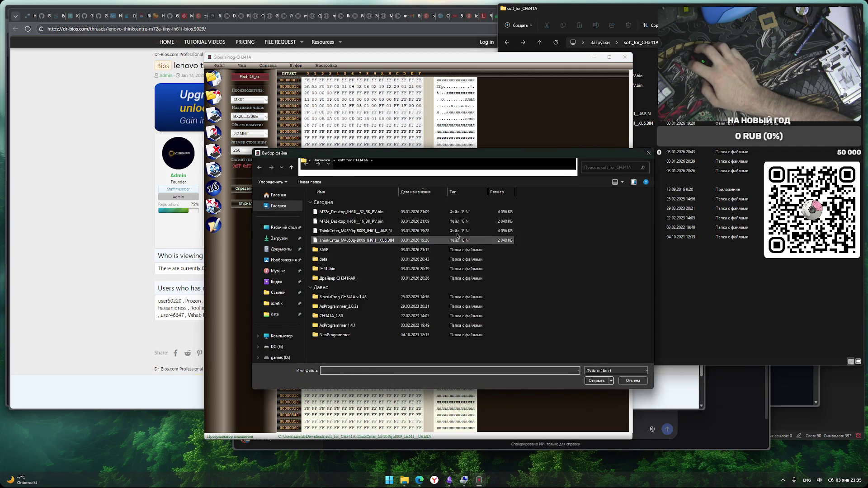
{"action": "left_click", "coordinate": [379, 213]}
{"action": "double_click", "coordinate": [355, 212]}
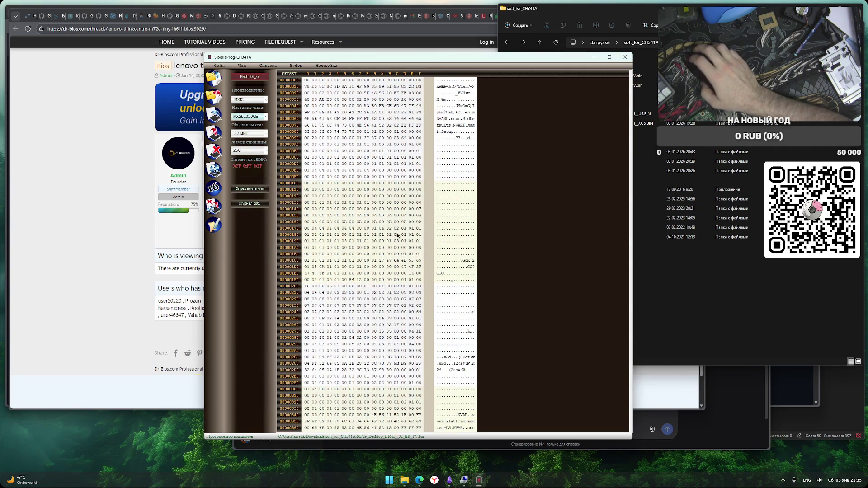
- Look over the M72e dump, then load IH61I.bin from the IH61I.bin folder
{"action": "scroll", "coordinate": [384, 236], "scroll_direction": "down", "scroll_amount": 20}
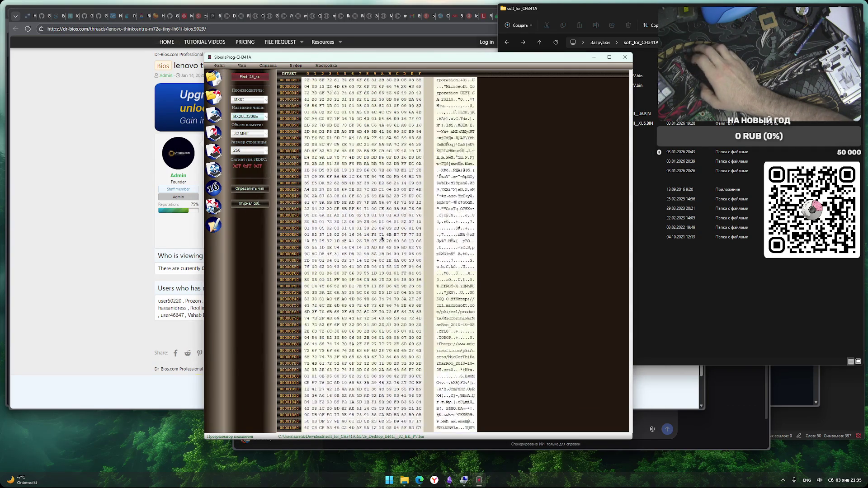
{"action": "scroll", "coordinate": [381, 239], "scroll_direction": "down", "scroll_amount": 13}
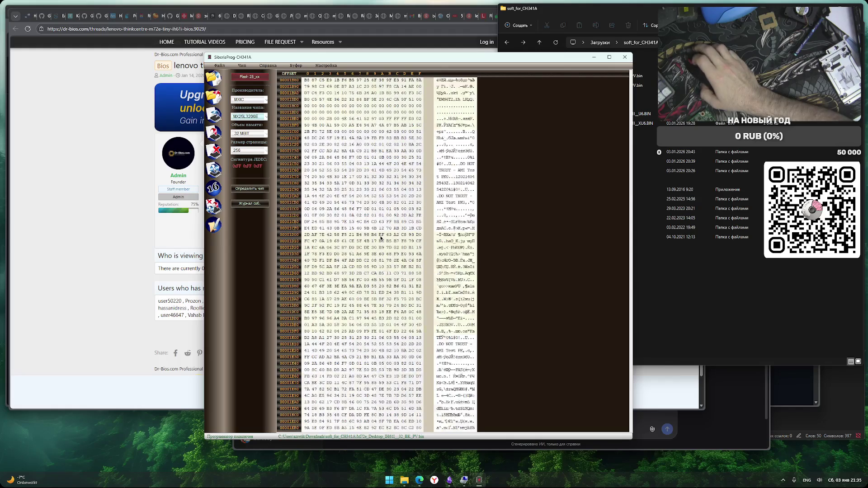
{"action": "scroll", "coordinate": [381, 239], "scroll_direction": "up", "scroll_amount": 20}
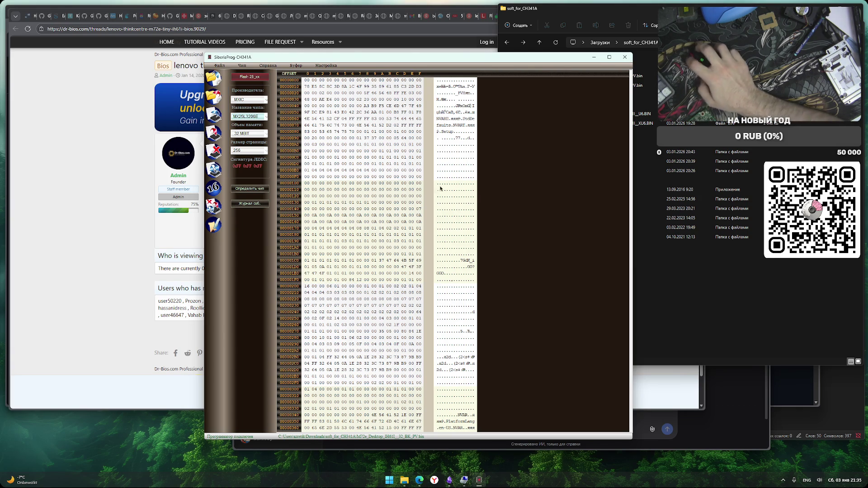
{"action": "left_click", "coordinate": [222, 75]}
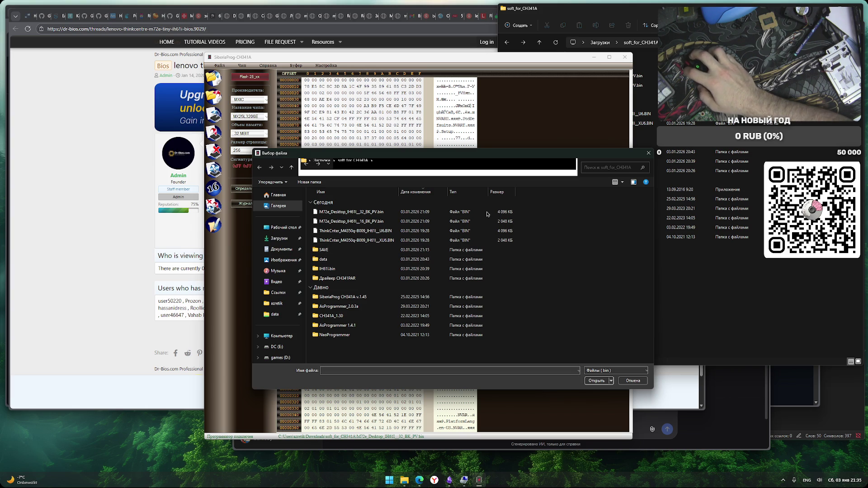
{"action": "double_click", "coordinate": [384, 270]}
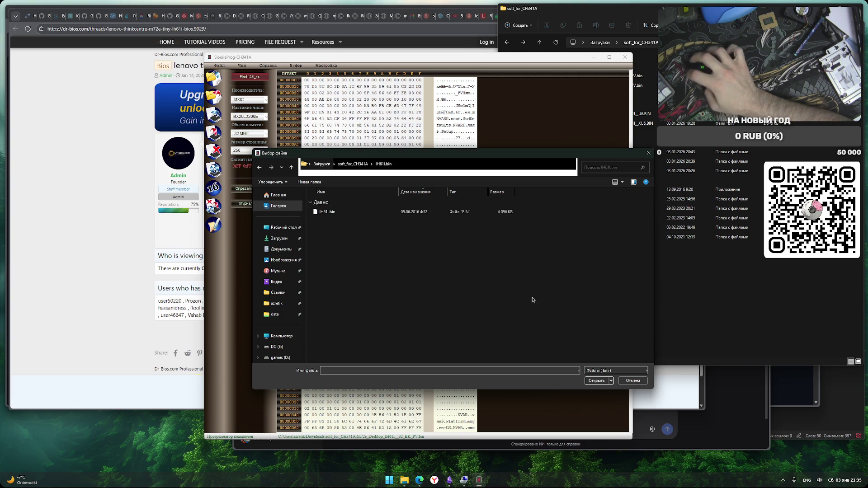
{"action": "double_click", "coordinate": [344, 212]}
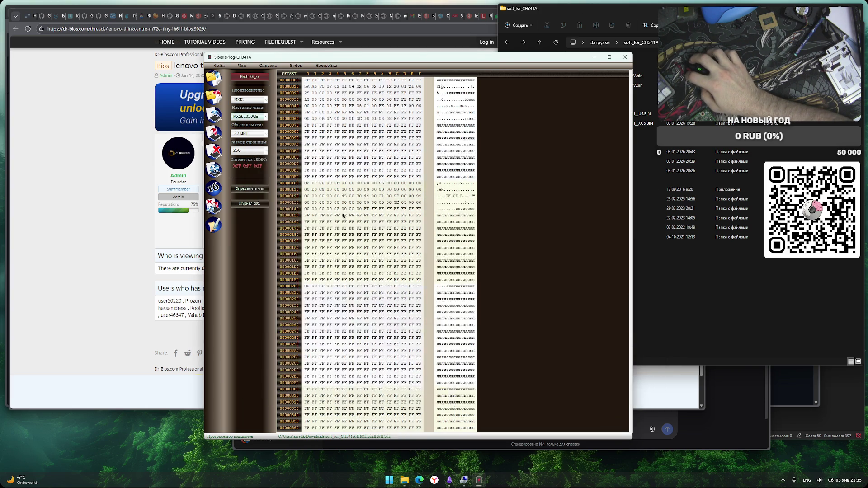
- Load mx25l3206e-dump.bin from the soft_for_CH341A data folder
{"action": "left_click", "coordinate": [219, 65]}
{"action": "left_click", "coordinate": [228, 73]}
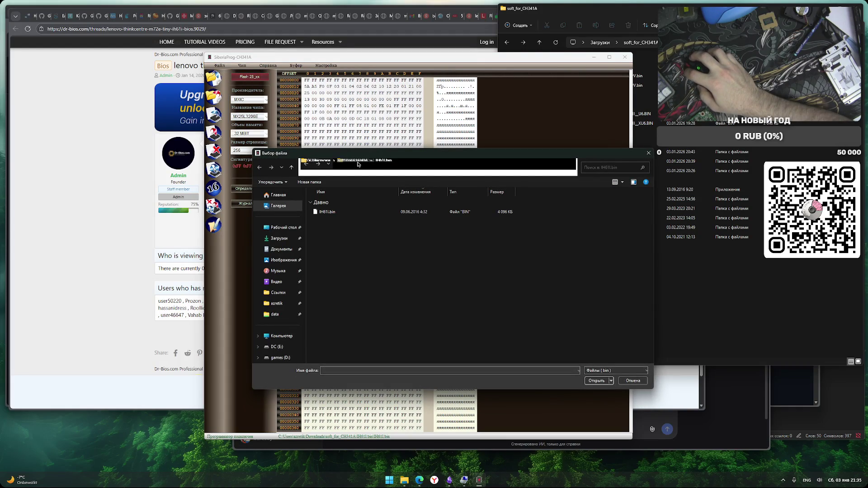
{"action": "left_click", "coordinate": [357, 163]}
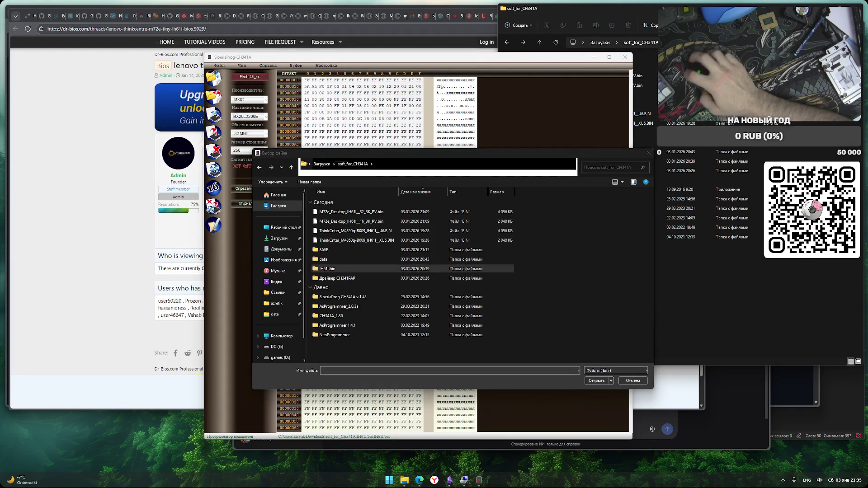
{"action": "double_click", "coordinate": [340, 258]}
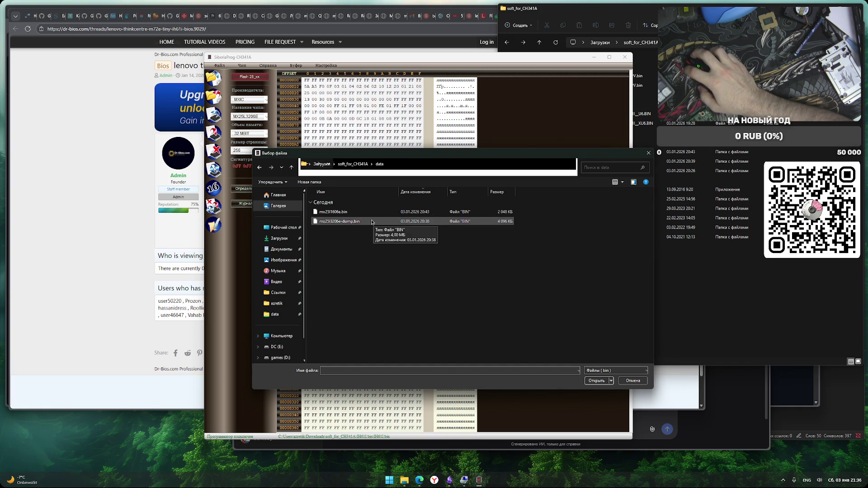
{"action": "double_click", "coordinate": [367, 222]}
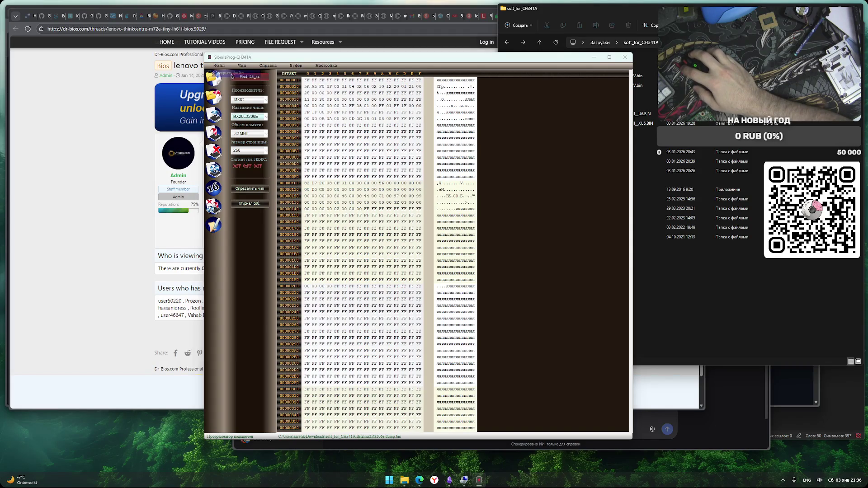
- Load ThinkCnter_M4350q-B009_IH61I_U6.BIN from soft_for_CH341A instead
{"action": "left_click", "coordinate": [214, 78]}
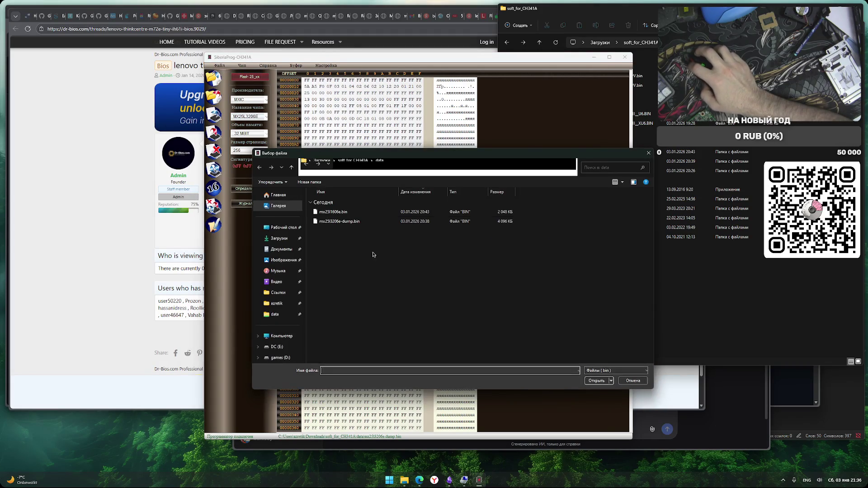
{"action": "left_click", "coordinate": [361, 163]}
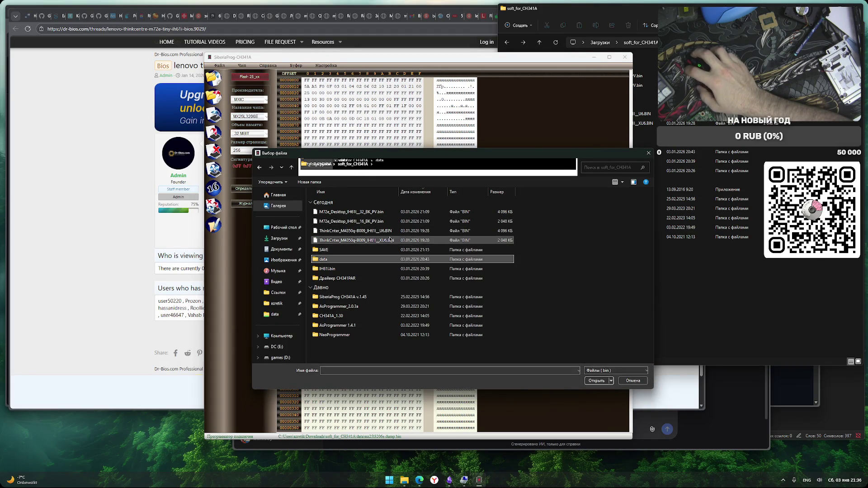
{"action": "double_click", "coordinate": [420, 232]}
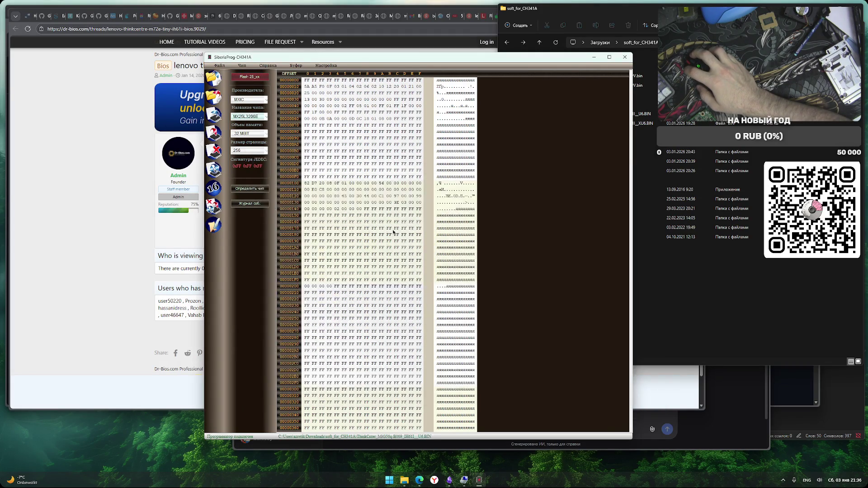
- Scroll through the opening section of the ThinkCentre U6 dump's hex view
{"action": "scroll", "coordinate": [394, 232], "scroll_direction": "down", "scroll_amount": 20}
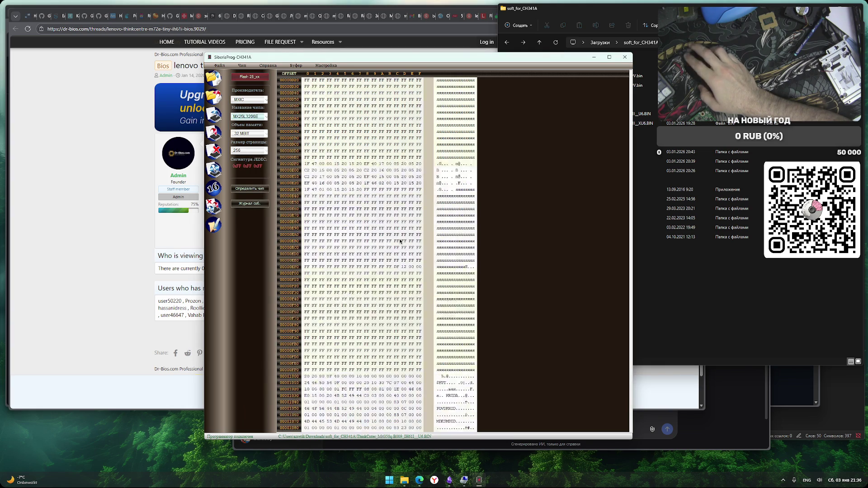
{"action": "scroll", "coordinate": [401, 242], "scroll_direction": "up", "scroll_amount": 6}
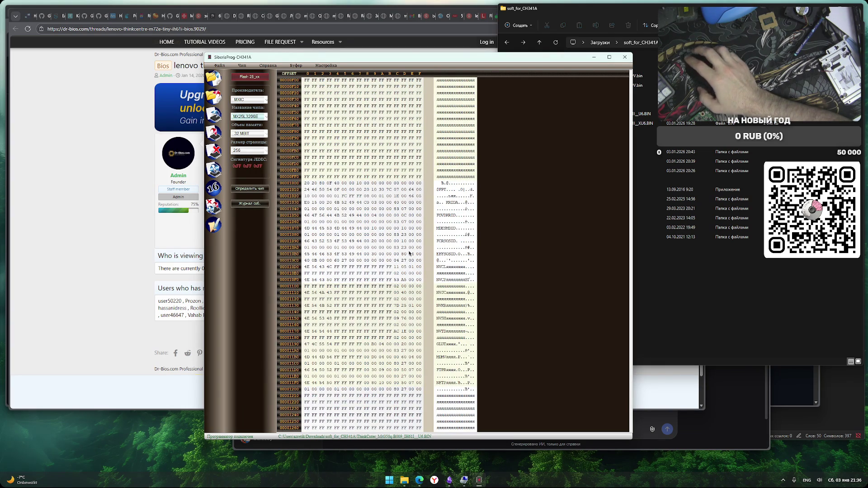
{"action": "scroll", "coordinate": [407, 253], "scroll_direction": "down", "scroll_amount": 10}
{"action": "scroll", "coordinate": [408, 253], "scroll_direction": "down", "scroll_amount": 14}
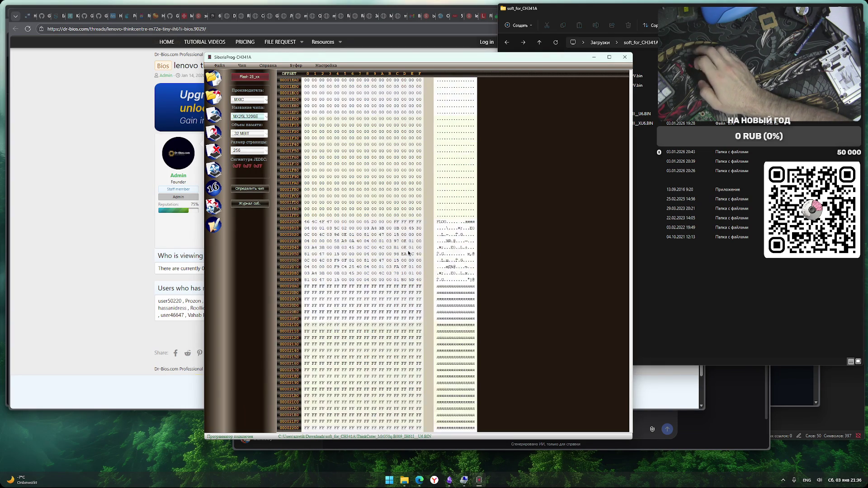
{"action": "scroll", "coordinate": [408, 253], "scroll_direction": "up", "scroll_amount": 4}
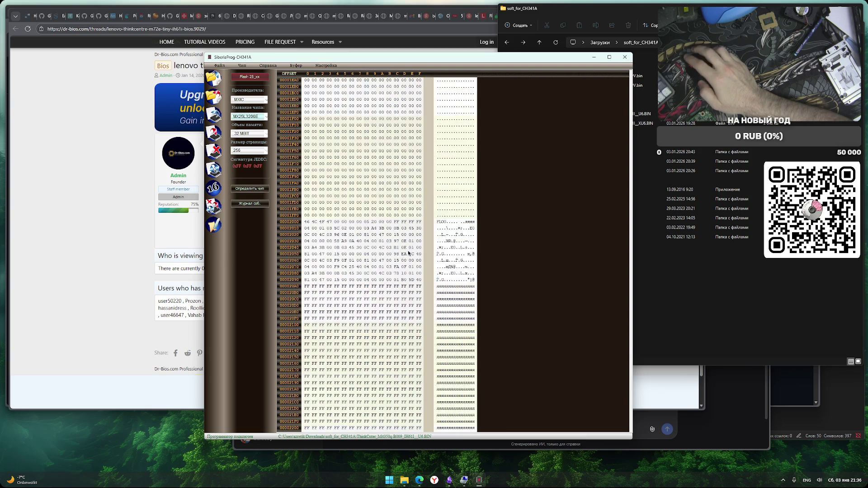
{"action": "scroll", "coordinate": [408, 253], "scroll_direction": "down", "scroll_amount": 7}
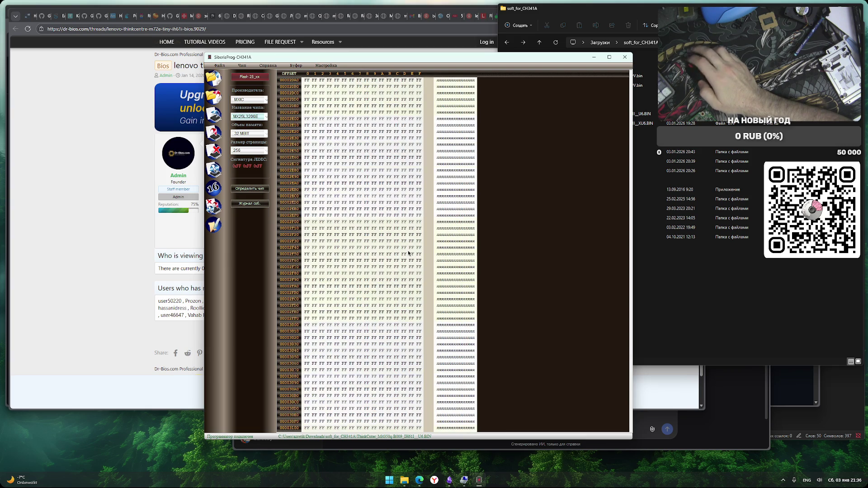
{"action": "scroll", "coordinate": [408, 253], "scroll_direction": "down", "scroll_amount": 10}
{"action": "scroll", "coordinate": [408, 253], "scroll_direction": "down", "scroll_amount": 20}
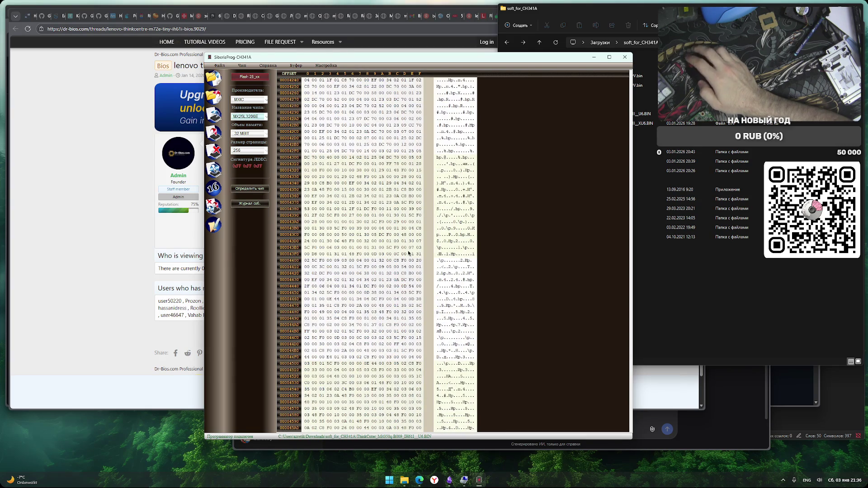
{"action": "scroll", "coordinate": [408, 253], "scroll_direction": "down", "scroll_amount": 20}
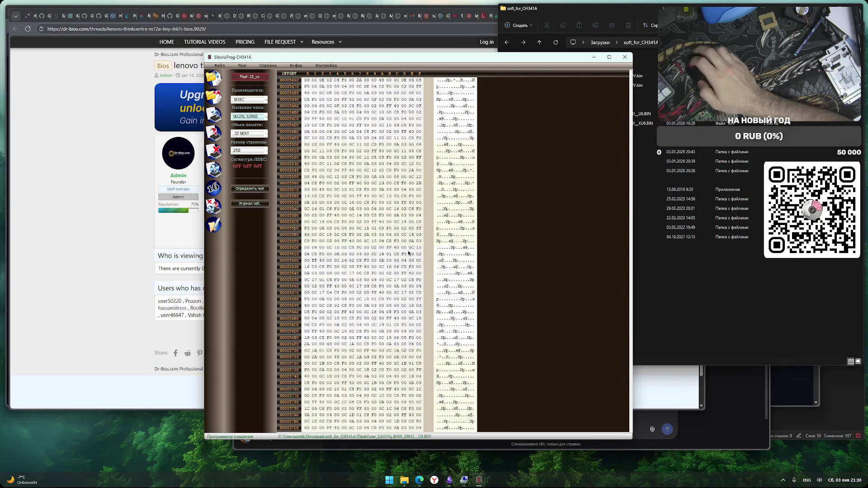
{"action": "scroll", "coordinate": [408, 253], "scroll_direction": "down", "scroll_amount": 20}
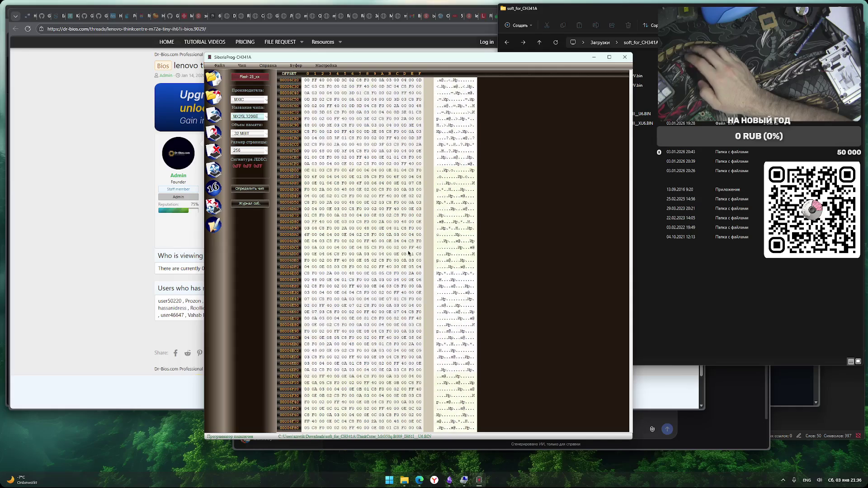
- Scroll further down the U6 dump, then bring up the open-file chooser at soft_for_CH341A
{"action": "scroll", "coordinate": [408, 250], "scroll_direction": "down", "scroll_amount": 11}
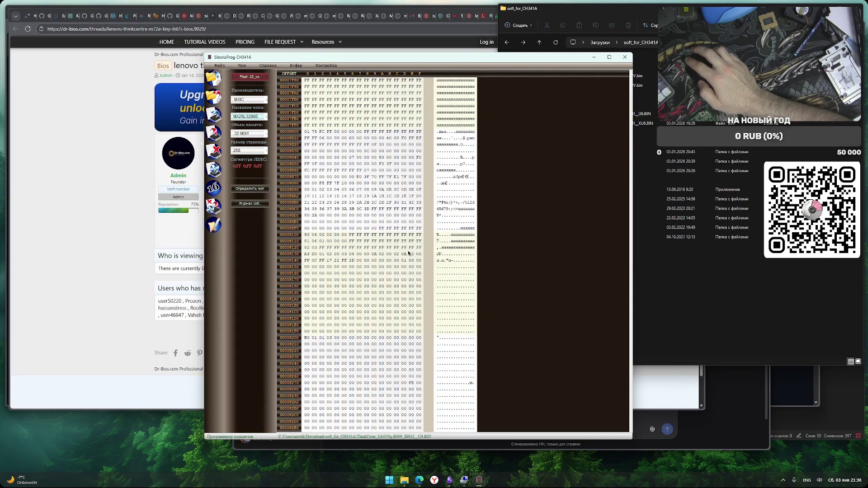
{"action": "scroll", "coordinate": [408, 251], "scroll_direction": "down", "scroll_amount": 9}
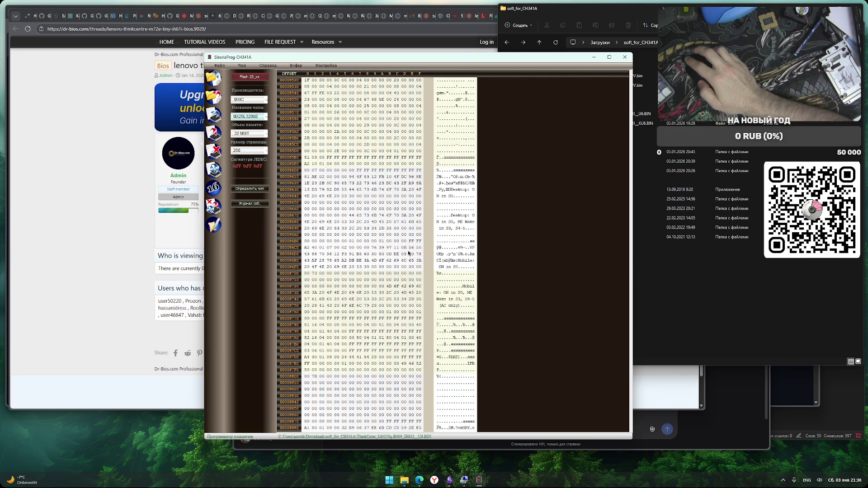
{"action": "scroll", "coordinate": [408, 253], "scroll_direction": "down", "scroll_amount": 20}
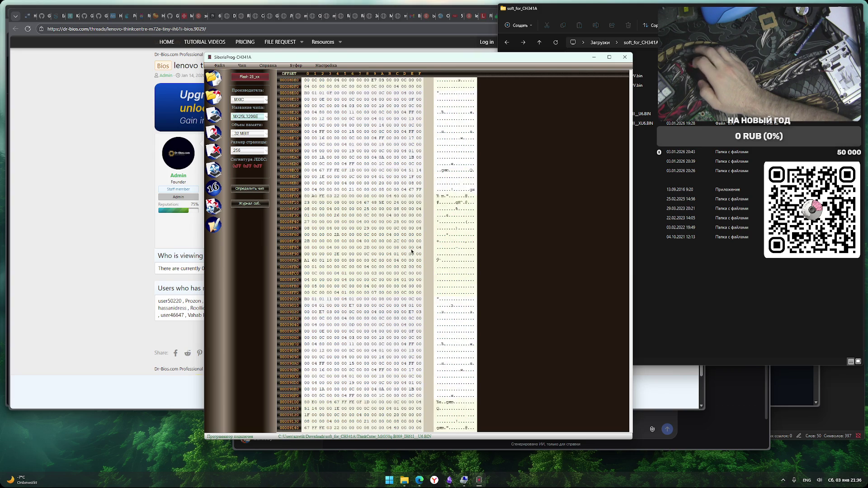
{"action": "scroll", "coordinate": [412, 251], "scroll_direction": "down", "scroll_amount": 20}
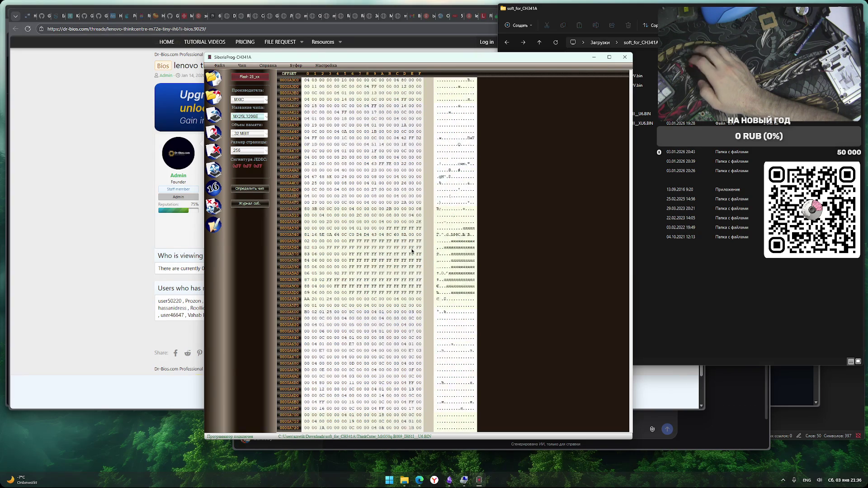
{"action": "scroll", "coordinate": [412, 251], "scroll_direction": "up", "scroll_amount": 9}
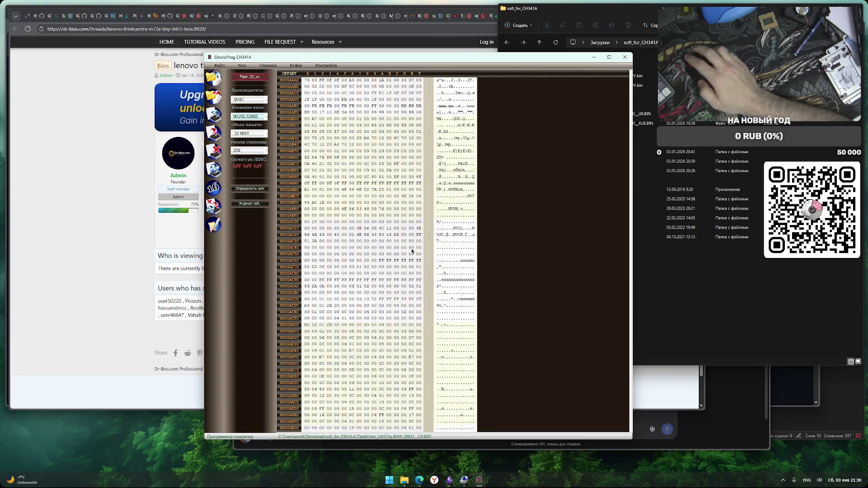
{"action": "scroll", "coordinate": [412, 250], "scroll_direction": "down", "scroll_amount": 20}
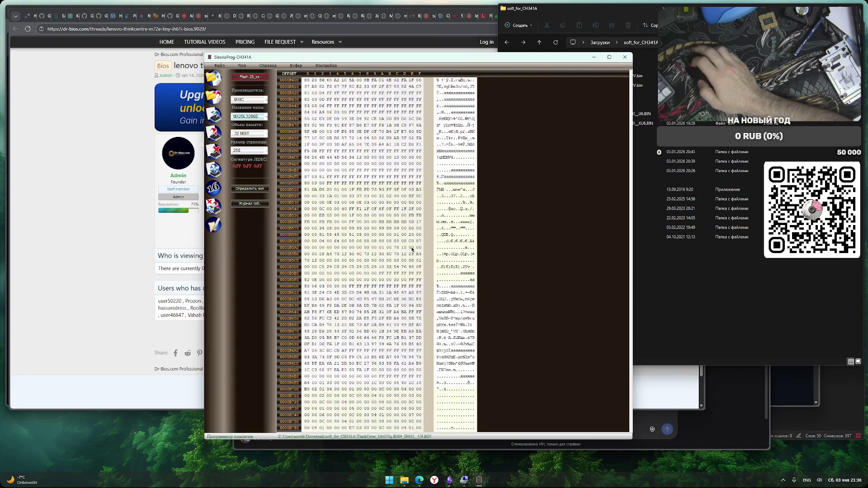
{"action": "scroll", "coordinate": [412, 249], "scroll_direction": "down", "scroll_amount": 20}
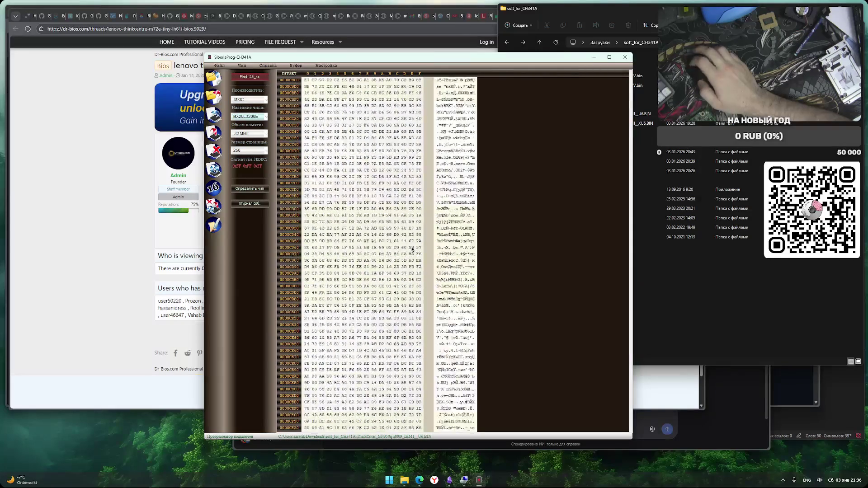
{"action": "scroll", "coordinate": [412, 249], "scroll_direction": "down", "scroll_amount": 20}
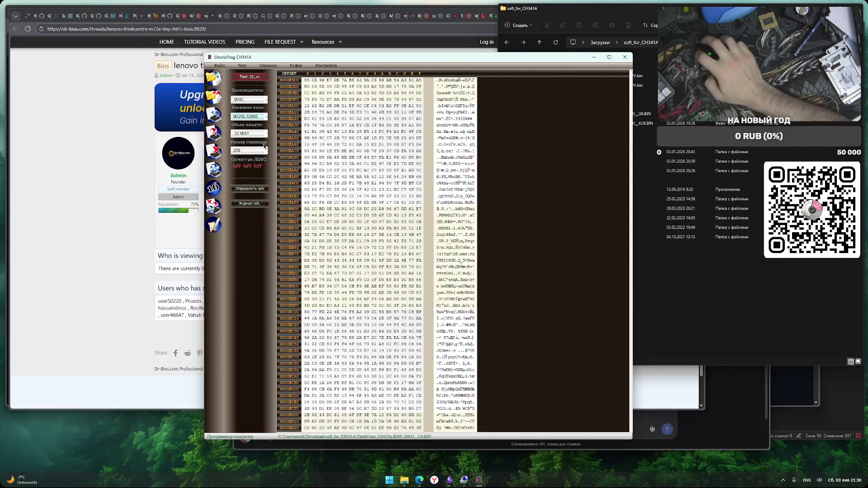
{"action": "left_click", "coordinate": [219, 66]}
{"action": "left_click", "coordinate": [230, 81]}
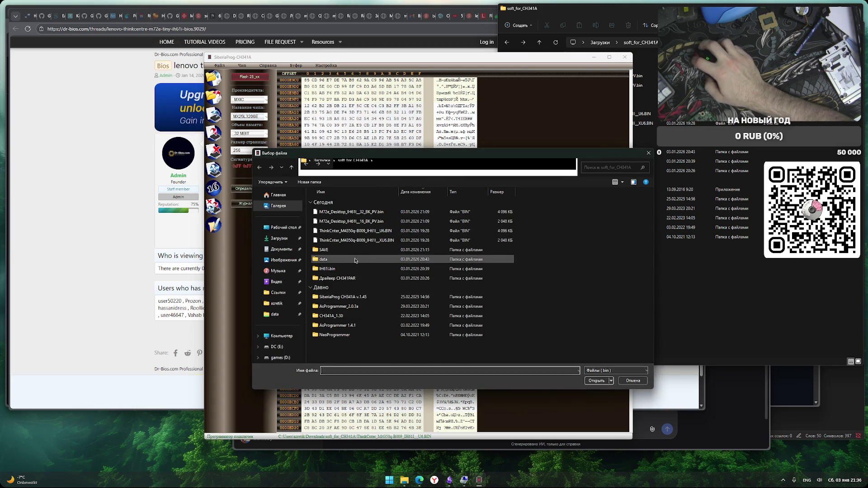
- Open mx25l3206e-dump.bin from the data folder in the hex view
{"action": "double_click", "coordinate": [373, 259]}
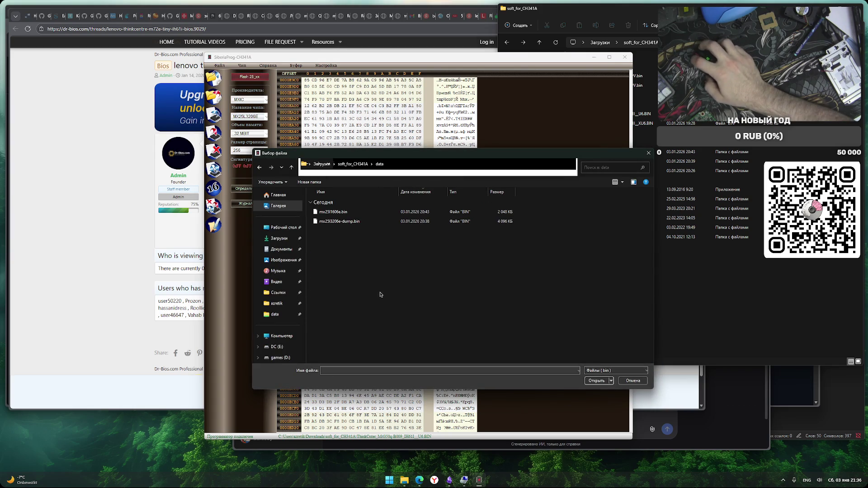
{"action": "double_click", "coordinate": [373, 222]}
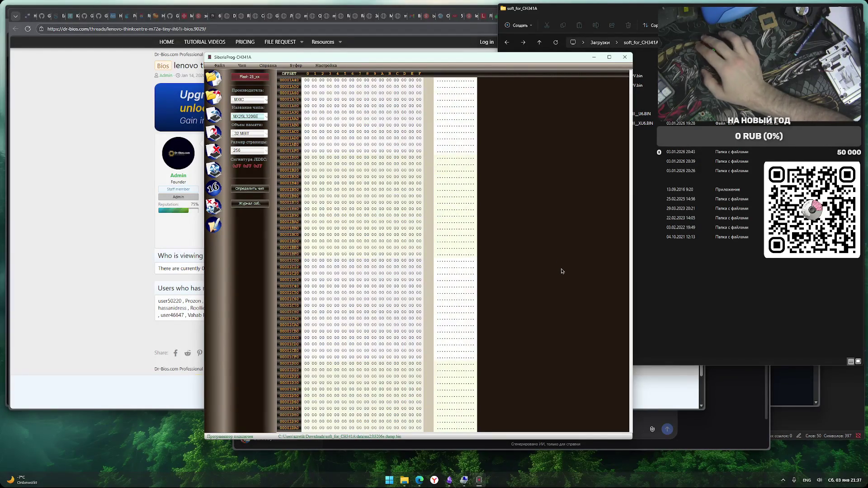
{"action": "scroll", "coordinate": [562, 274], "scroll_direction": "down", "scroll_amount": 15}
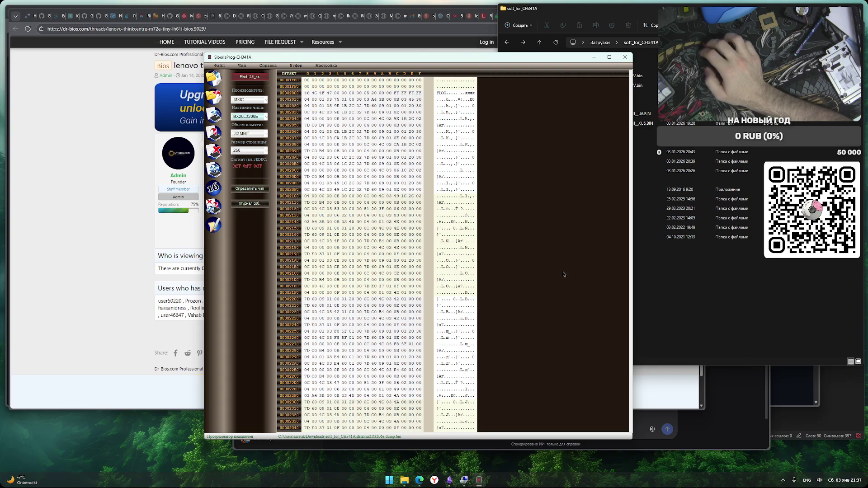
{"action": "scroll", "coordinate": [563, 274], "scroll_direction": "up", "scroll_amount": 10}
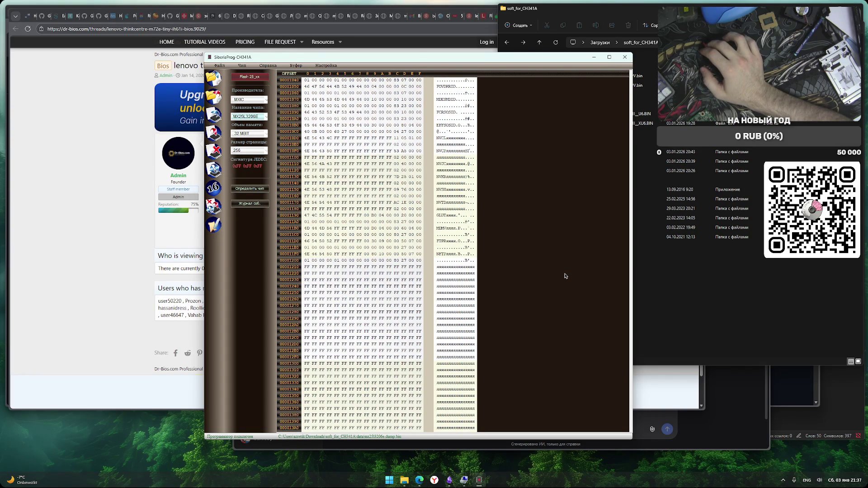
{"action": "scroll", "coordinate": [565, 276], "scroll_direction": "up", "scroll_amount": 10}
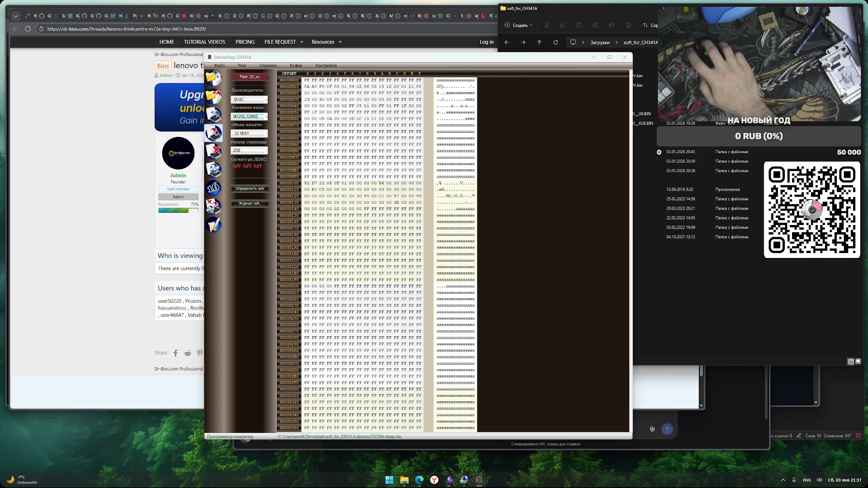
- Write mx25l3206e-dump.bin to the MX25L3206E SPI flash chip
{"action": "left_click", "coordinate": [215, 133]}
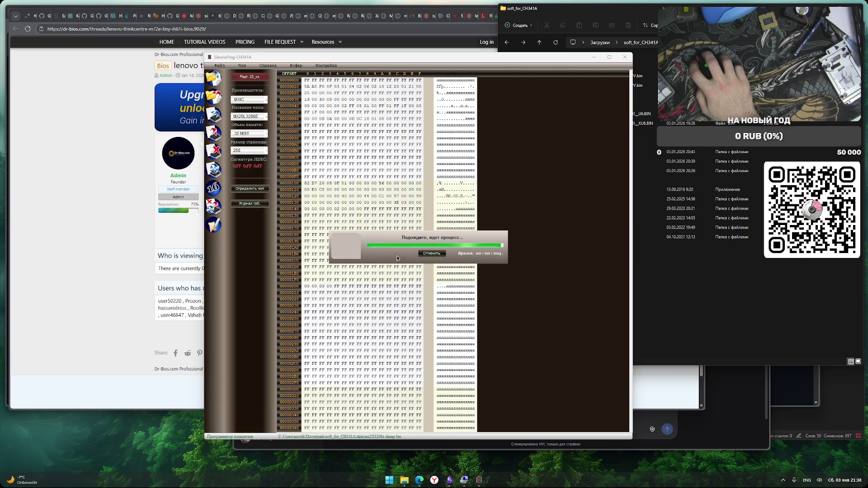
- Close the 'Запись SPI FLASH успешно завершена' success message
{"action": "left_click", "coordinate": [421, 254]}
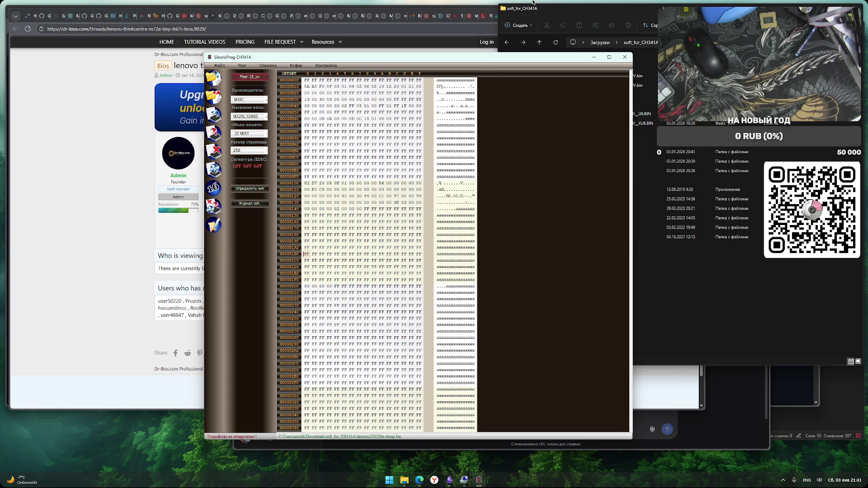
- Minimize the programmer and return to the Yandex 'lenovo ih61i tiny bios' results
{"action": "left_click", "coordinate": [595, 57]}
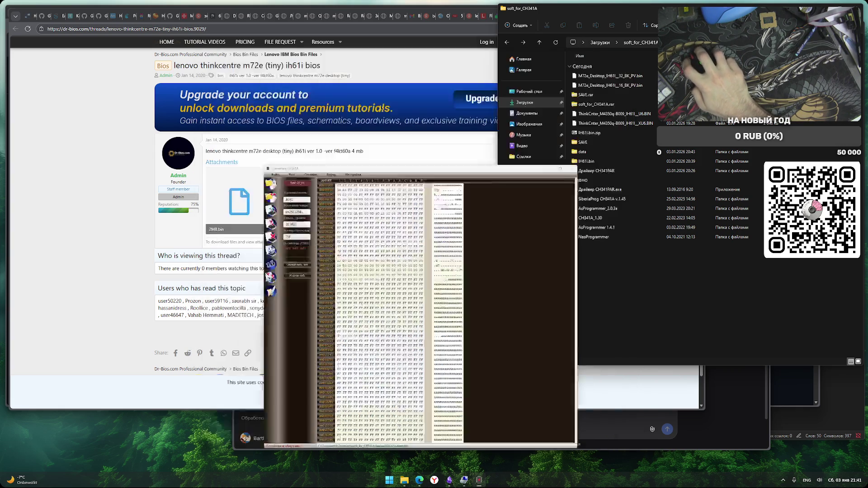
{"action": "left_click", "coordinate": [101, 266]}
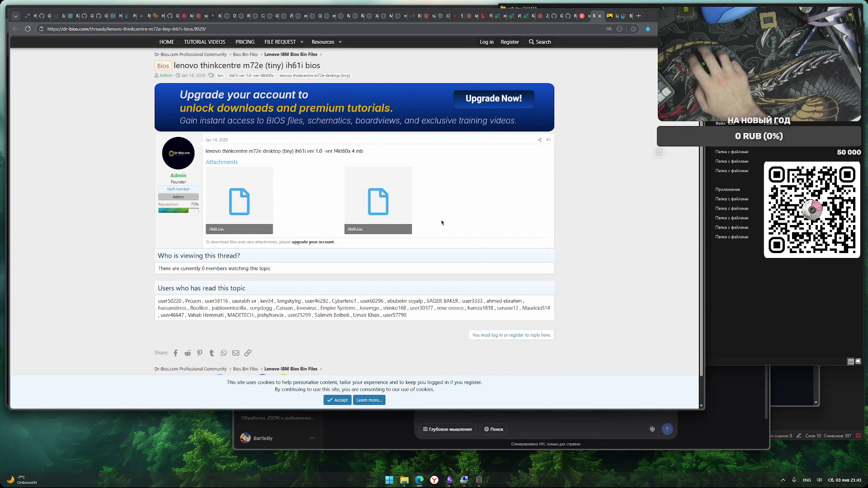
{"action": "left_click", "coordinate": [582, 17]}
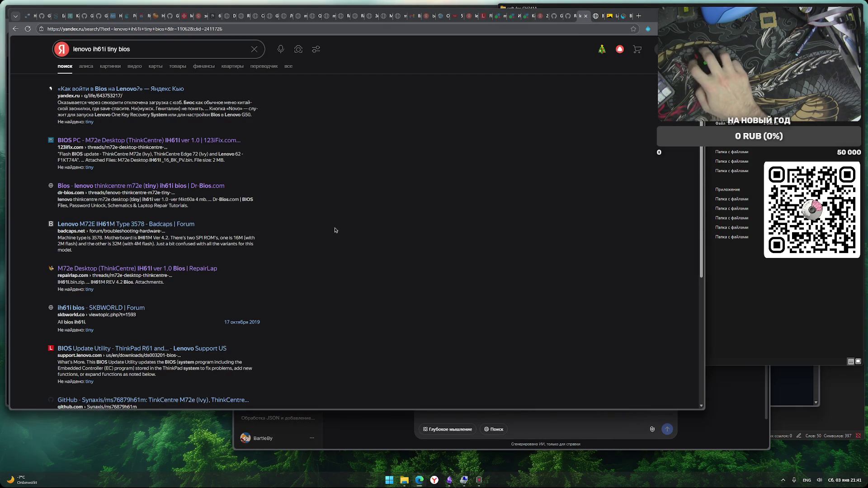
{"action": "scroll", "coordinate": [322, 232], "scroll_direction": "down", "scroll_amount": 3}
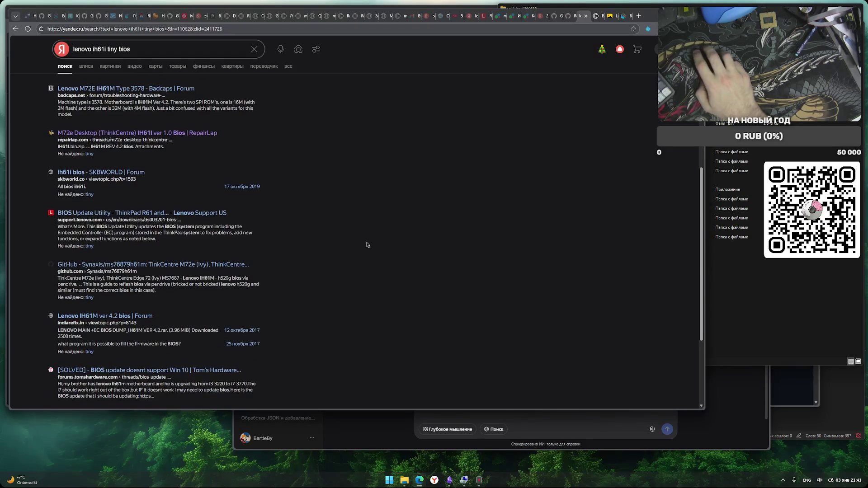
- Open SKBWORLD, Lenovo BIOS Utility, GitHub, IH61M forum and Tom's Hardware results in tabs; view SKBWORLD
{"action": "middle_click", "coordinate": [113, 172]}
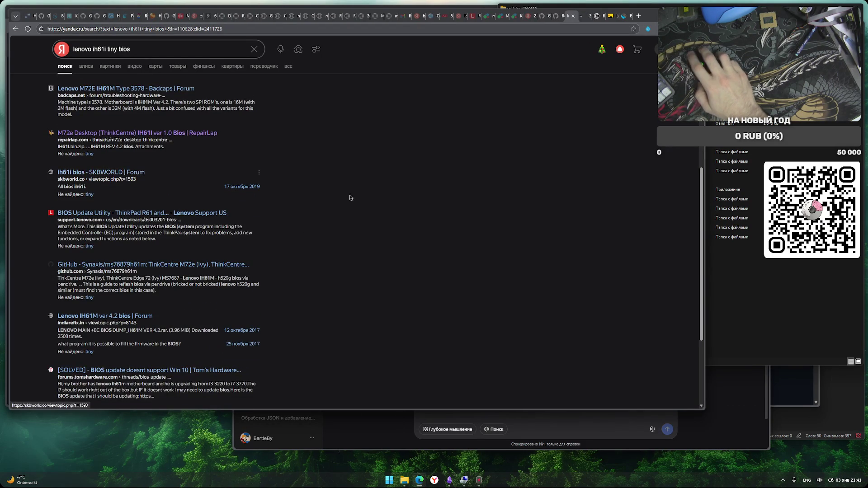
{"action": "scroll", "coordinate": [316, 195], "scroll_direction": "down", "scroll_amount": 2}
{"action": "middle_click", "coordinate": [220, 145]}
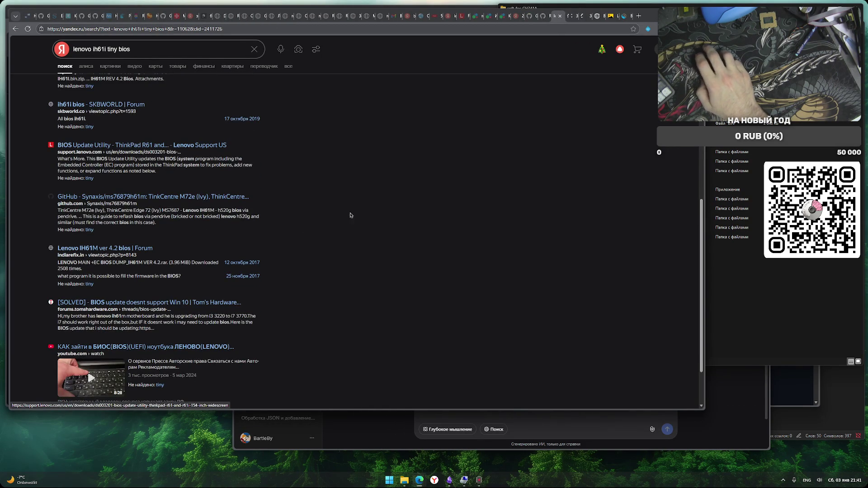
{"action": "middle_click", "coordinate": [221, 196]}
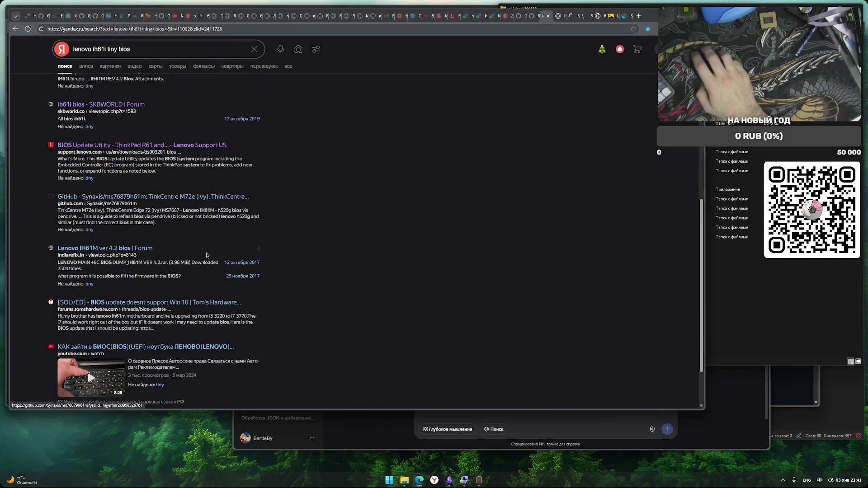
{"action": "middle_click", "coordinate": [125, 250]}
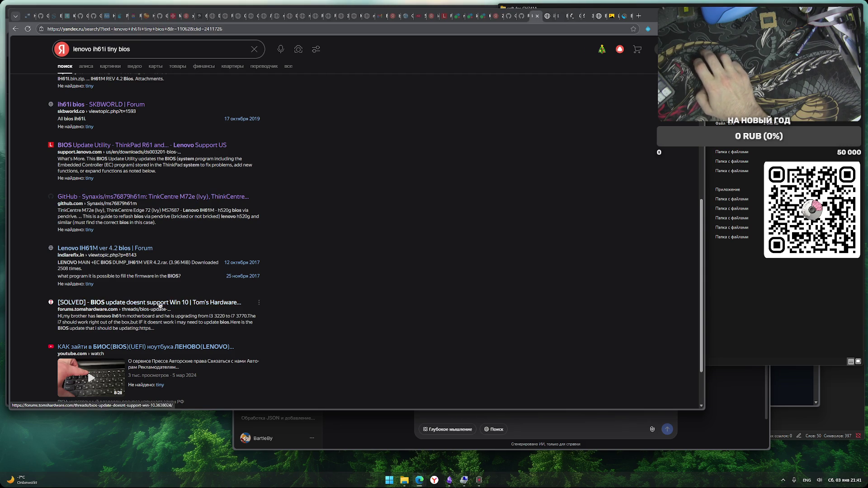
{"action": "middle_click", "coordinate": [156, 303]}
{"action": "scroll", "coordinate": [316, 331], "scroll_direction": "down", "scroll_amount": 2}
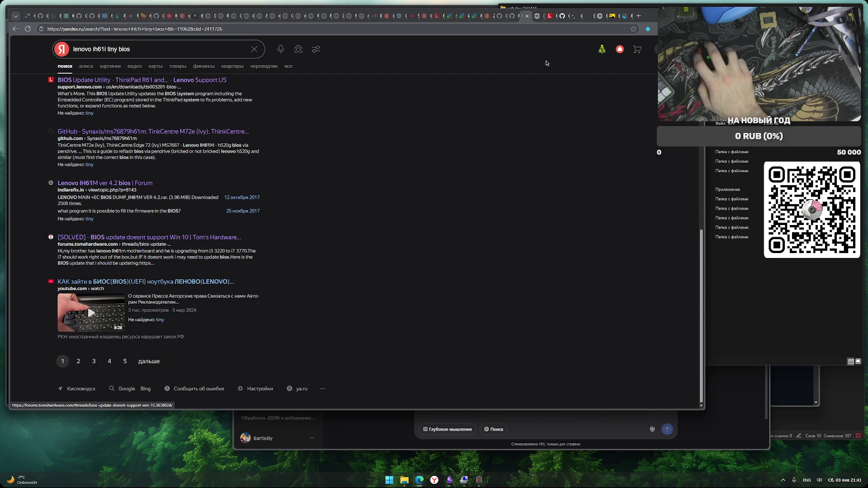
{"action": "left_click", "coordinate": [547, 17]}
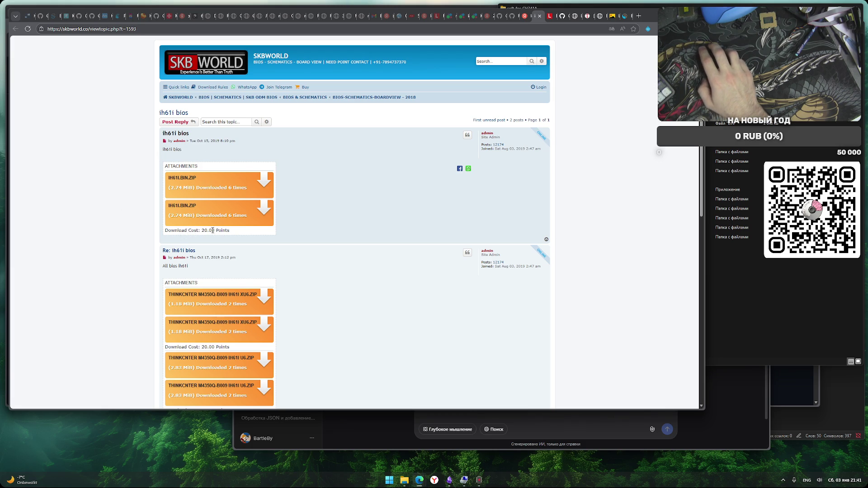
- Review the SKBWORLD thread's IH61I.BIN.ZIP attachments, then close that tab
{"action": "scroll", "coordinate": [134, 234], "scroll_direction": "down", "scroll_amount": 15}
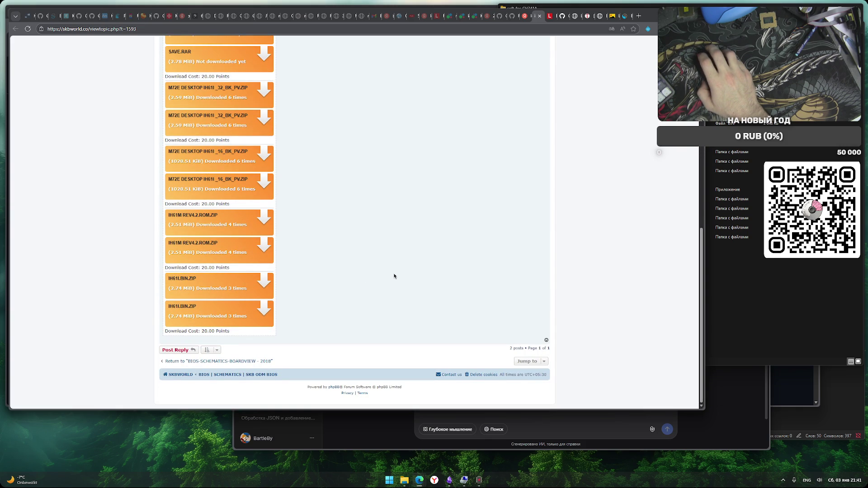
{"action": "scroll", "coordinate": [281, 324], "scroll_direction": "up", "scroll_amount": 15}
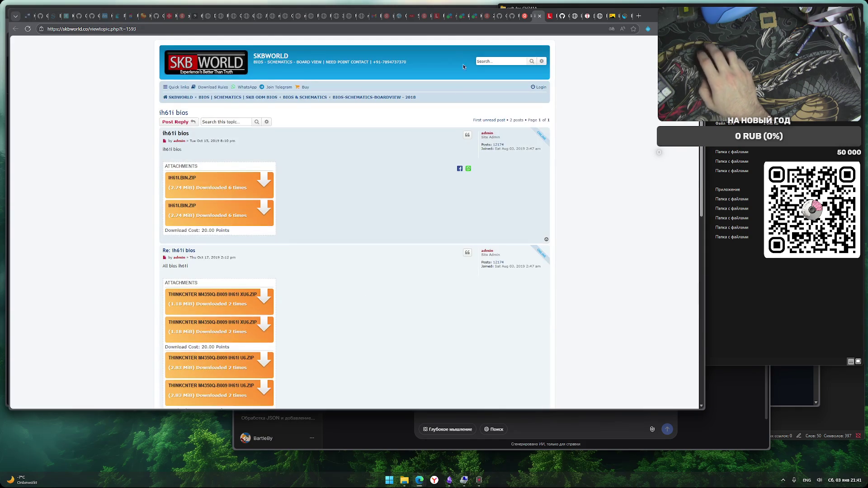
{"action": "middle_click", "coordinate": [534, 17]}
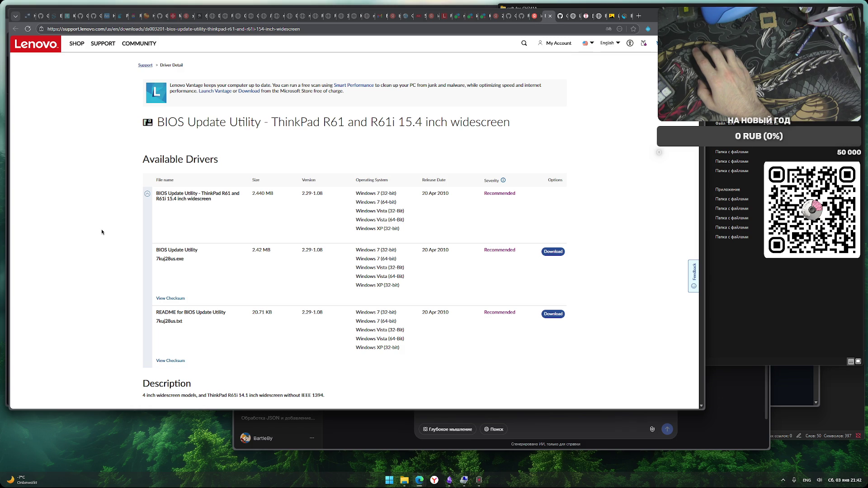
- Scroll through the Lenovo ThinkPad R61/R61i BIOS Update Utility page
{"action": "scroll", "coordinate": [102, 232], "scroll_direction": "down", "scroll_amount": 4}
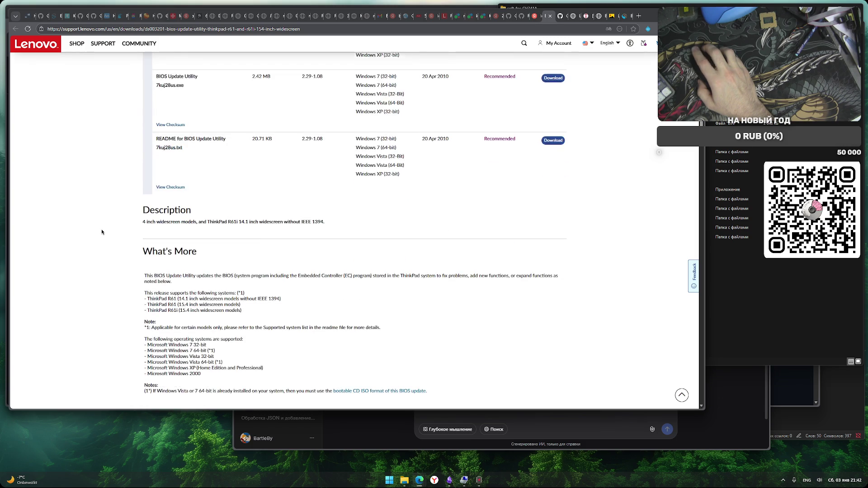
{"action": "scroll", "coordinate": [102, 232], "scroll_direction": "down", "scroll_amount": 5}
{"action": "scroll", "coordinate": [101, 231], "scroll_direction": "down", "scroll_amount": 15}
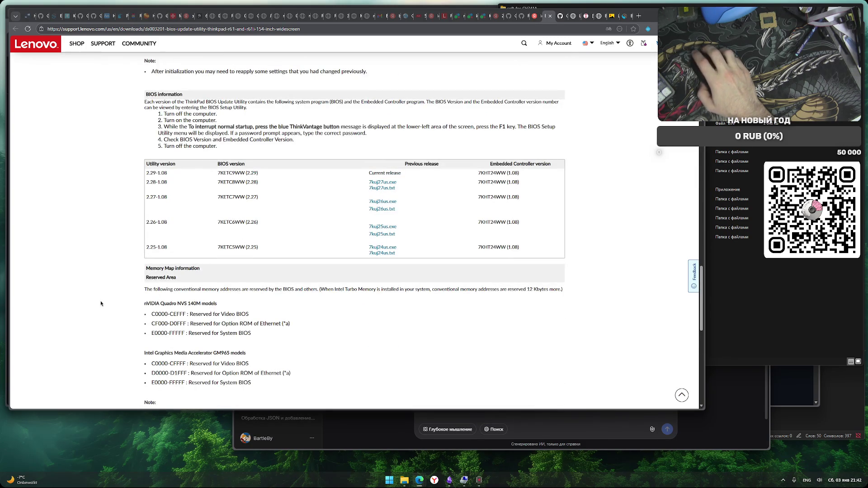
{"action": "scroll", "coordinate": [109, 296], "scroll_direction": "down", "scroll_amount": 4}
{"action": "scroll", "coordinate": [109, 296], "scroll_direction": "down", "scroll_amount": 5}
{"action": "scroll", "coordinate": [109, 244], "scroll_direction": "up", "scroll_amount": 20}
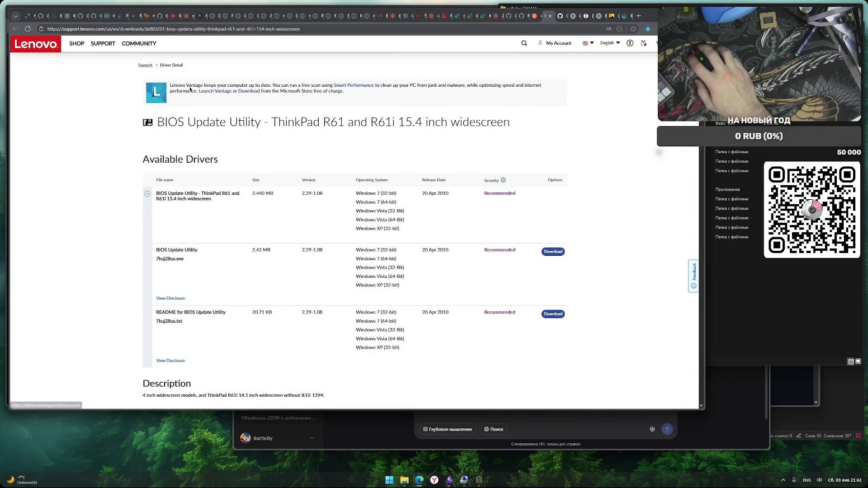
{"action": "left_click_drag", "start_coordinate": [288, 122], "coordinate": [426, 122]}
{"action": "left_click", "coordinate": [489, 120]}
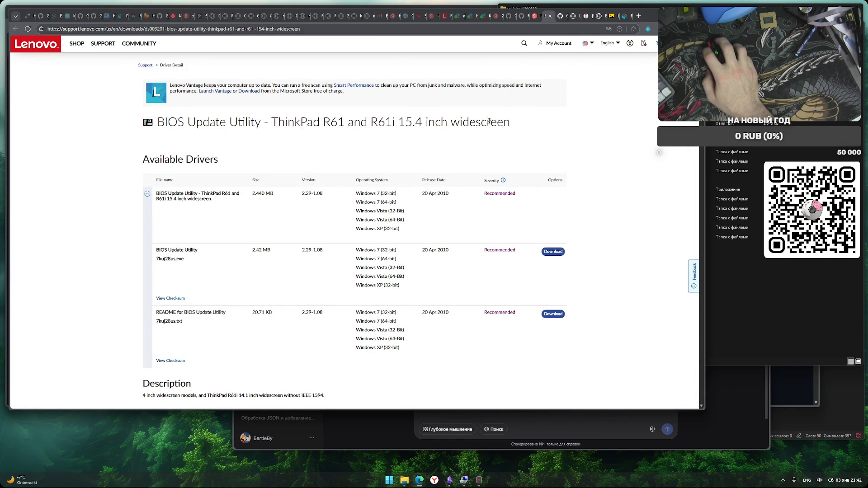
- Search Lenovo Support for m72e, choosing the M72e Desktop (ThinkCentre) suggestion
{"action": "left_click", "coordinate": [525, 43]}
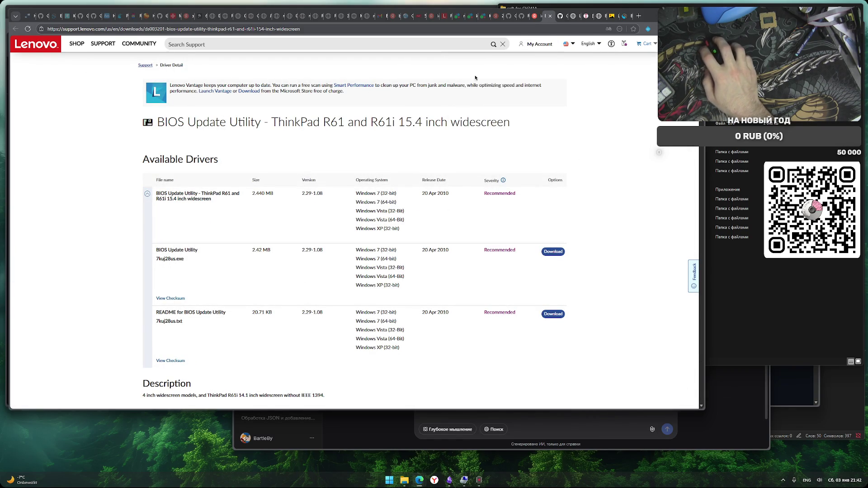
{"action": "type", "text": "m7"}
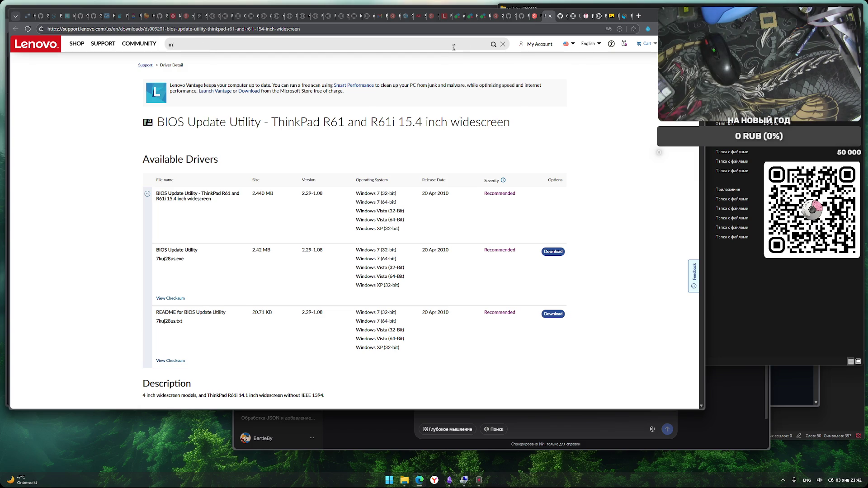
{"action": "type", "text": "2"}
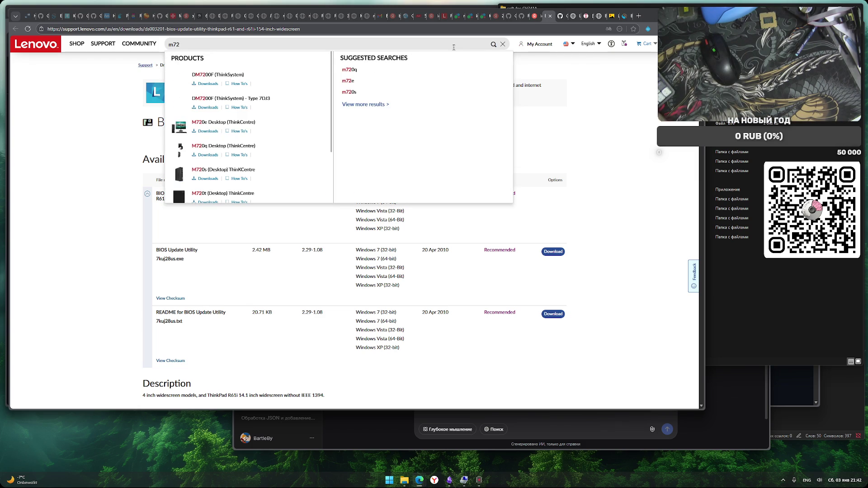
{"action": "type", "text": "e"}
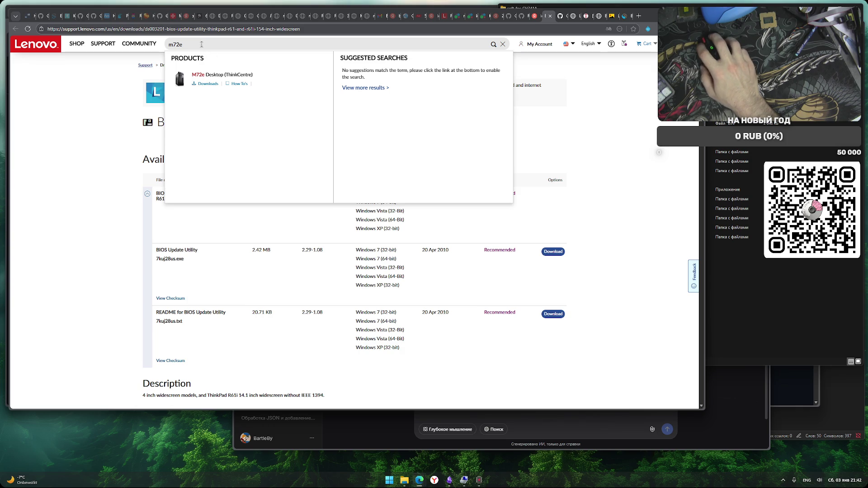
{"action": "type", "text": "tiny"}
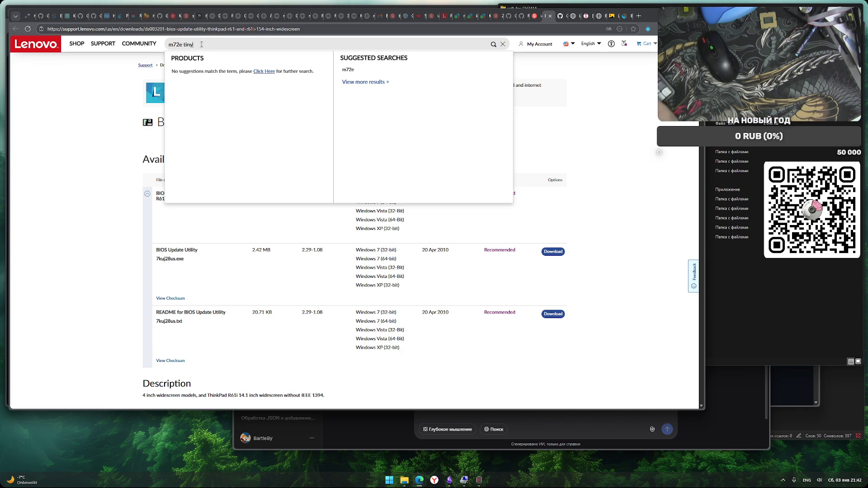
{"action": "left_click", "coordinate": [349, 71]}
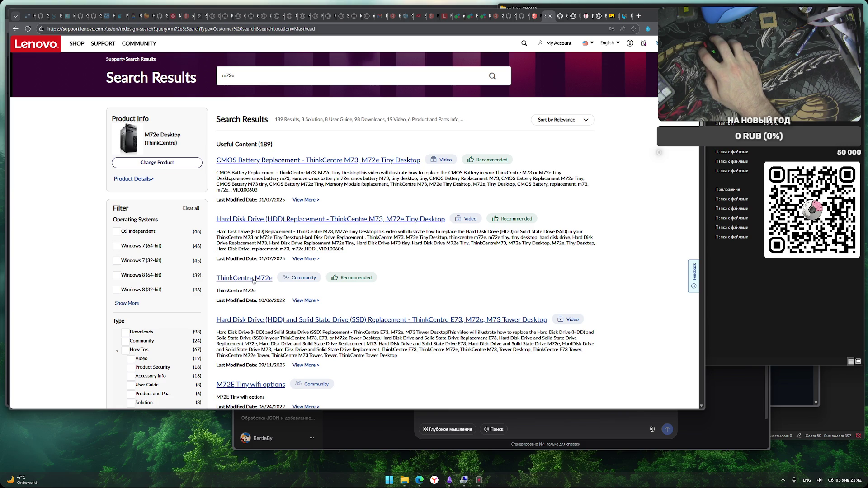
- Read the ThinkCentre M72e community thread, close it, and switch to the ms76879h61m GitHub guide
{"action": "left_click", "coordinate": [253, 282]}
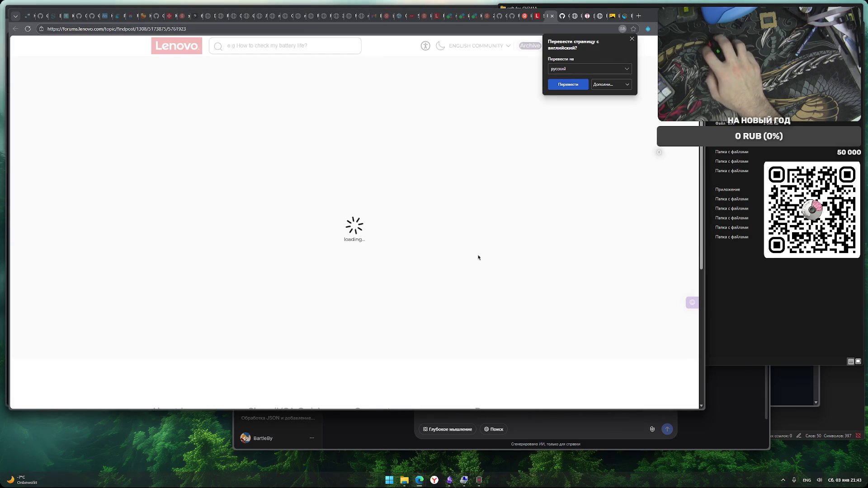
{"action": "left_click", "coordinate": [556, 104]}
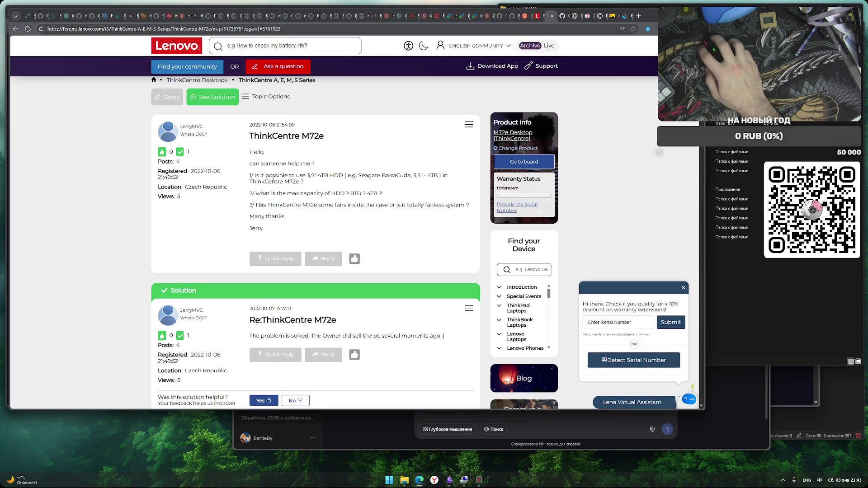
{"action": "scroll", "coordinate": [121, 275], "scroll_direction": "down", "scroll_amount": 5}
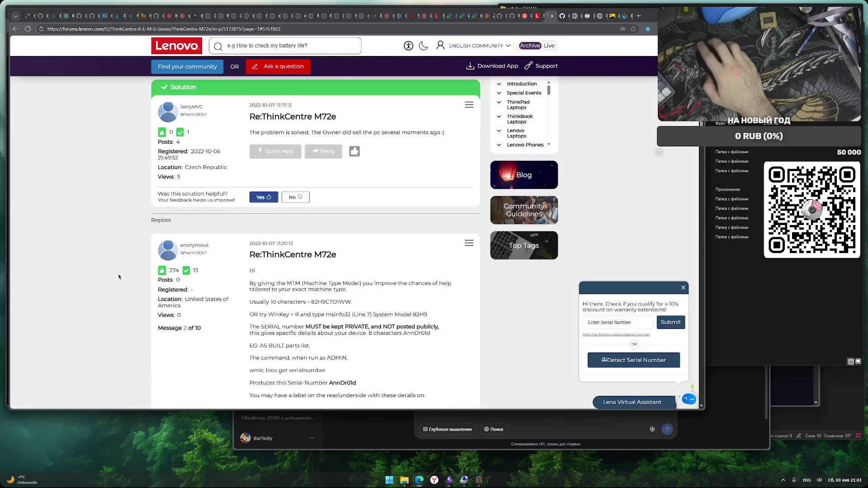
{"action": "scroll", "coordinate": [119, 276], "scroll_direction": "down", "scroll_amount": 4}
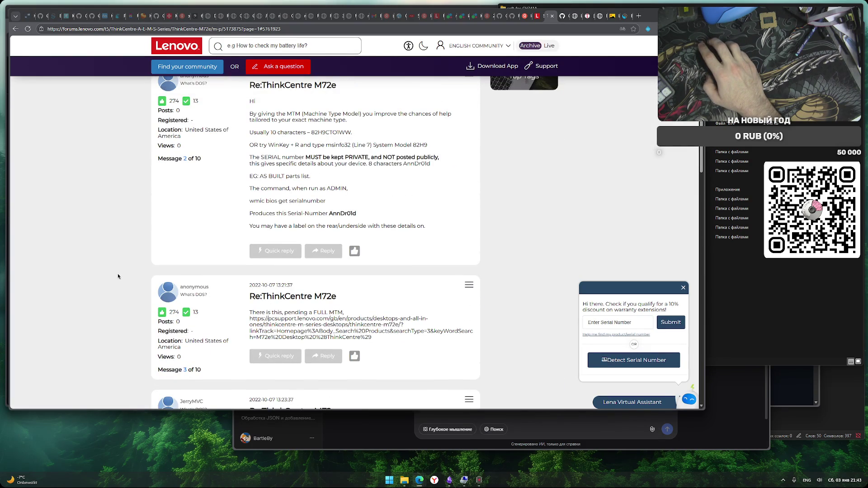
{"action": "scroll", "coordinate": [116, 276], "scroll_direction": "down", "scroll_amount": 15}
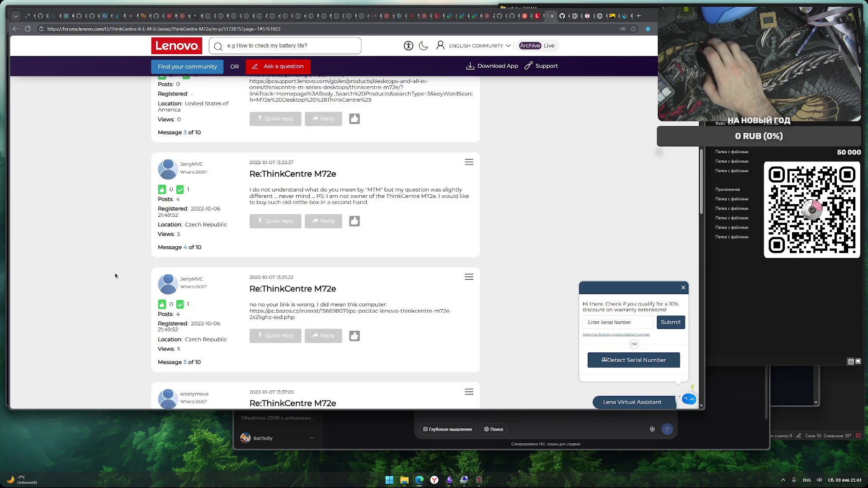
{"action": "scroll", "coordinate": [113, 273], "scroll_direction": "down", "scroll_amount": 15}
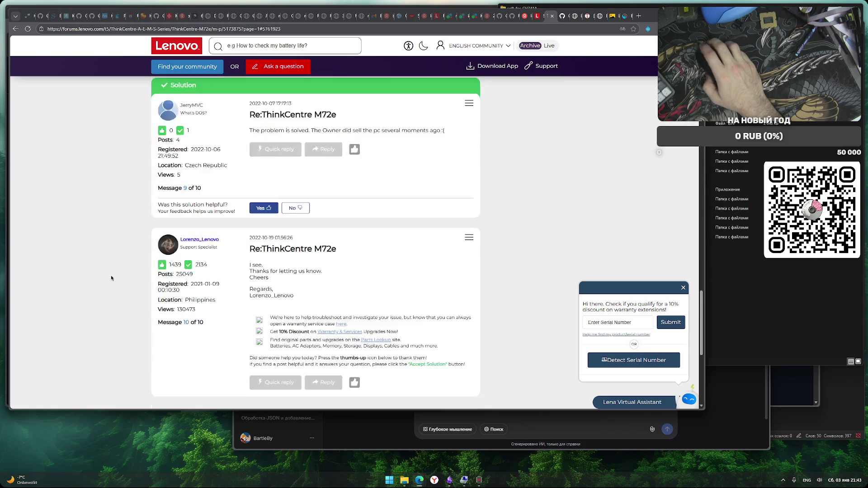
{"action": "scroll", "coordinate": [436, 273], "scroll_direction": "up", "scroll_amount": 4}
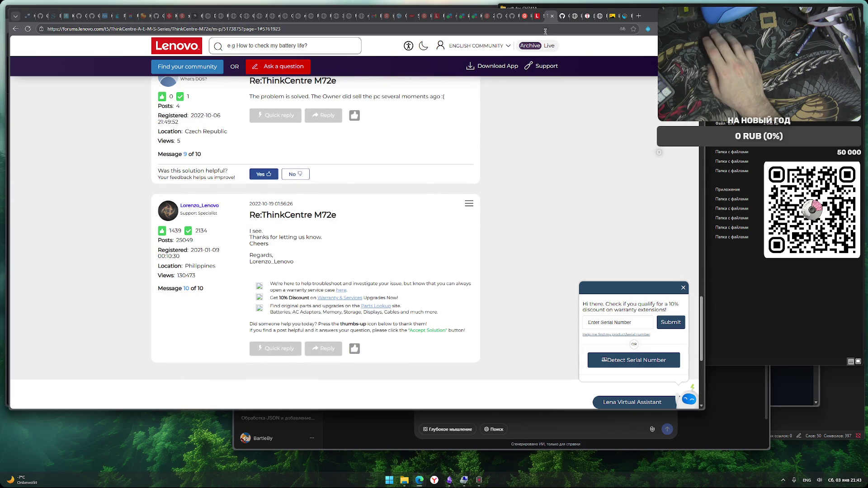
{"action": "left_click", "coordinate": [552, 17]}
{"action": "left_click", "coordinate": [552, 16]}
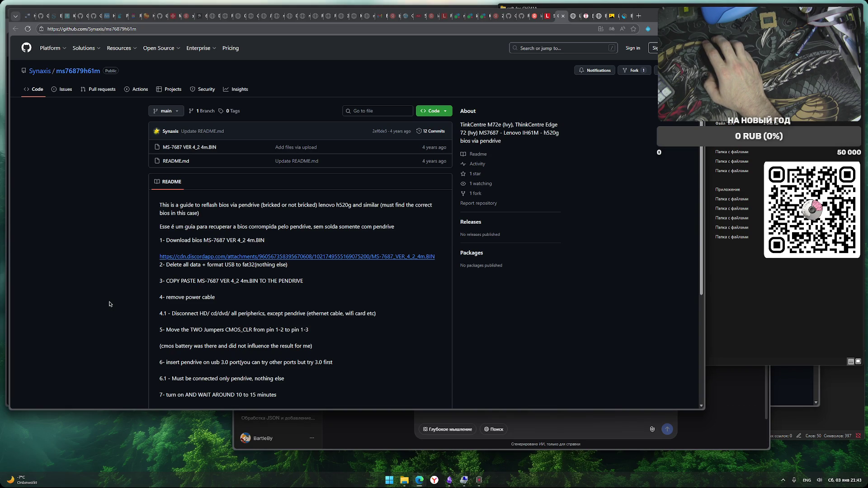
- Read through the Indiarefix Lenovo IH61M ver 4.2 BIOS post and its attachment, then close that thread
{"action": "scroll", "coordinate": [113, 308], "scroll_direction": "down", "scroll_amount": 5}
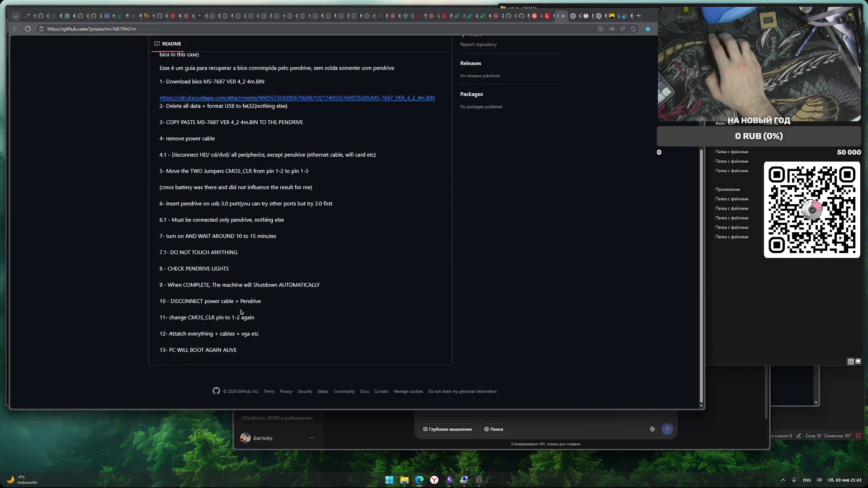
{"action": "left_click", "coordinate": [573, 15]}
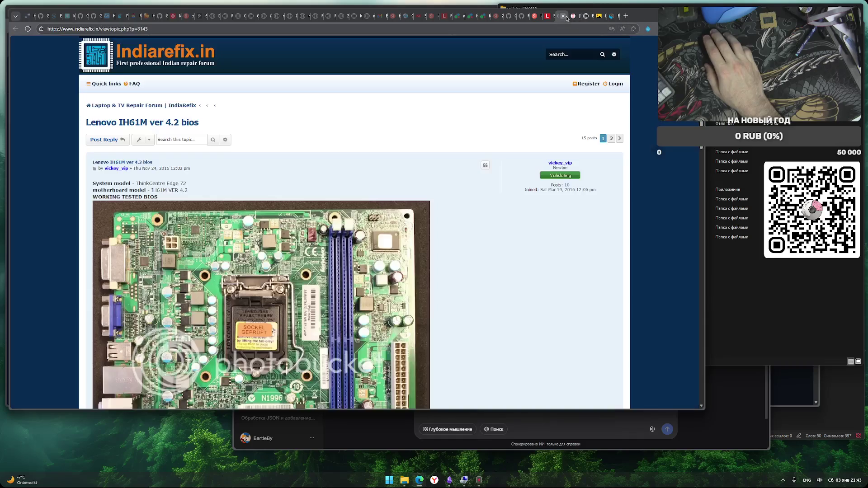
{"action": "scroll", "coordinate": [59, 265], "scroll_direction": "down", "scroll_amount": 5}
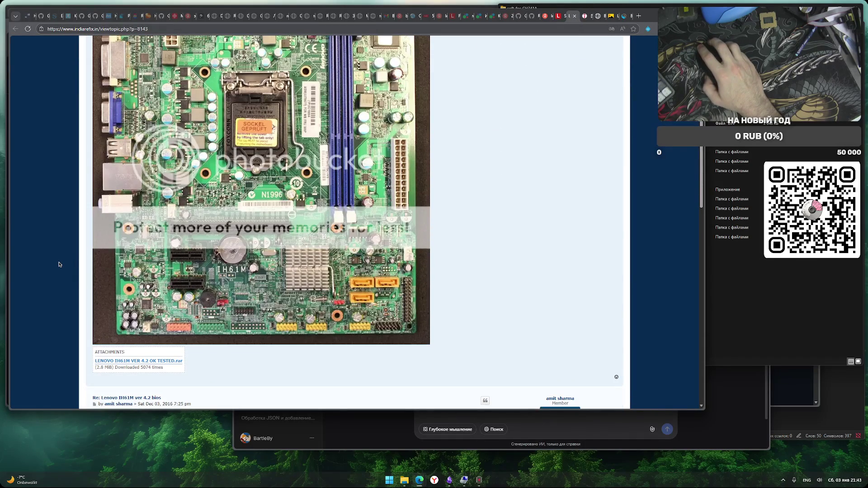
{"action": "scroll", "coordinate": [60, 265], "scroll_direction": "up", "scroll_amount": 2}
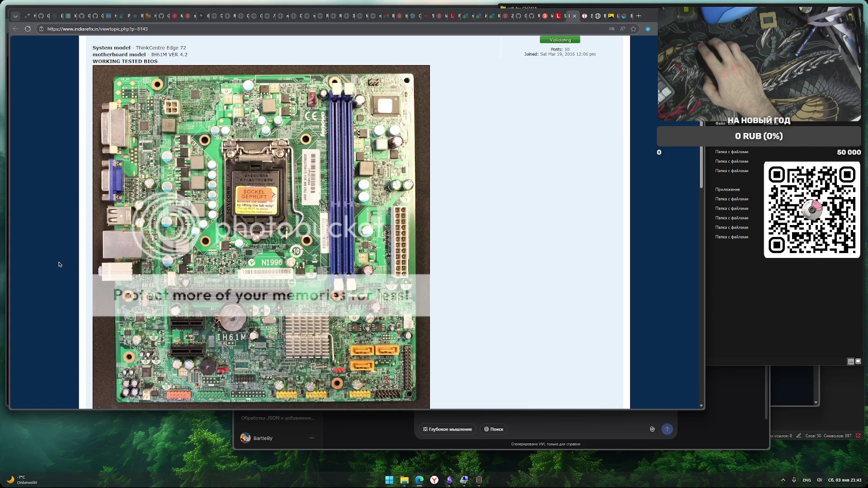
{"action": "scroll", "coordinate": [60, 264], "scroll_direction": "down", "scroll_amount": 1}
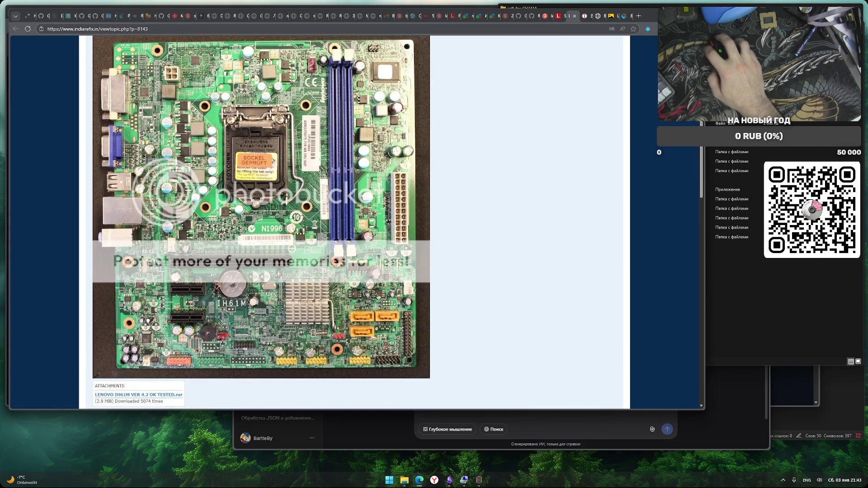
{"action": "scroll", "coordinate": [366, 299], "scroll_direction": "down", "scroll_amount": 6}
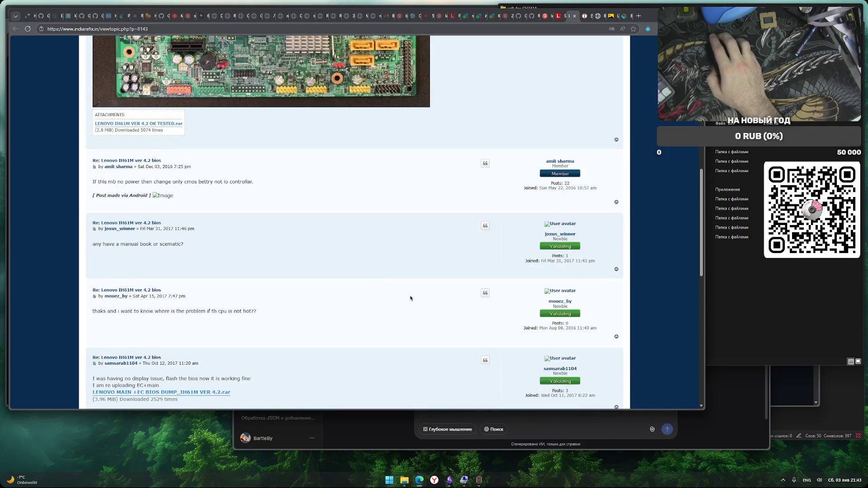
{"action": "scroll", "coordinate": [411, 298], "scroll_direction": "down", "scroll_amount": 3}
{"action": "scroll", "coordinate": [409, 295], "scroll_direction": "up", "scroll_amount": 10}
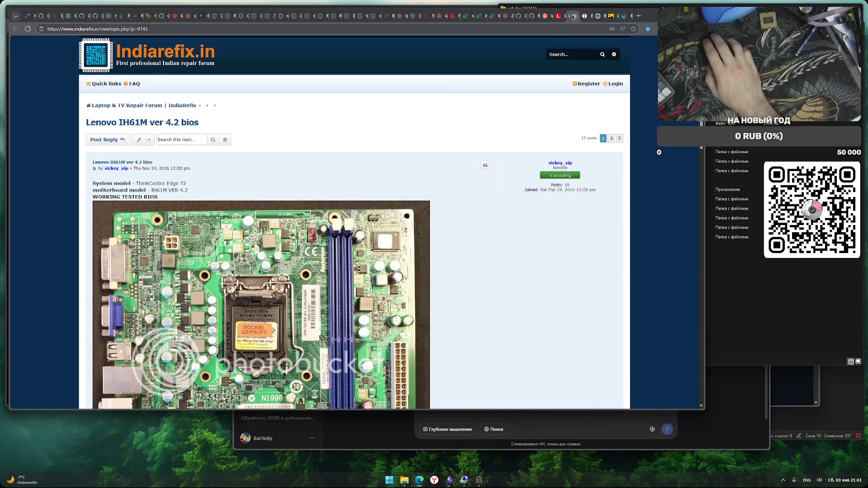
{"action": "left_click", "coordinate": [573, 17]}
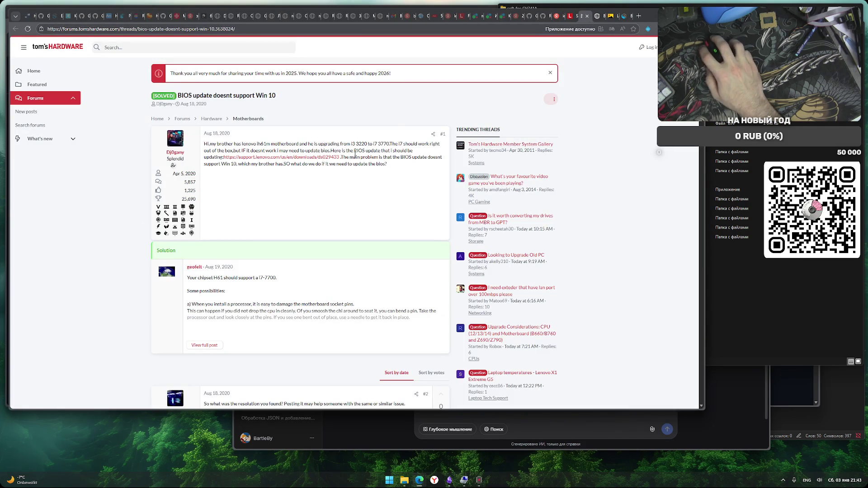
- Read the first post of the 'BIOS update doesnt support Win 10' thread line by line
{"action": "left_click_drag", "start_coordinate": [348, 144], "coordinate": [434, 144]}
{"action": "left_click", "coordinate": [348, 198]}
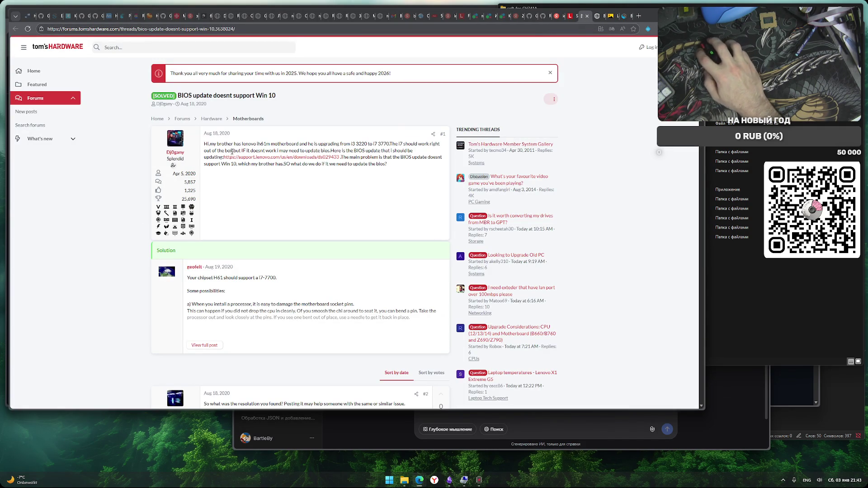
{"action": "left_click_drag", "start_coordinate": [267, 144], "coordinate": [440, 145]}
{"action": "left_click_drag", "start_coordinate": [209, 150], "coordinate": [410, 152]}
{"action": "left_click", "coordinate": [275, 193]}
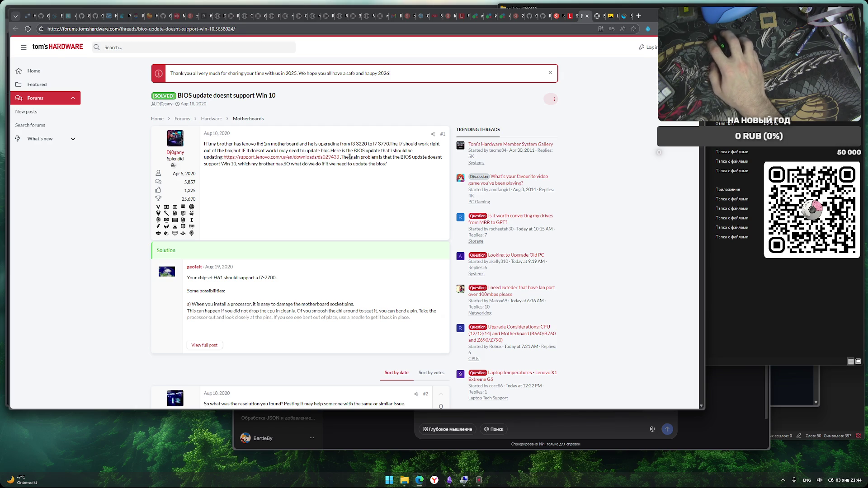
{"action": "left_click_drag", "start_coordinate": [350, 157], "coordinate": [415, 158]}
{"action": "left_click", "coordinate": [337, 200]}
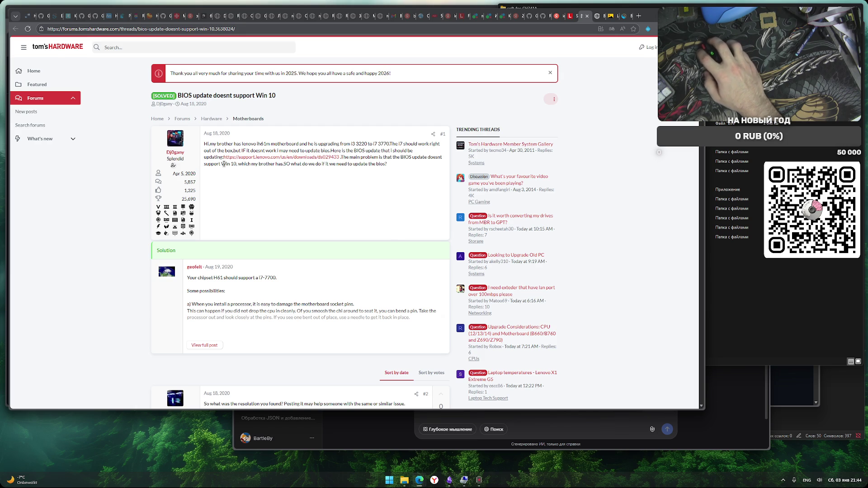
{"action": "left_click_drag", "start_coordinate": [241, 164], "coordinate": [330, 164]}
{"action": "left_click", "coordinate": [307, 197]}
- Scroll through the thread's replies and move to the dr-bios m72e (tiny) ih61i BIOS thread
{"action": "scroll", "coordinate": [311, 205], "scroll_direction": "down", "scroll_amount": 5}
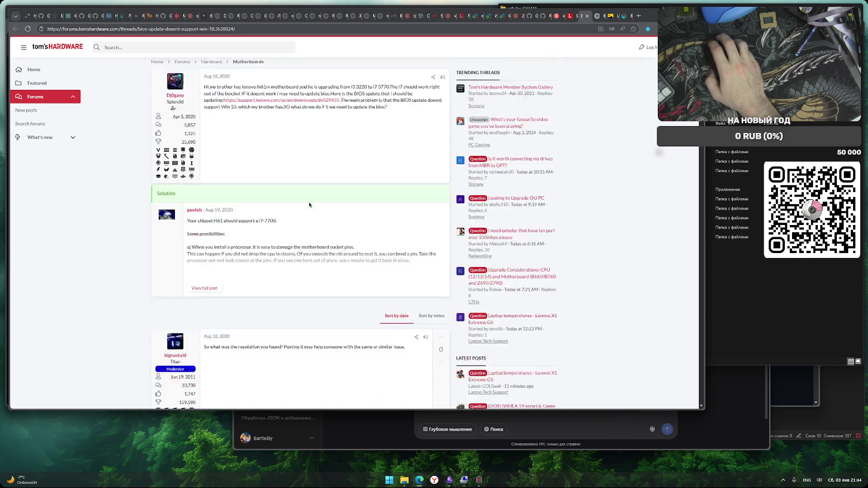
{"action": "scroll", "coordinate": [133, 245], "scroll_direction": "down", "scroll_amount": 4}
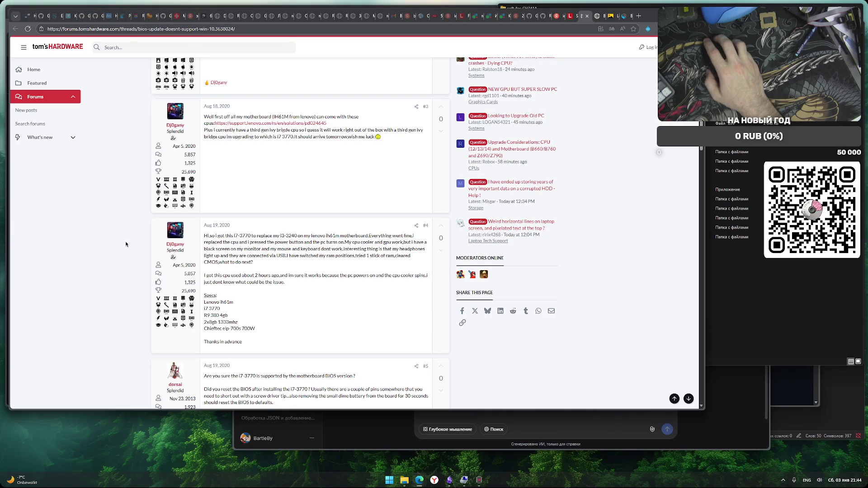
{"action": "scroll", "coordinate": [126, 244], "scroll_direction": "down", "scroll_amount": 12}
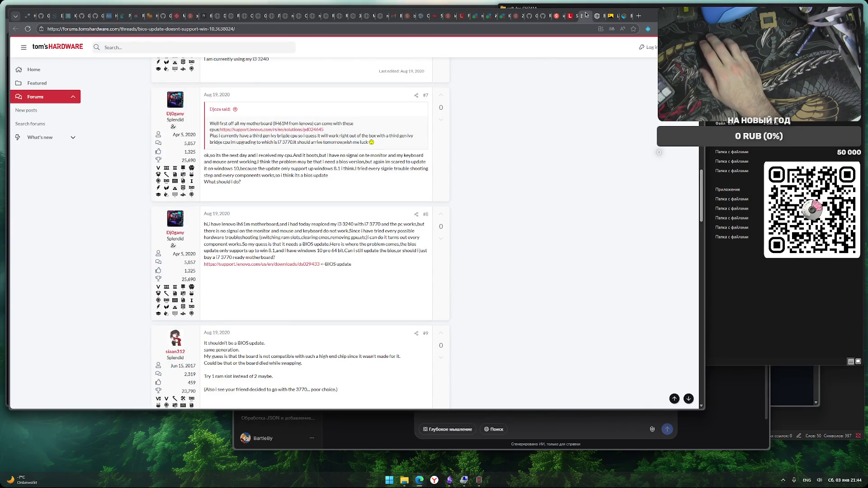
{"action": "left_click", "coordinate": [586, 15]}
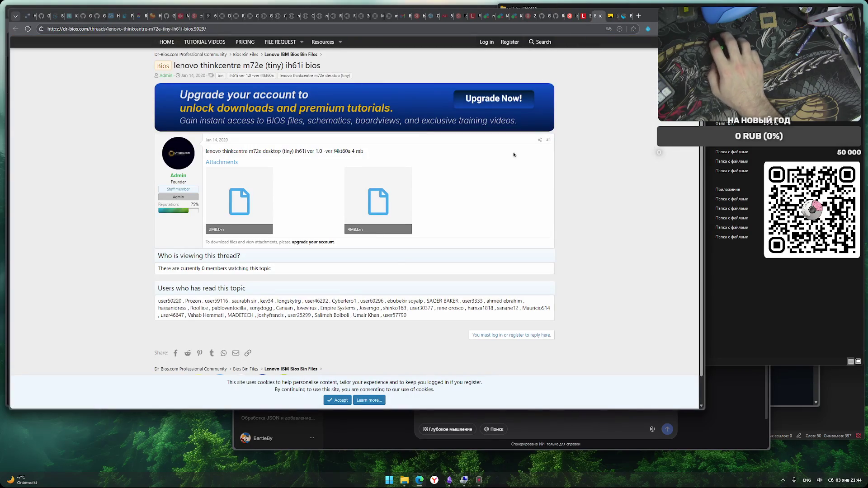
- Refine the Lenovo Support m72e search by adding 'bios' and 'tiny' to the query
{"action": "left_click", "coordinate": [588, 16]}
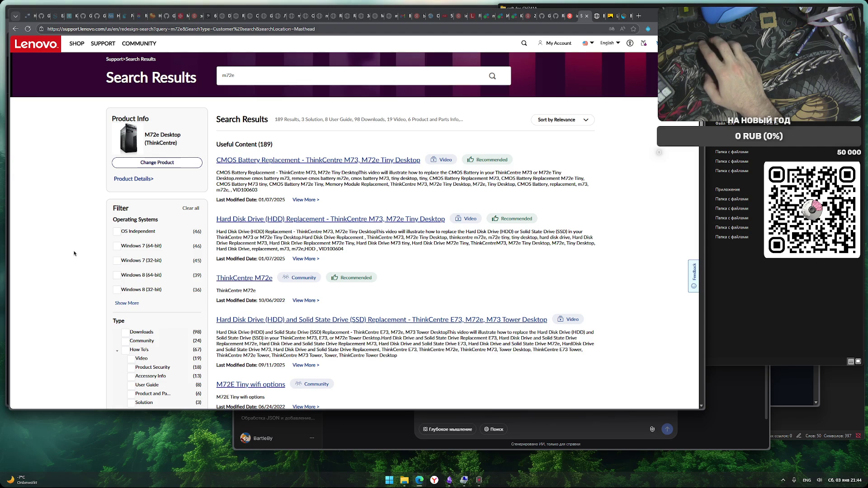
{"action": "scroll", "coordinate": [73, 251], "scroll_direction": "down", "scroll_amount": 5}
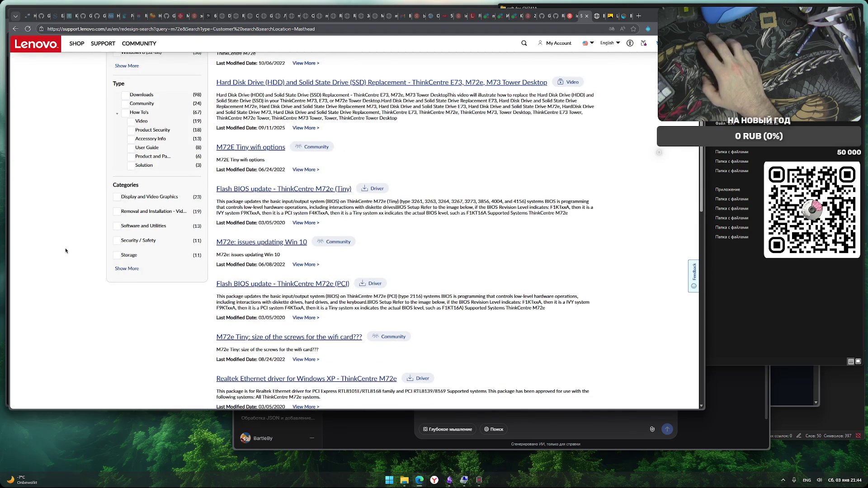
{"action": "scroll", "coordinate": [66, 250], "scroll_direction": "down", "scroll_amount": 6}
{"action": "scroll", "coordinate": [66, 251], "scroll_direction": "down", "scroll_amount": 5}
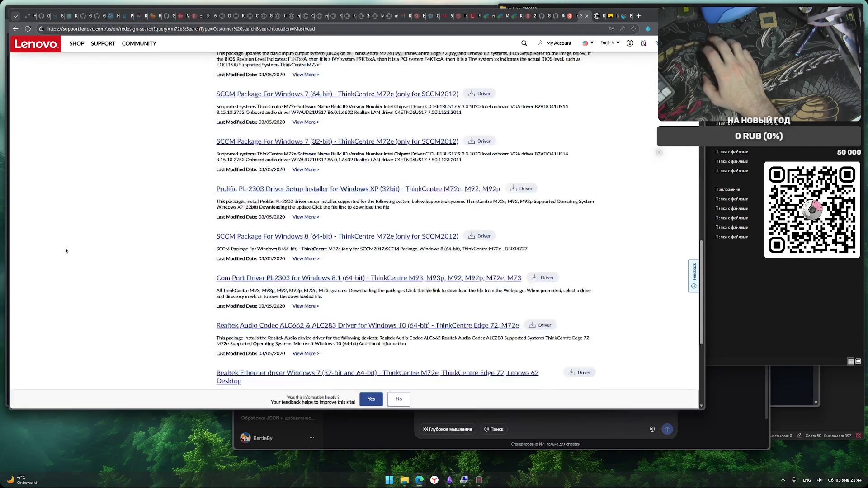
{"action": "scroll", "coordinate": [66, 251], "scroll_direction": "down", "scroll_amount": 5}
{"action": "scroll", "coordinate": [66, 251], "scroll_direction": "up", "scroll_amount": 20}
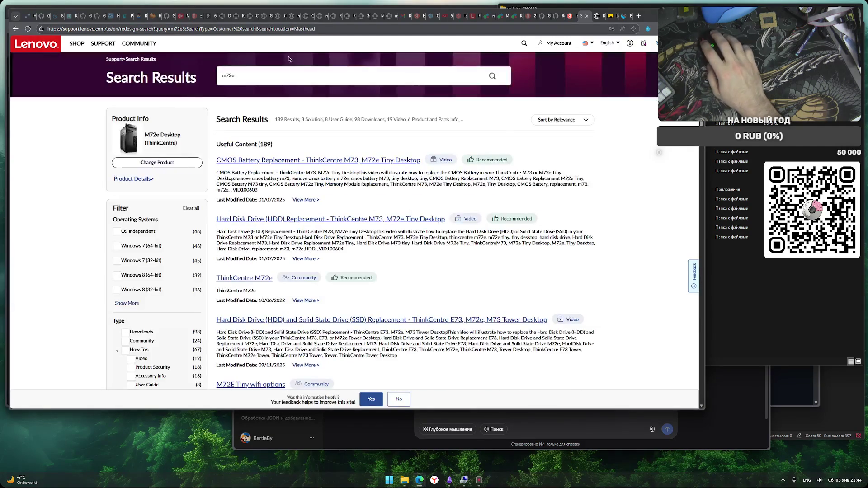
{"action": "left_click", "coordinate": [280, 79]}
{"action": "type", "text": "bios"}
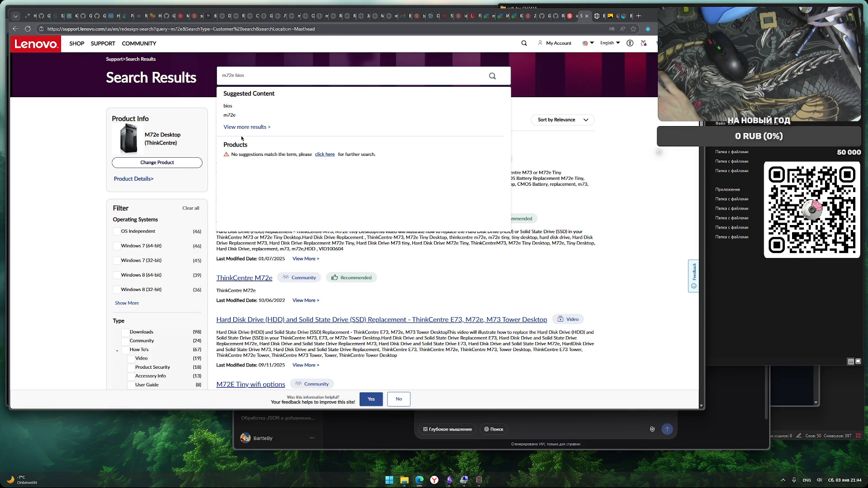
{"action": "type", "text": "ti "}
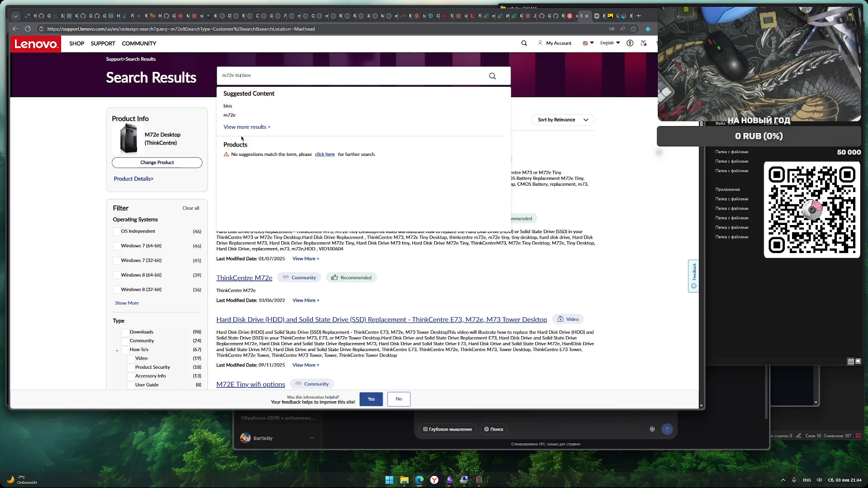
{"action": "type", "text": "ny"}
{"action": "left_click", "coordinate": [493, 77]}
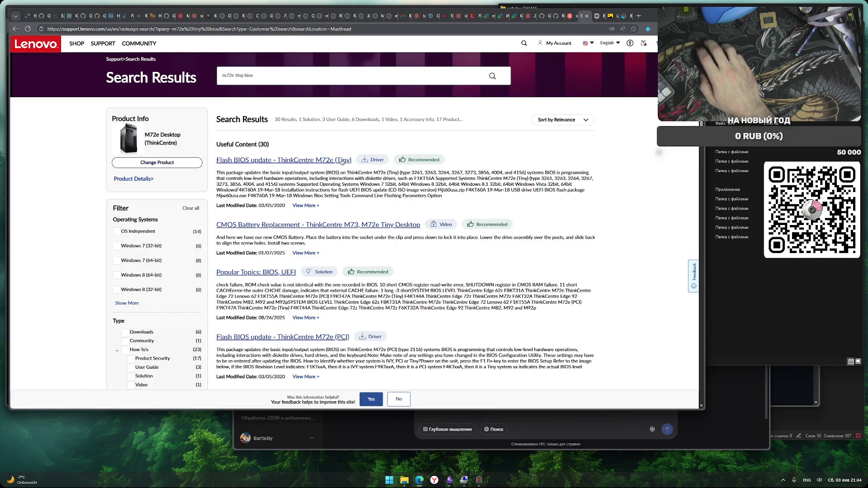
- Open the 'Flash BIOS update - ThinkCentre M72e (Tiny)' page from the results
{"action": "scroll", "coordinate": [330, 160], "scroll_direction": "down", "scroll_amount": 1}
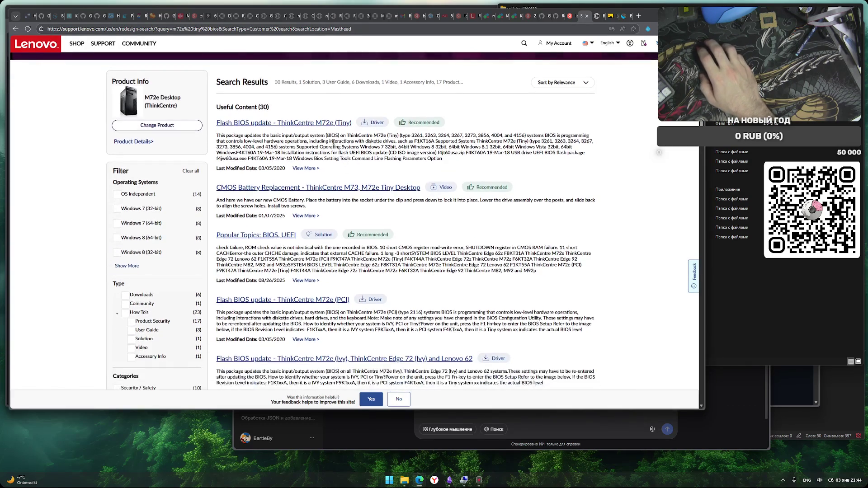
{"action": "key", "text": "ctrl+w"}
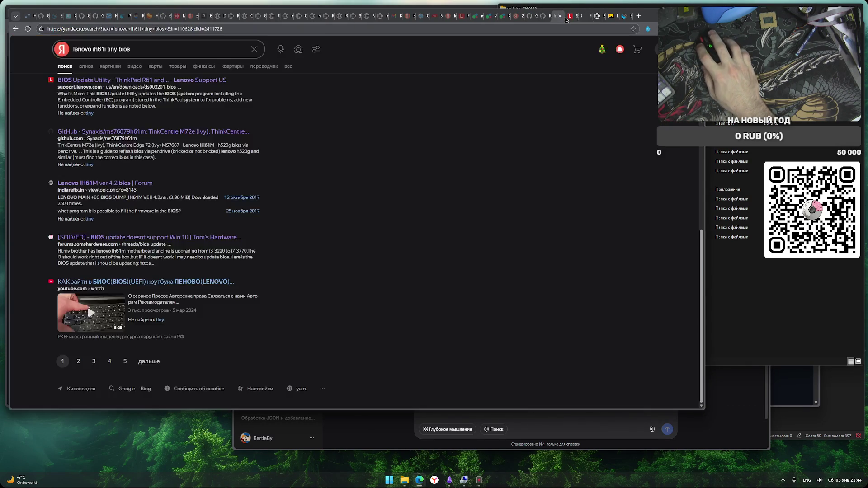
{"action": "key", "text": "ctrl+shift+t"}
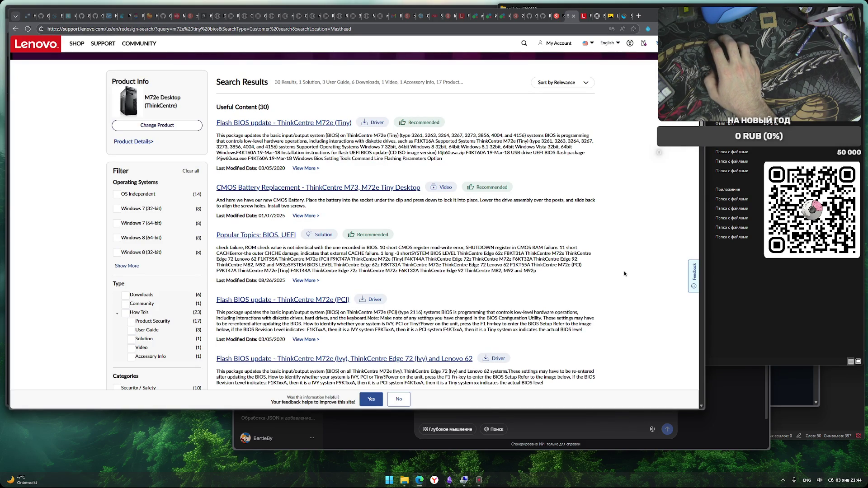
{"action": "scroll", "coordinate": [623, 273], "scroll_direction": "down", "scroll_amount": 3}
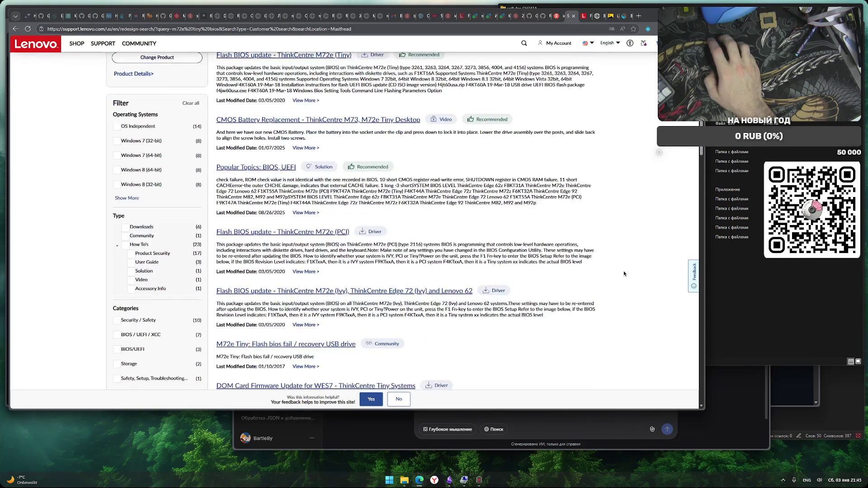
{"action": "scroll", "coordinate": [624, 274], "scroll_direction": "down", "scroll_amount": 1}
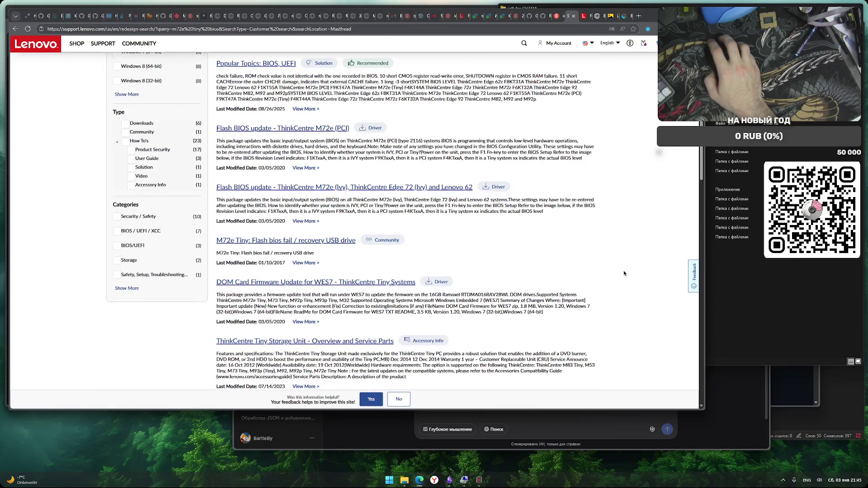
{"action": "left_click", "coordinate": [586, 16]}
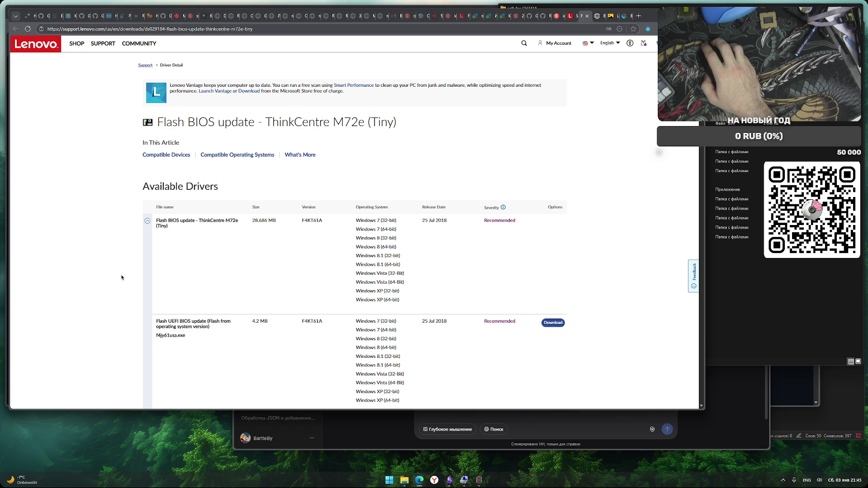
- Browse the M72e (Tiny) Available Drivers files, toggling the first package row, down to What's More
{"action": "scroll", "coordinate": [121, 277], "scroll_direction": "down", "scroll_amount": 2}
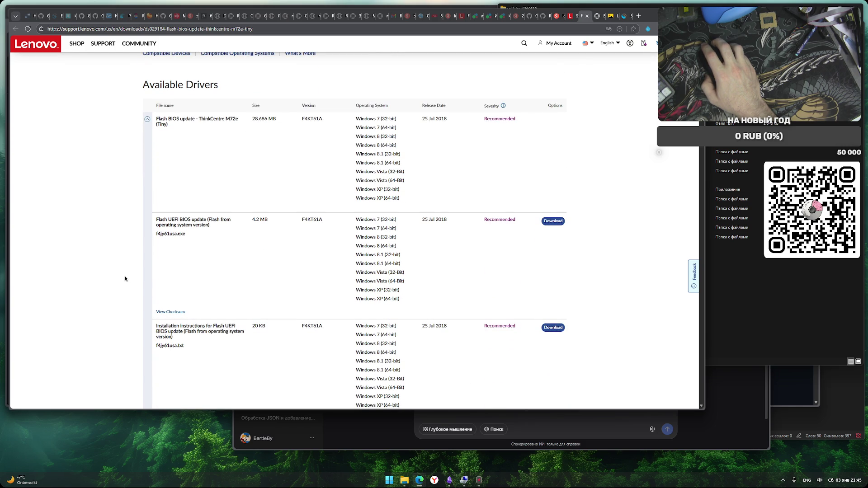
{"action": "scroll", "coordinate": [125, 278], "scroll_direction": "down", "scroll_amount": 2}
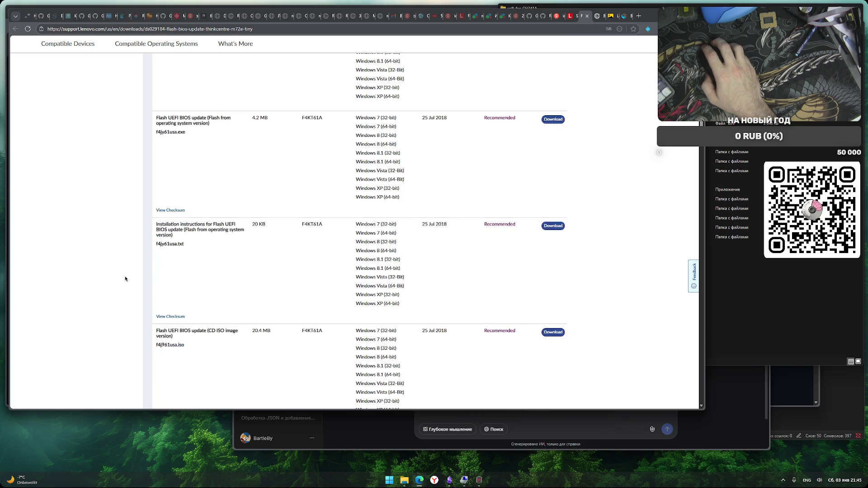
{"action": "scroll", "coordinate": [125, 278], "scroll_direction": "down", "scroll_amount": 1}
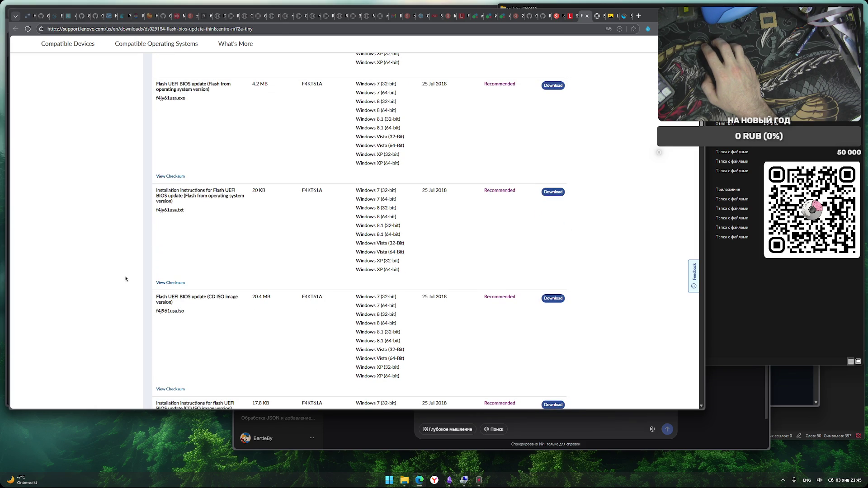
{"action": "scroll", "coordinate": [125, 279], "scroll_direction": "down", "scroll_amount": 10}
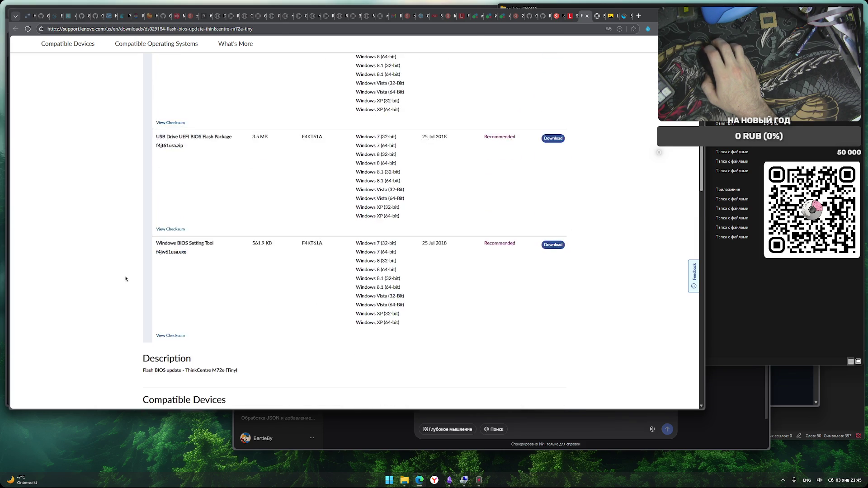
{"action": "scroll", "coordinate": [125, 278], "scroll_direction": "up", "scroll_amount": 15}
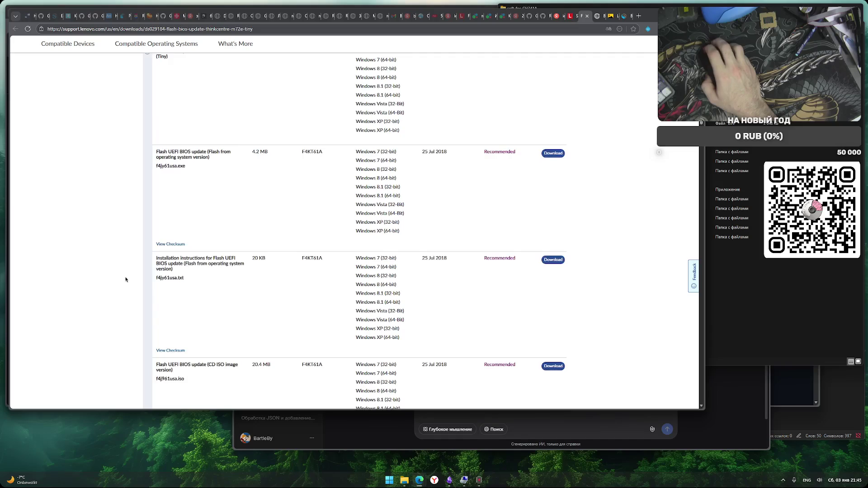
{"action": "left_click", "coordinate": [190, 266]}
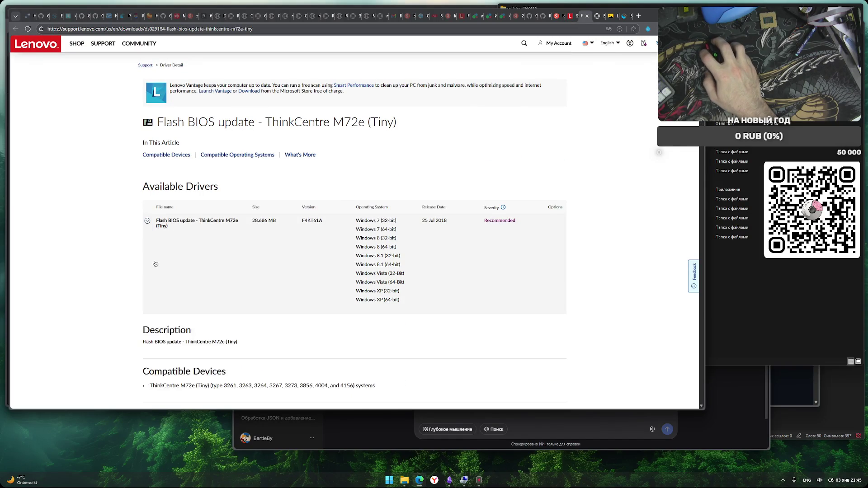
{"action": "left_click", "coordinate": [190, 266]}
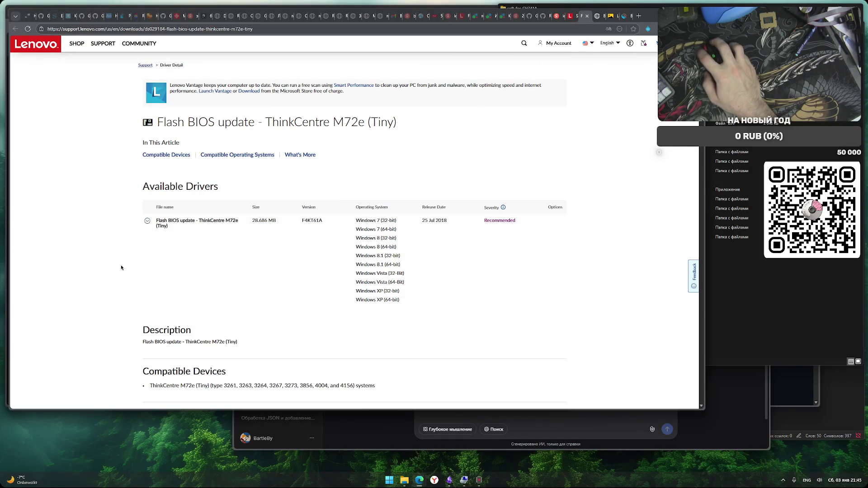
{"action": "scroll", "coordinate": [100, 268], "scroll_direction": "down", "scroll_amount": 10}
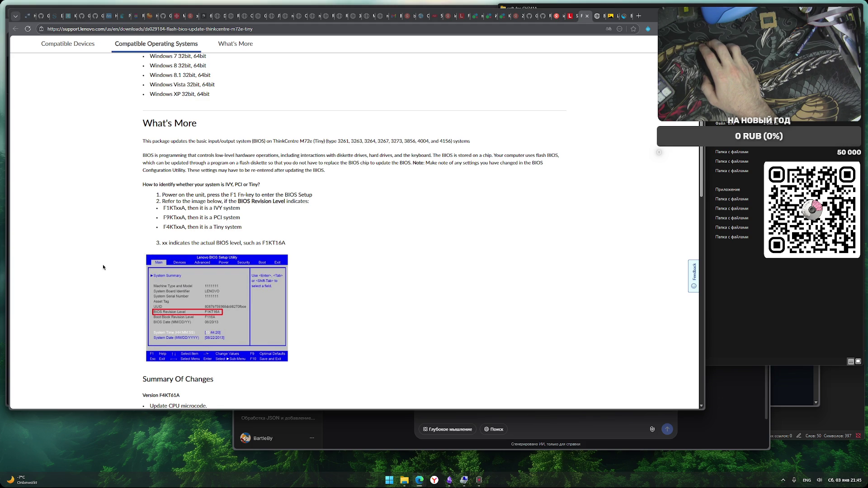
{"action": "scroll", "coordinate": [103, 267], "scroll_direction": "down", "scroll_amount": 5}
{"action": "scroll", "coordinate": [103, 268], "scroll_direction": "down", "scroll_amount": 2}
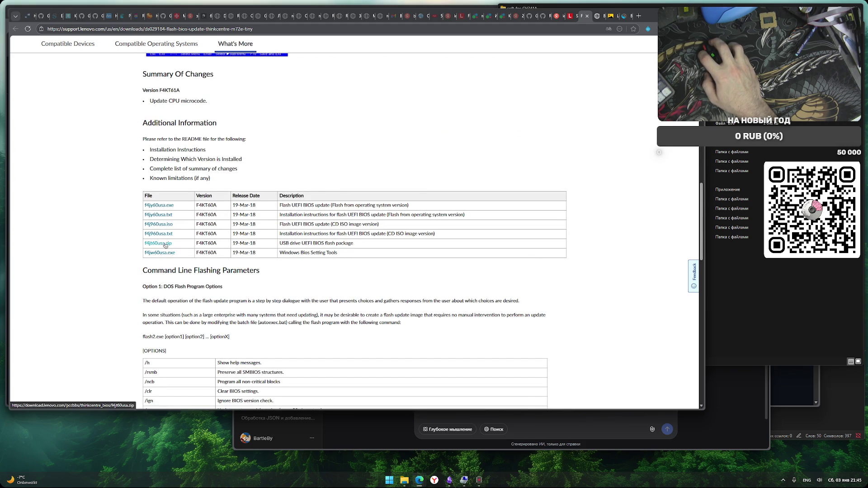
- Download the 3.4 MB USB-drive UEFI BIOS flash package f4jt60usa.zip
{"action": "left_click_drag", "start_coordinate": [279, 244], "coordinate": [335, 242]}
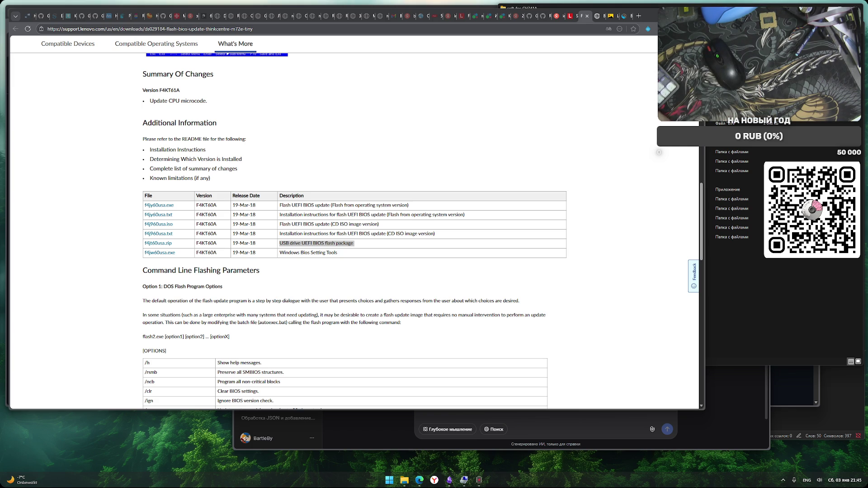
{"action": "key", "text": "alt+shift"}
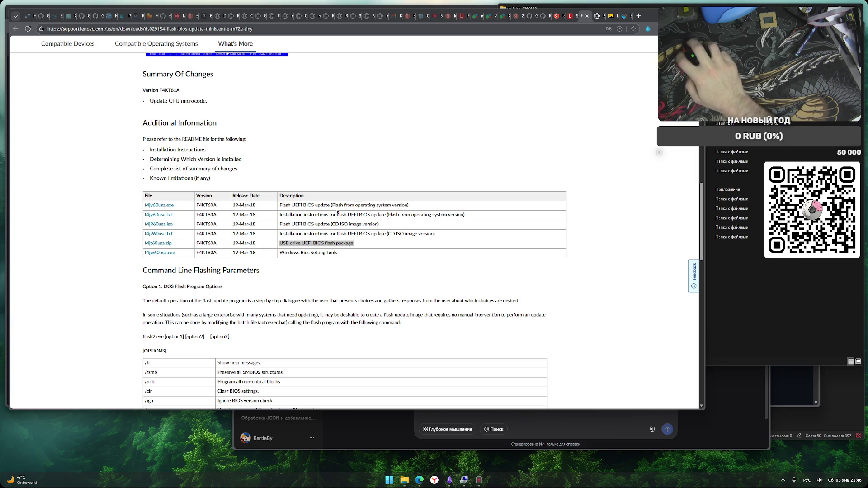
{"action": "left_click_drag", "start_coordinate": [332, 205], "coordinate": [407, 206]}
{"action": "left_click", "coordinate": [310, 204]}
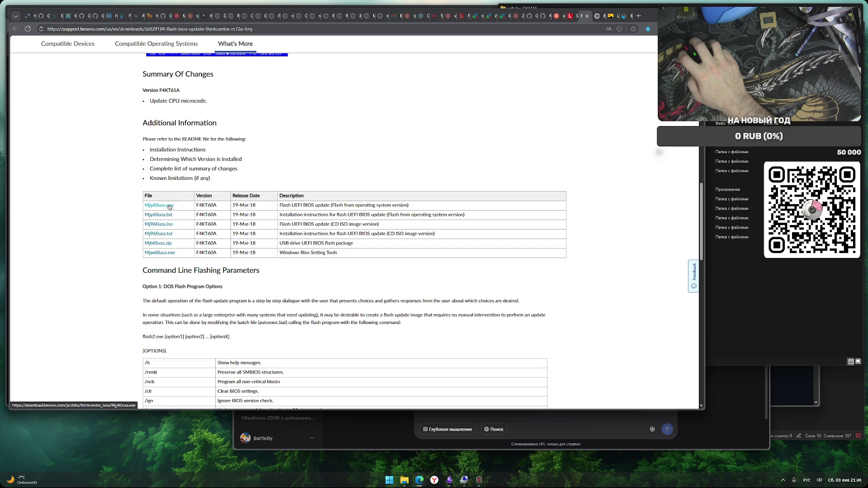
{"action": "left_click_drag", "start_coordinate": [292, 243], "coordinate": [364, 244]}
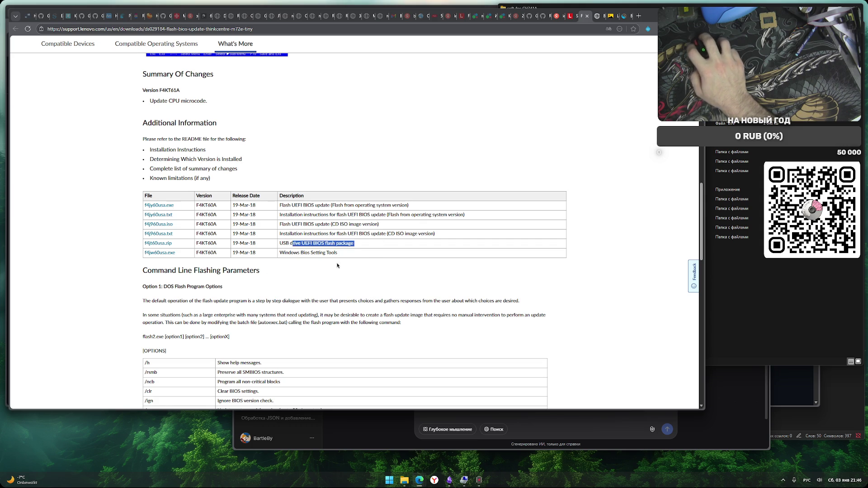
{"action": "left_click", "coordinate": [158, 243]}
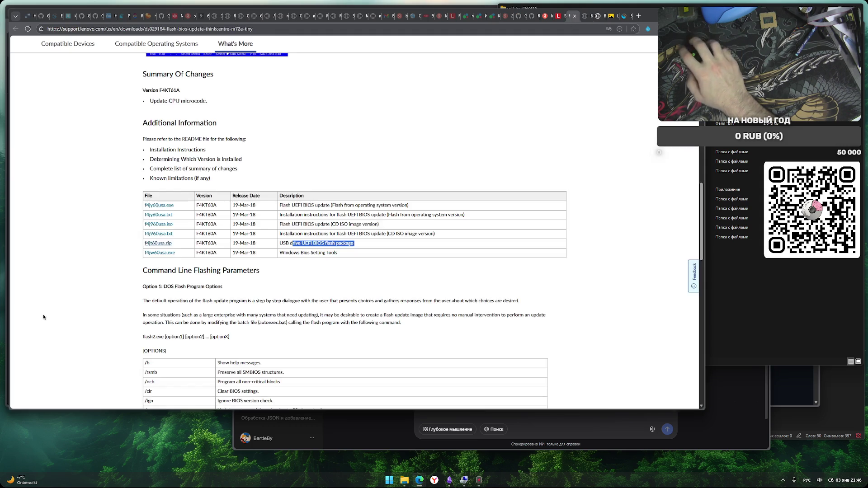
{"action": "scroll", "coordinate": [130, 298], "scroll_direction": "down", "scroll_amount": 4}
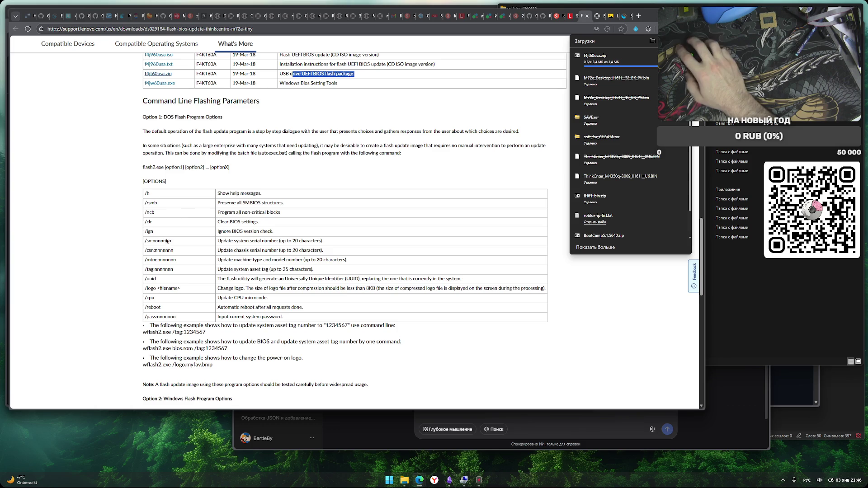
{"action": "scroll", "coordinate": [166, 241], "scroll_direction": "down", "scroll_amount": 6}
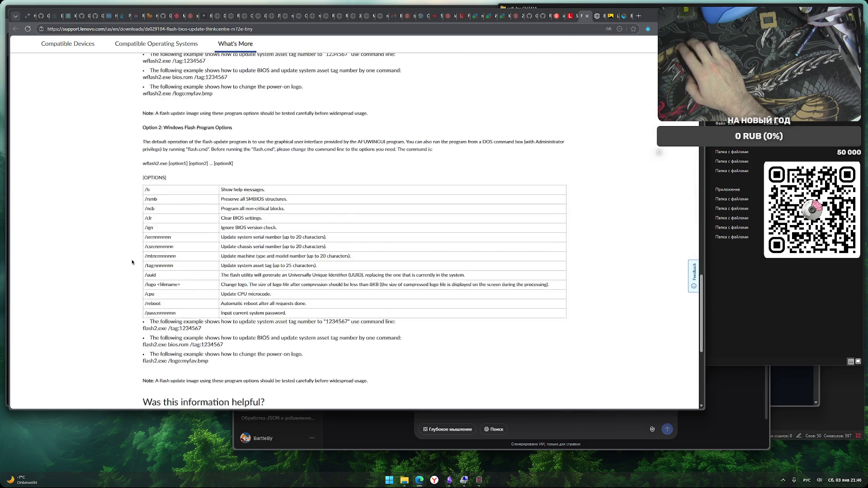
{"action": "scroll", "coordinate": [132, 262], "scroll_direction": "down", "scroll_amount": 5}
{"action": "scroll", "coordinate": [131, 261], "scroll_direction": "up", "scroll_amount": 15}
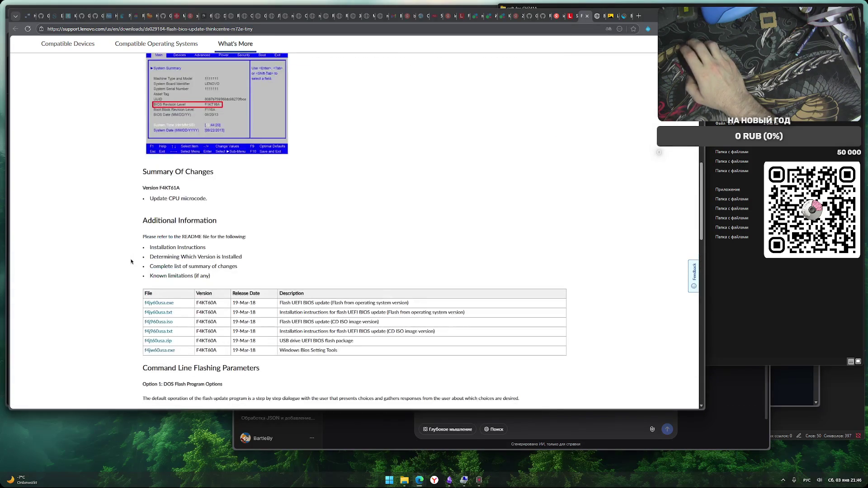
{"action": "left_click", "coordinate": [704, 288]}
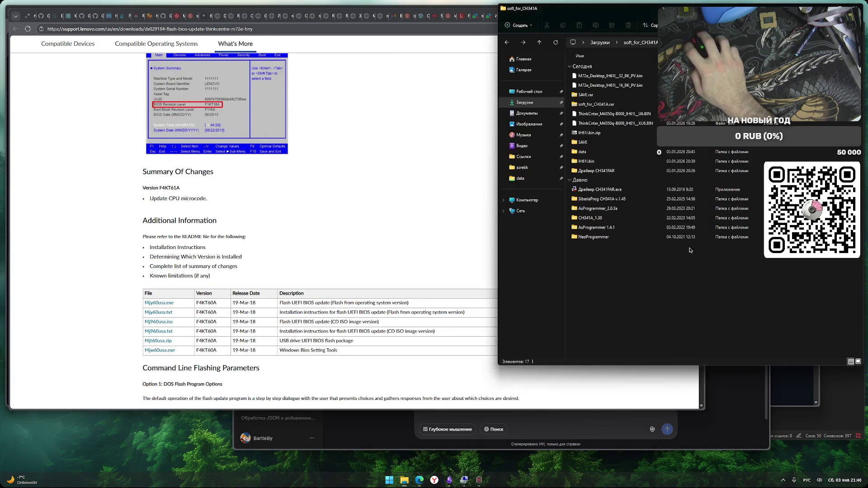
{"action": "left_click", "coordinate": [540, 105]}
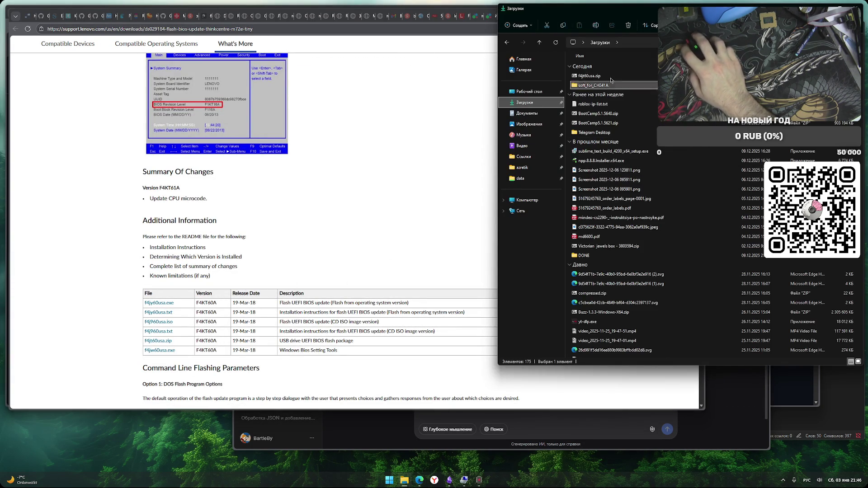
{"action": "double_click", "coordinate": [588, 76]}
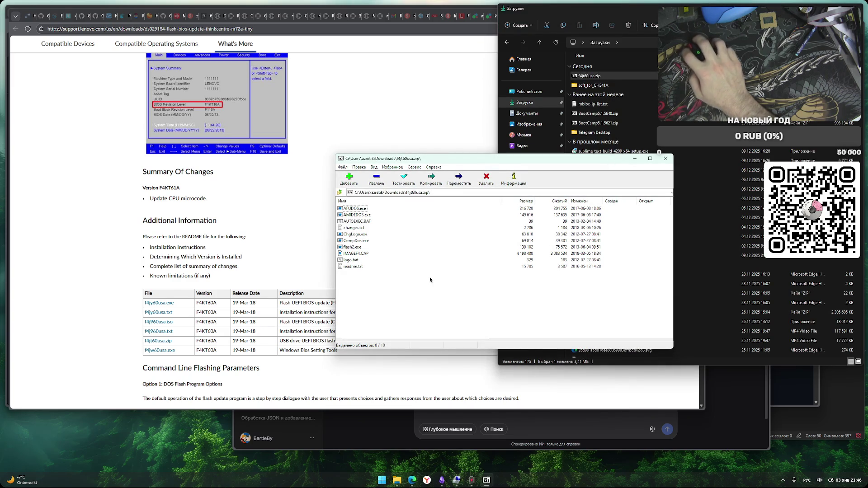
{"action": "mouse_move", "coordinate": [380, 275]}
{"action": "left_mouse_down"}
{"action": "mouse_move", "coordinate": [354, 261]}
{"action": "mouse_move", "coordinate": [351, 209]}
{"action": "mouse_move", "coordinate": [416, 291]}
{"action": "left_mouse_up"}
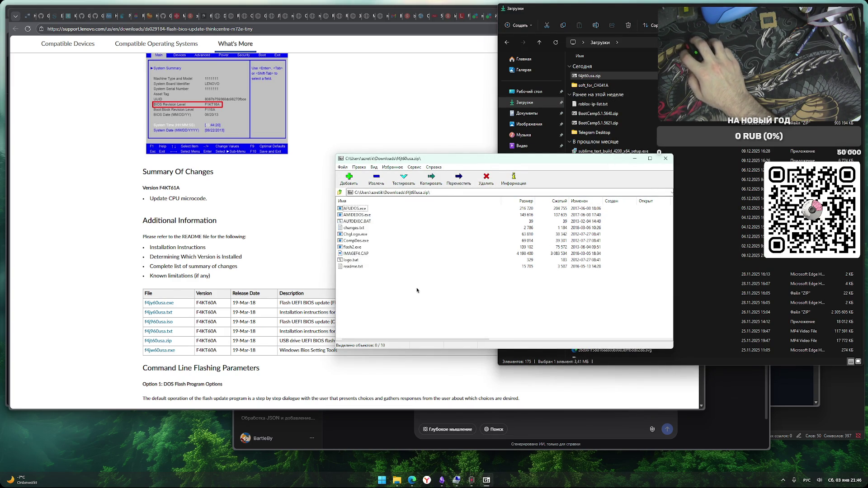
{"action": "left_click", "coordinate": [665, 158]}
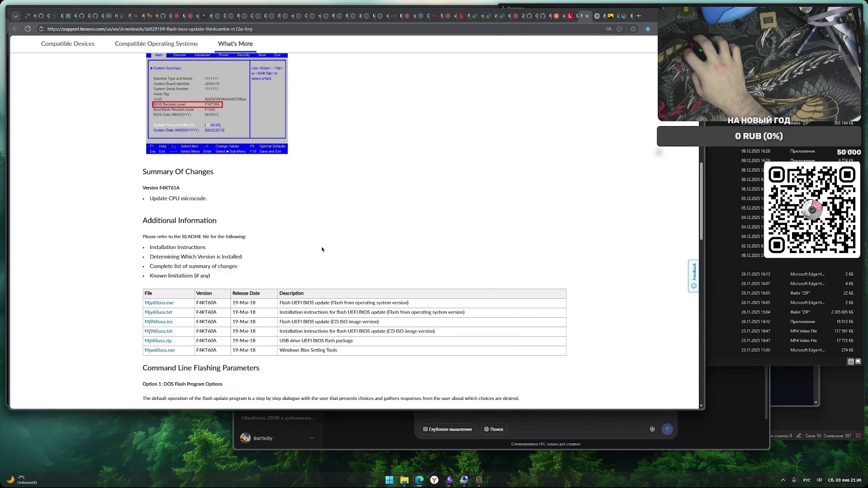
- Expand the M72e (Tiny) BIOS package rows and read the BIOS Revision Level identification notes
{"action": "scroll", "coordinate": [322, 248], "scroll_direction": "up", "scroll_amount": 15}
{"action": "left_click", "coordinate": [179, 199]}
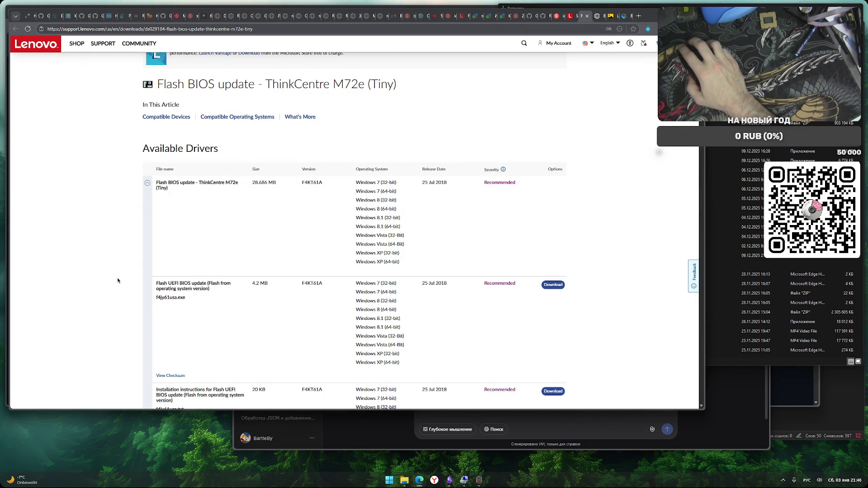
{"action": "scroll", "coordinate": [116, 280], "scroll_direction": "up", "scroll_amount": 1}
{"action": "scroll", "coordinate": [115, 281], "scroll_direction": "down", "scroll_amount": 3}
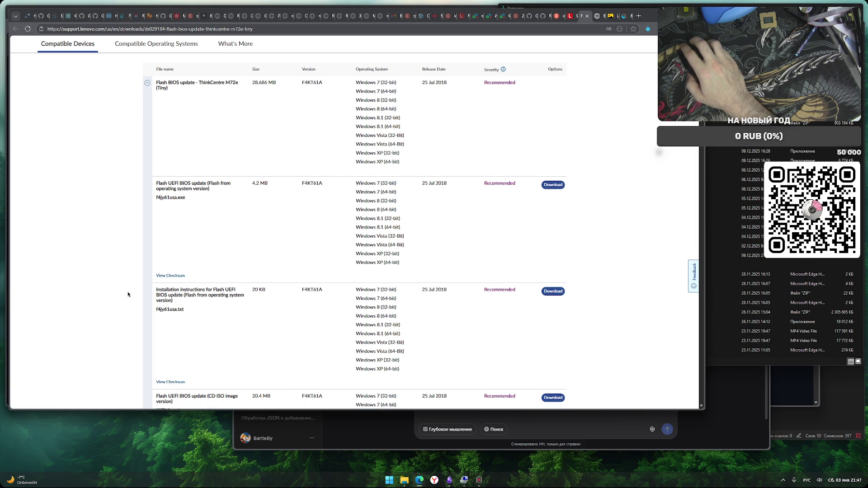
{"action": "scroll", "coordinate": [127, 295], "scroll_direction": "down", "scroll_amount": 4}
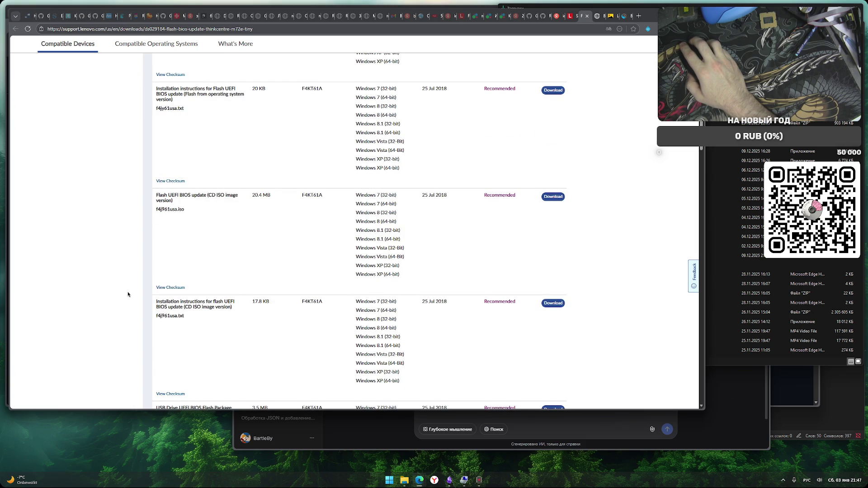
{"action": "scroll", "coordinate": [128, 294], "scroll_direction": "down", "scroll_amount": 8}
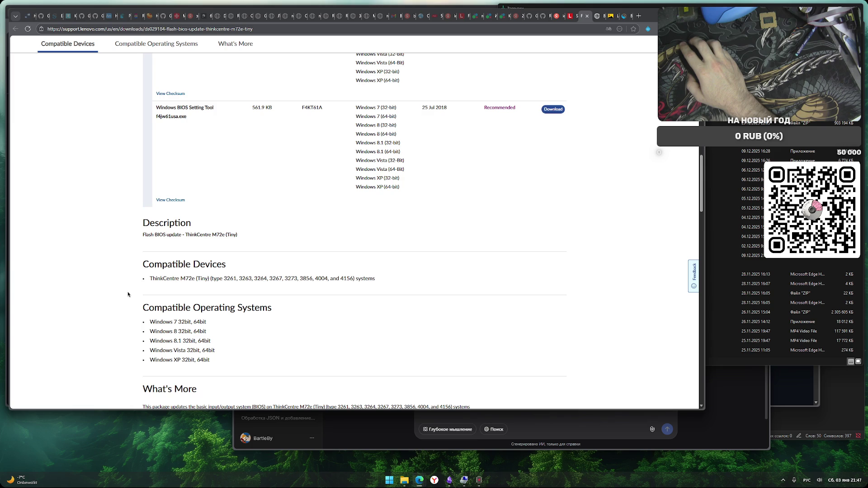
{"action": "scroll", "coordinate": [128, 294], "scroll_direction": "down", "scroll_amount": 6}
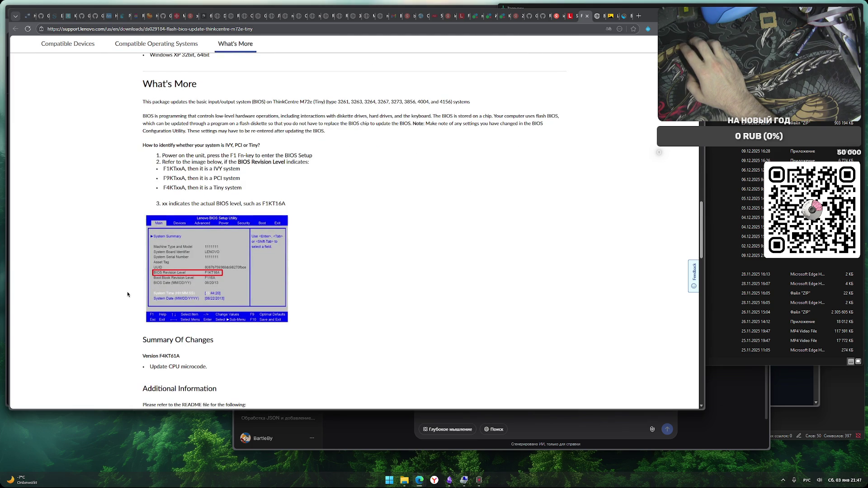
{"action": "left_click_drag", "start_coordinate": [170, 161], "coordinate": [263, 164]}
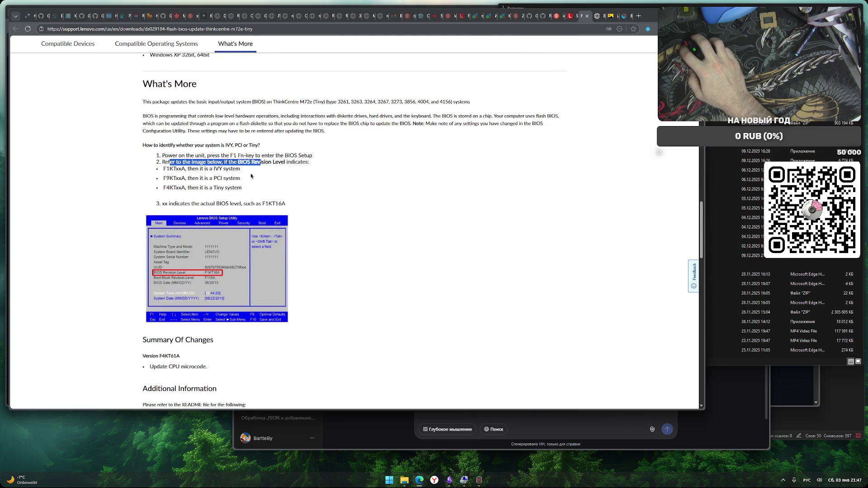
{"action": "left_click", "coordinate": [233, 168]}
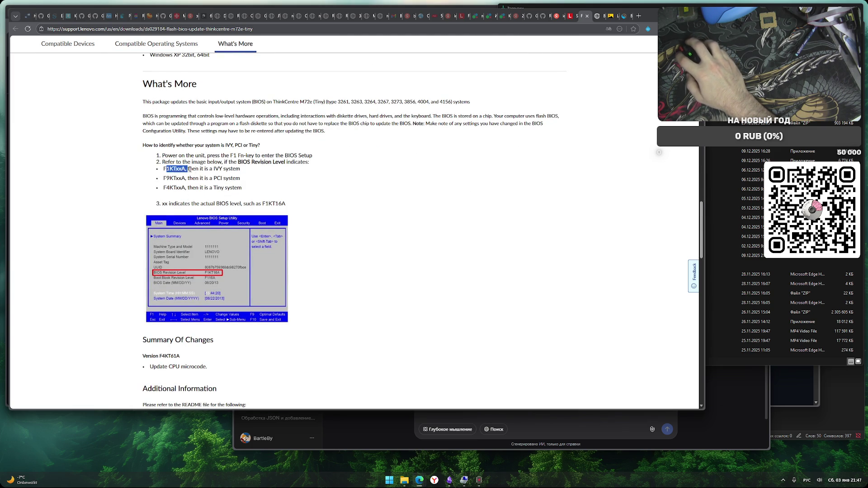
{"action": "mouse_move", "coordinate": [240, 178]}
{"action": "left_mouse_down"}
{"action": "mouse_move", "coordinate": [172, 188]}
{"action": "mouse_move", "coordinate": [275, 186]}
{"action": "left_mouse_up"}
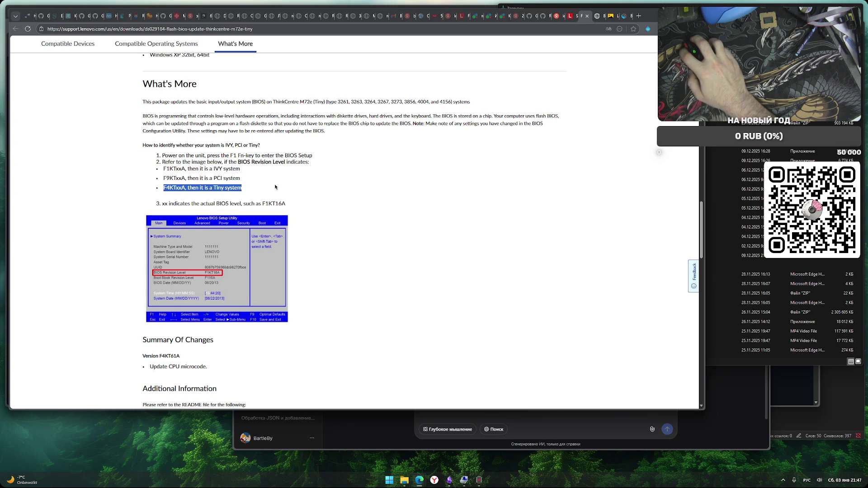
- Open the soft_for_CH341A folder and confirm on the Lenovo page that F4KTxxA denotes a Tiny system
{"action": "left_click", "coordinate": [718, 331]}
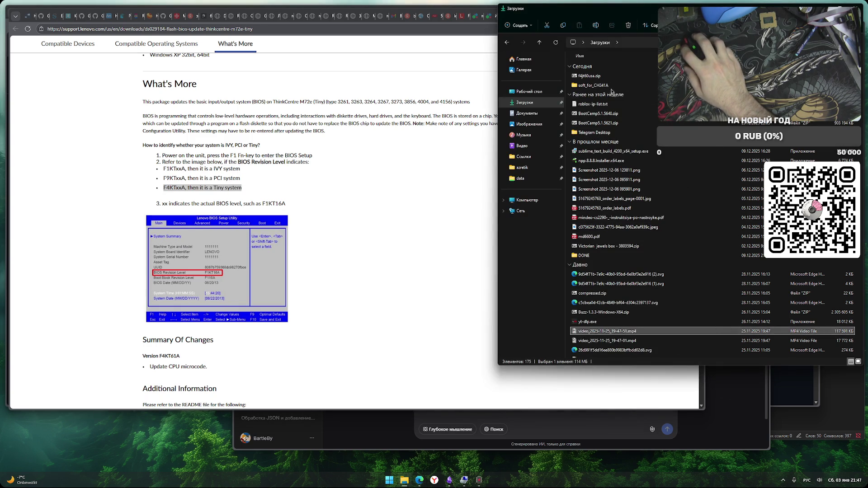
{"action": "double_click", "coordinate": [615, 86]}
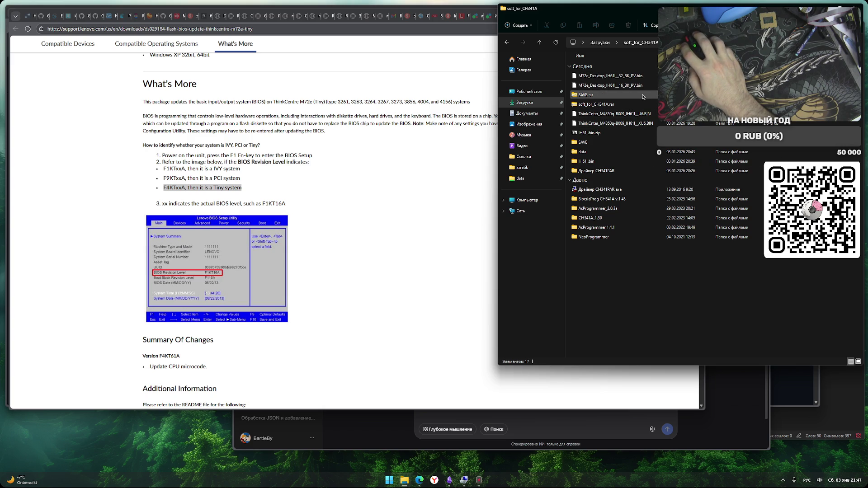
{"action": "left_click", "coordinate": [388, 294]}
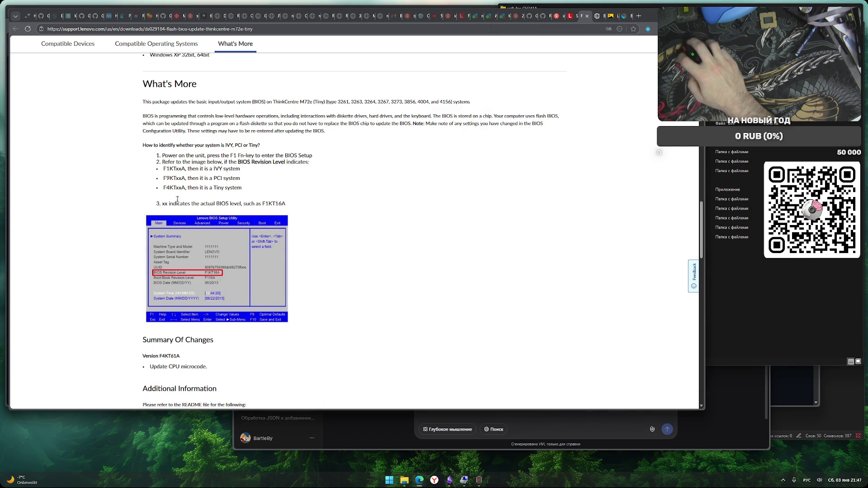
{"action": "mouse_move", "coordinate": [163, 187]}
{"action": "left_mouse_down"}
{"action": "mouse_move", "coordinate": [258, 189]}
{"action": "mouse_move", "coordinate": [164, 187]}
{"action": "left_mouse_up"}
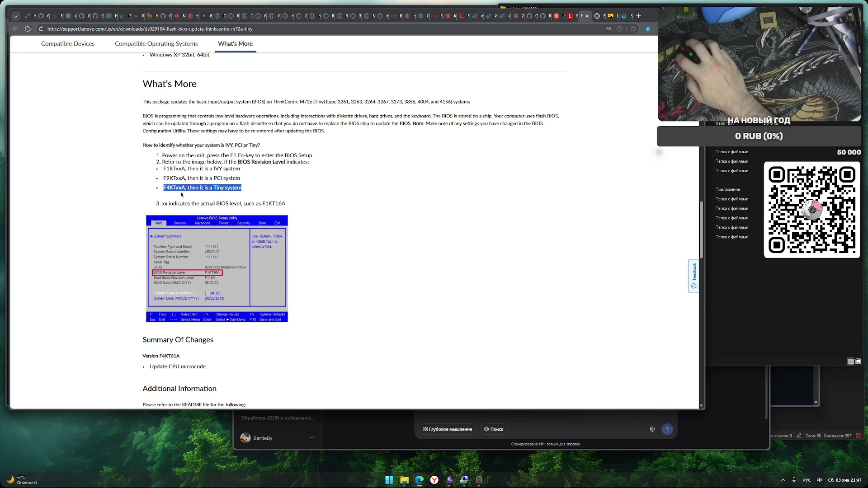
{"action": "left_click", "coordinate": [363, 237]}
{"action": "scroll", "coordinate": [368, 238], "scroll_direction": "down", "scroll_amount": 3}
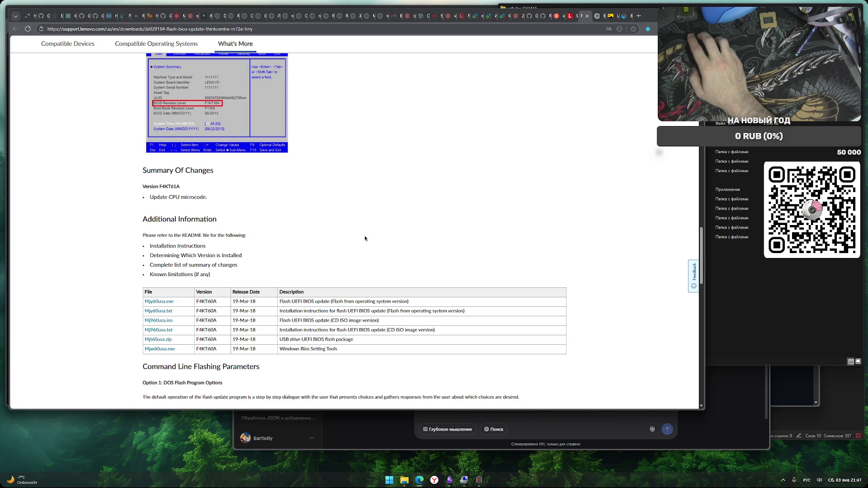
{"action": "scroll", "coordinate": [118, 240], "scroll_direction": "down", "scroll_amount": 3}
{"action": "scroll", "coordinate": [272, 238], "scroll_direction": "up", "scroll_amount": 1}
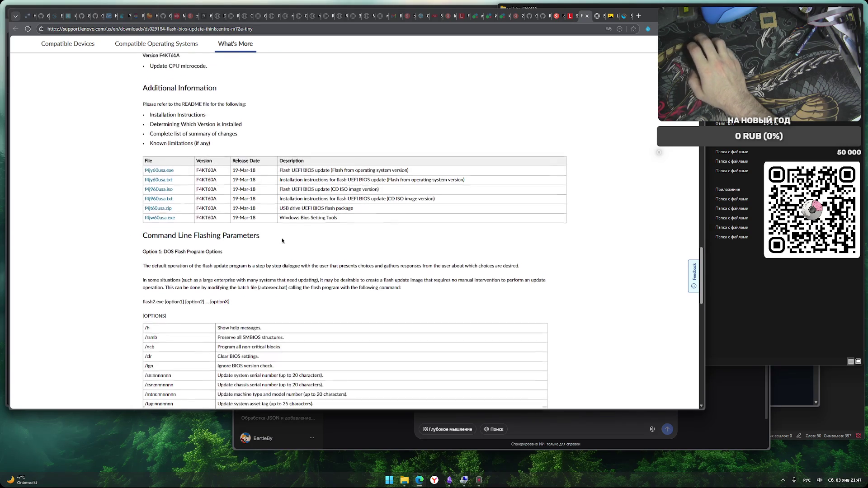
{"action": "left_click_drag", "start_coordinate": [286, 247], "coordinate": [357, 250]}
{"action": "left_click", "coordinate": [305, 269]}
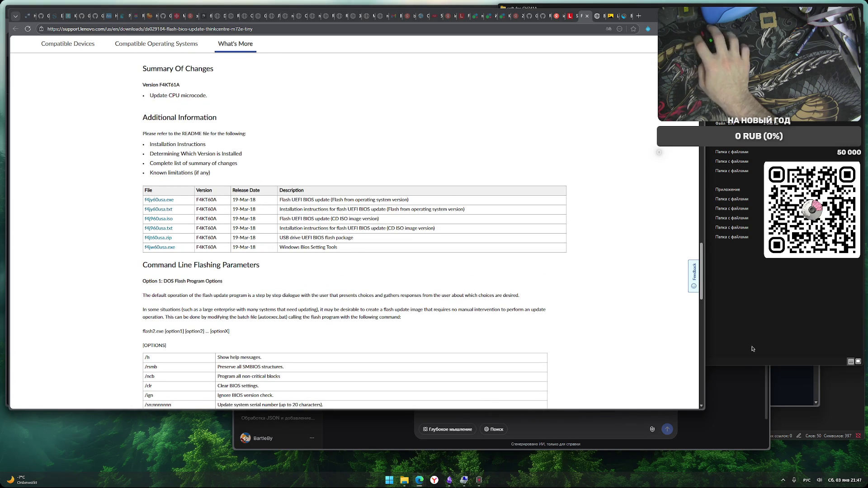
{"action": "left_click", "coordinate": [757, 325]}
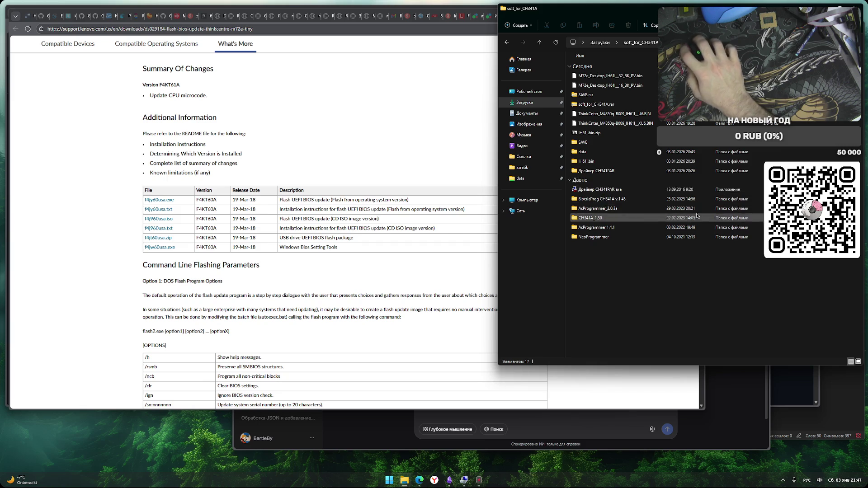
- Reopen f4jt60usa.zip from Downloads in 7-Zip, check changes.txt, and close the archive
{"action": "key", "text": "alt+Left"}
{"action": "double_click", "coordinate": [590, 76]}
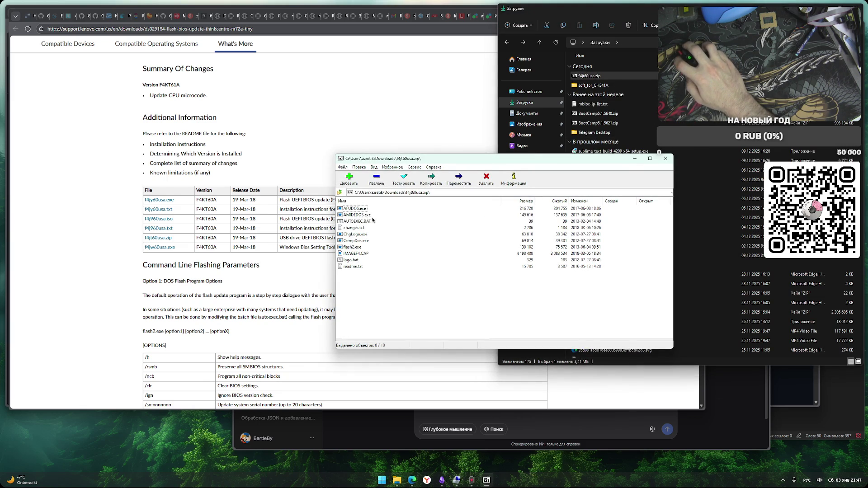
{"action": "left_click", "coordinate": [368, 228]}
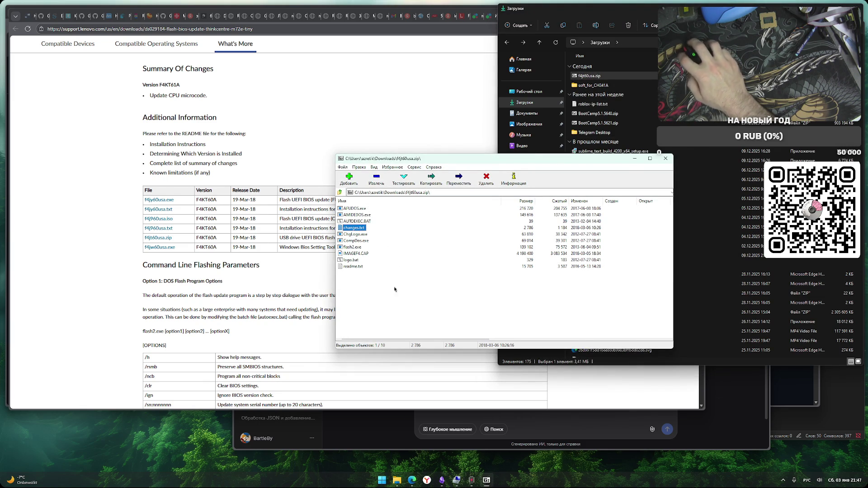
{"action": "left_click", "coordinate": [404, 306]}
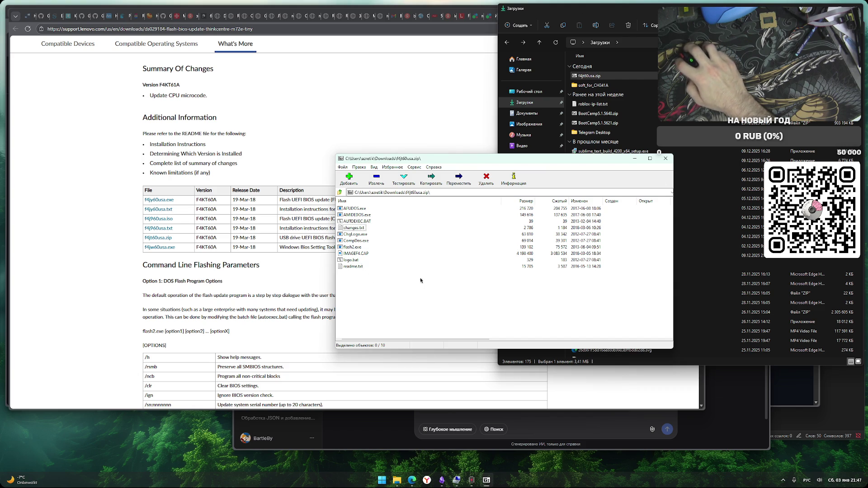
{"action": "left_click", "coordinate": [665, 158]}
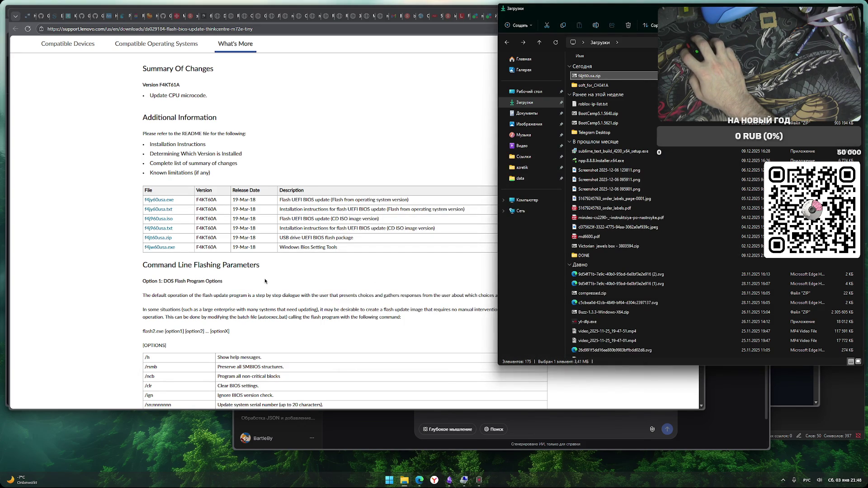
{"action": "left_click", "coordinate": [246, 267]}
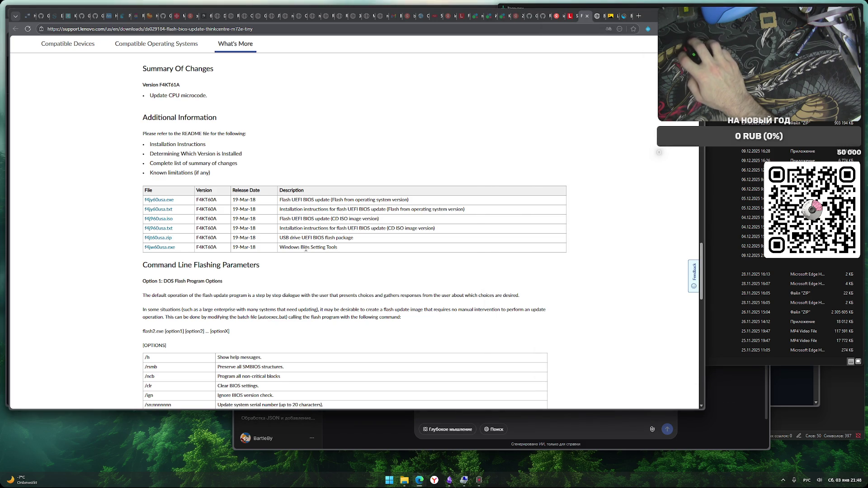
- Review the F4KT61A file list on the M72e (Tiny) BIOS page, including the 3.5 MB f4jt61usa.zip
{"action": "left_click_drag", "start_coordinate": [290, 209], "coordinate": [378, 210]}
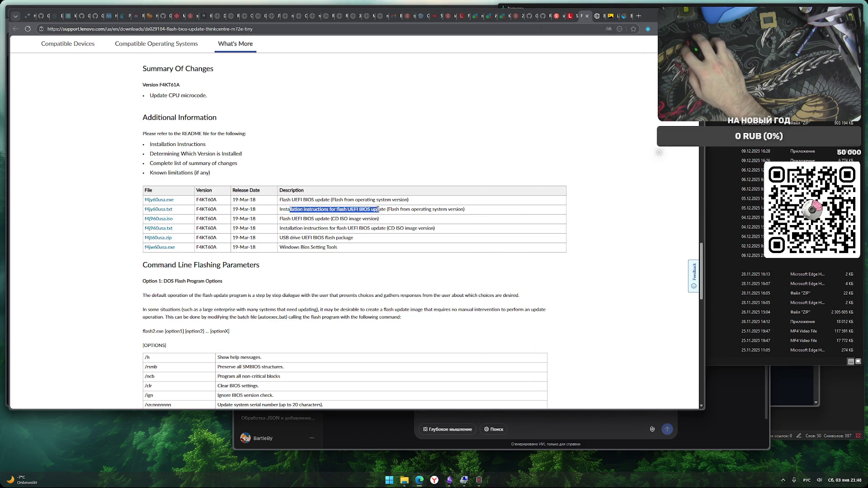
{"action": "mouse_move", "coordinate": [280, 218]}
{"action": "left_mouse_down"}
{"action": "mouse_move", "coordinate": [326, 219]}
{"action": "mouse_move", "coordinate": [308, 228]}
{"action": "left_mouse_up"}
{"action": "left_click", "coordinate": [308, 228]}
{"action": "scroll", "coordinate": [105, 273], "scroll_direction": "down", "scroll_amount": 8}
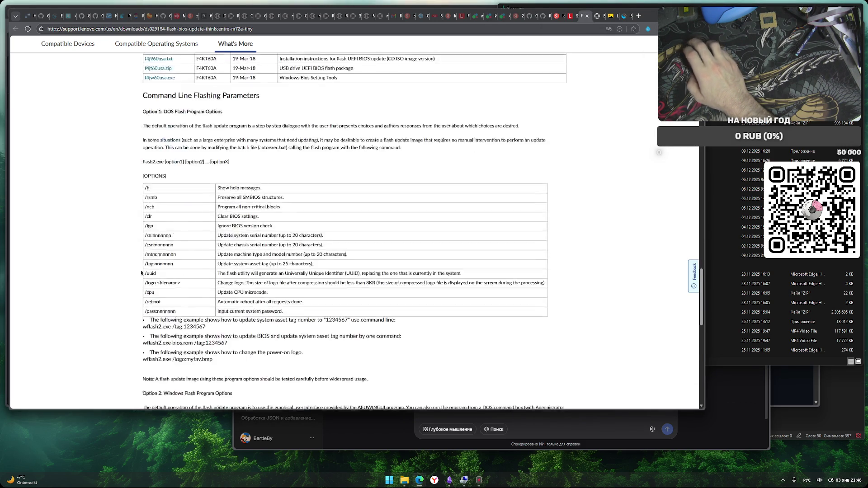
{"action": "scroll", "coordinate": [105, 273], "scroll_direction": "down", "scroll_amount": 5}
{"action": "scroll", "coordinate": [108, 273], "scroll_direction": "up", "scroll_amount": 20}
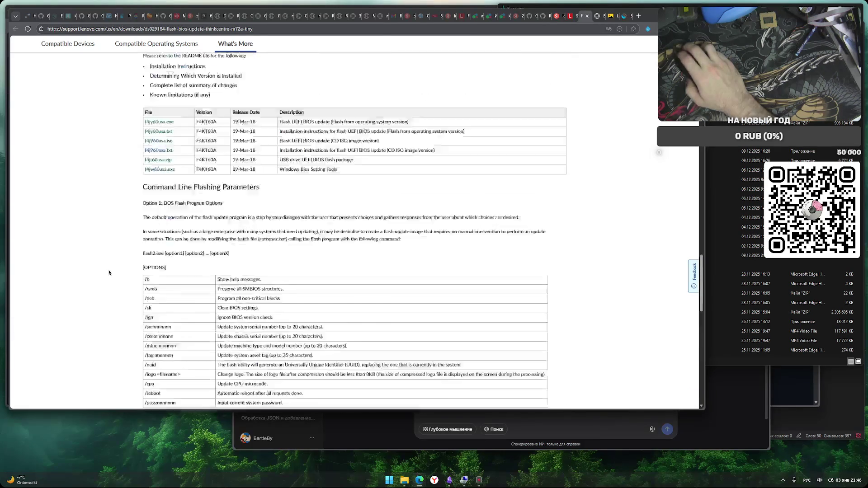
{"action": "scroll", "coordinate": [109, 273], "scroll_direction": "up", "scroll_amount": 9}
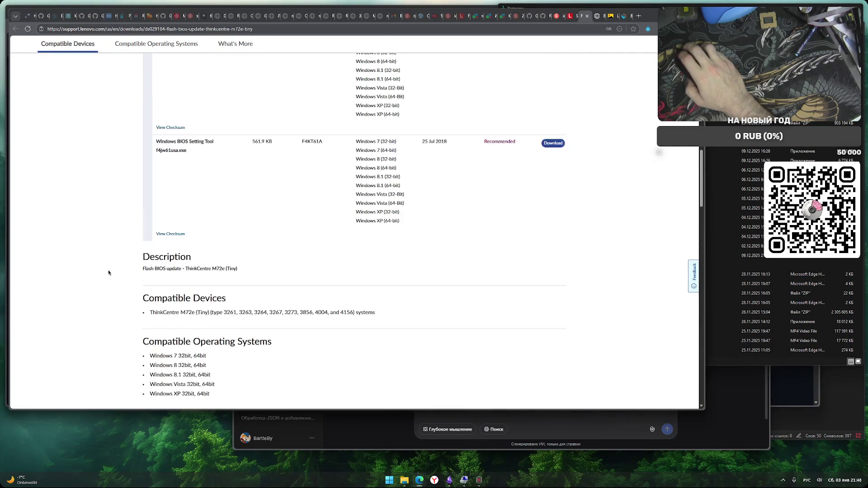
{"action": "scroll", "coordinate": [108, 273], "scroll_direction": "up", "scroll_amount": 2}
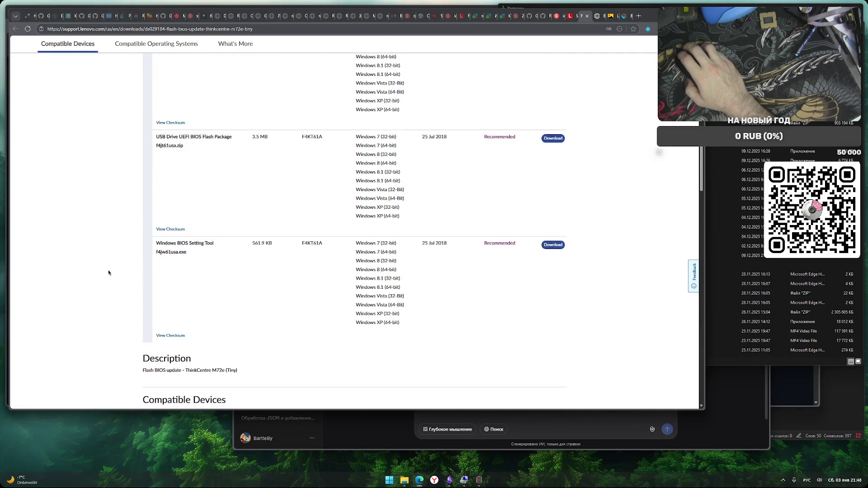
{"action": "scroll", "coordinate": [108, 272], "scroll_direction": "up", "scroll_amount": 12}
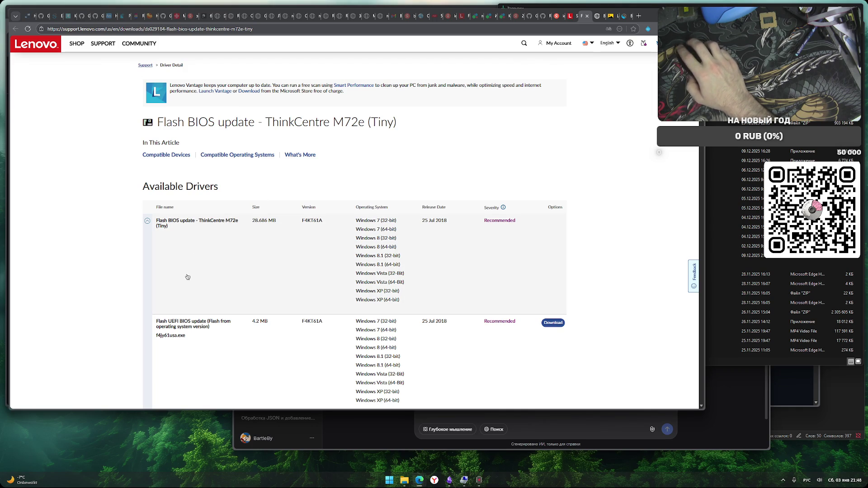
{"action": "scroll", "coordinate": [117, 269], "scroll_direction": "down", "scroll_amount": 3}
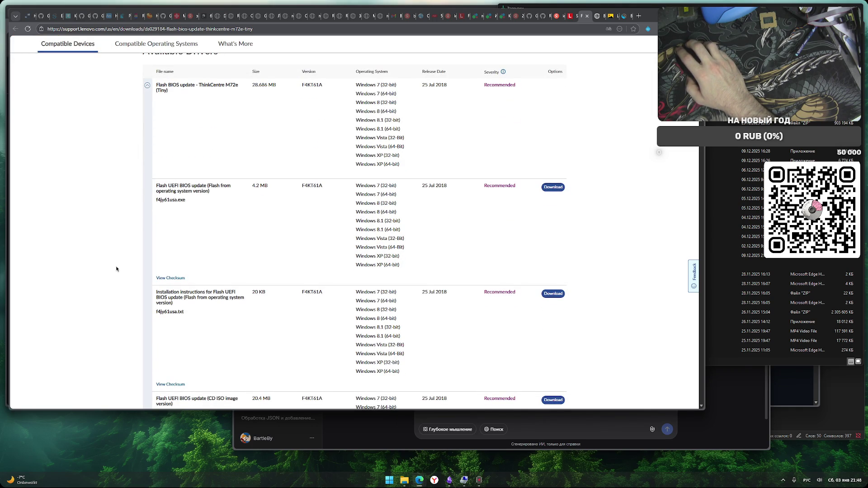
{"action": "scroll", "coordinate": [116, 268], "scroll_direction": "down", "scroll_amount": 3}
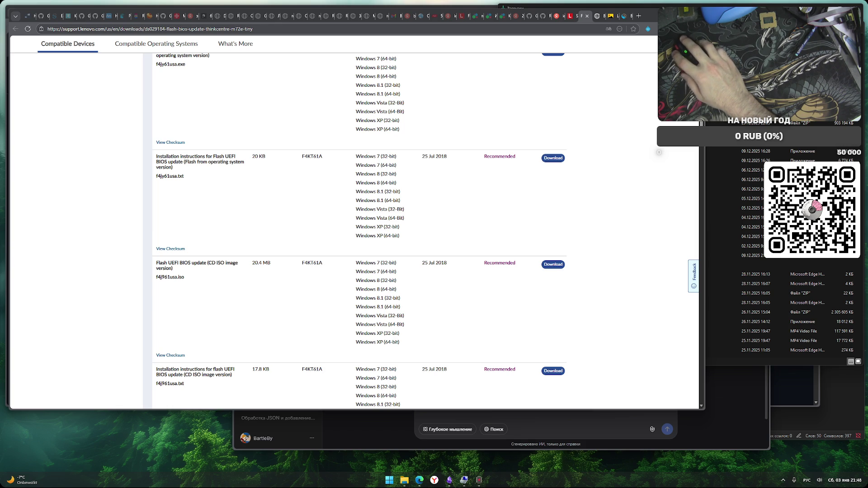
{"action": "scroll", "coordinate": [129, 238], "scroll_direction": "down", "scroll_amount": 3}
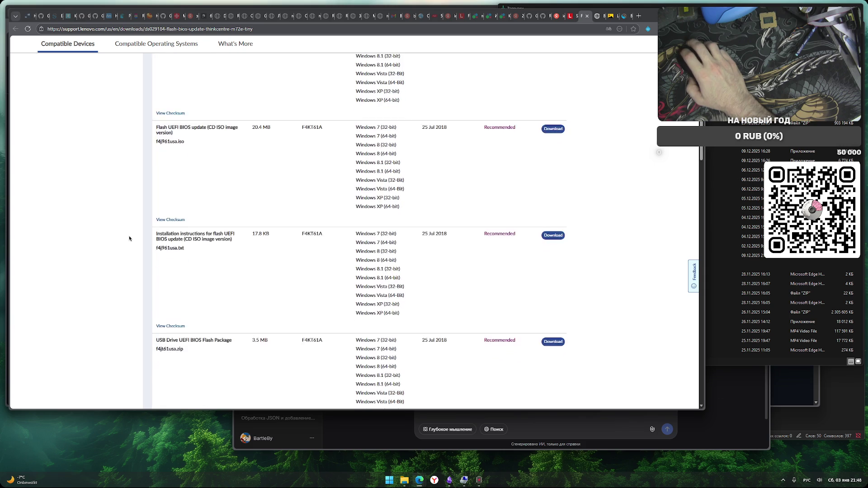
{"action": "scroll", "coordinate": [128, 234], "scroll_direction": "down", "scroll_amount": 6}
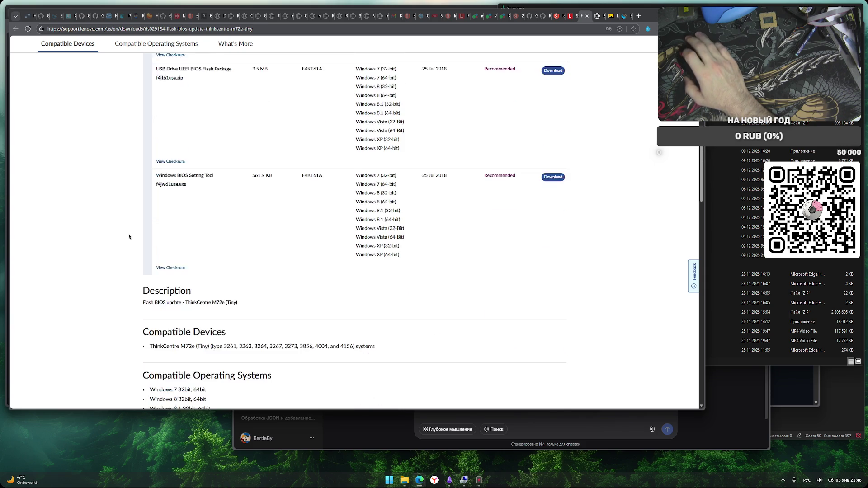
{"action": "scroll", "coordinate": [126, 233], "scroll_direction": "up", "scroll_amount": 20}
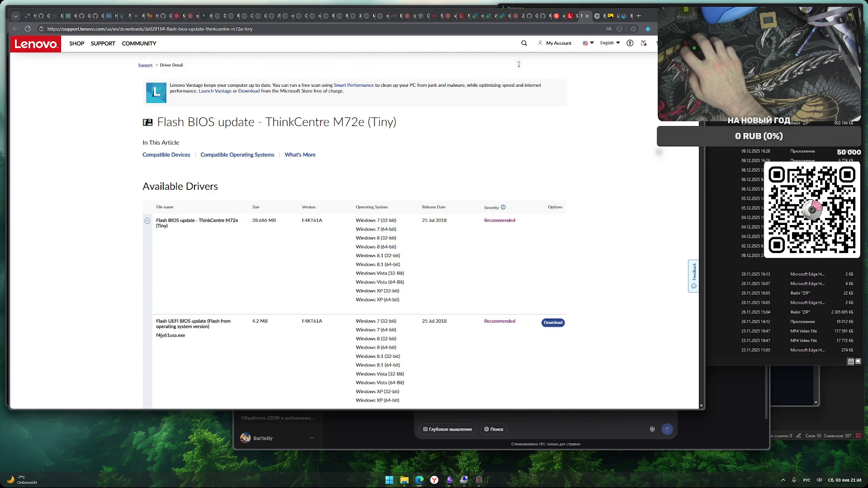
- Reopen the Flash BIOS update – ThinkCentre M72e (Tiny) page and select the F4KTxxA revision code
{"action": "key", "text": "ctrl+Tab"}
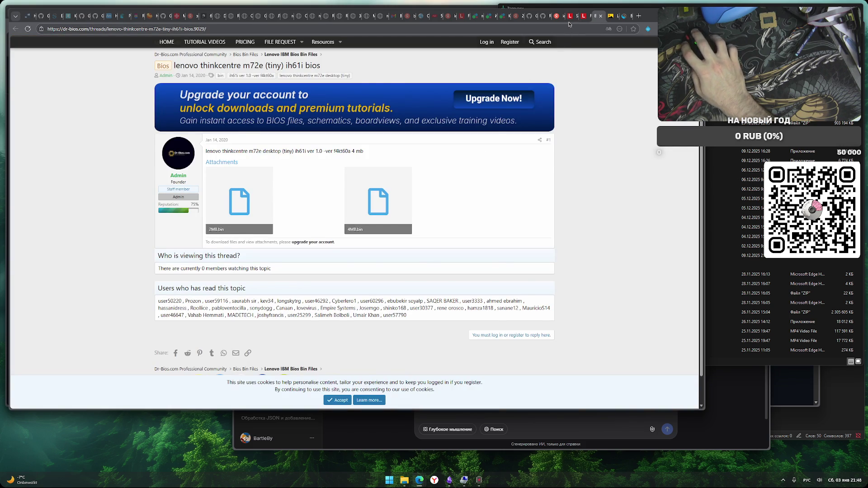
{"action": "left_click", "coordinate": [570, 17]}
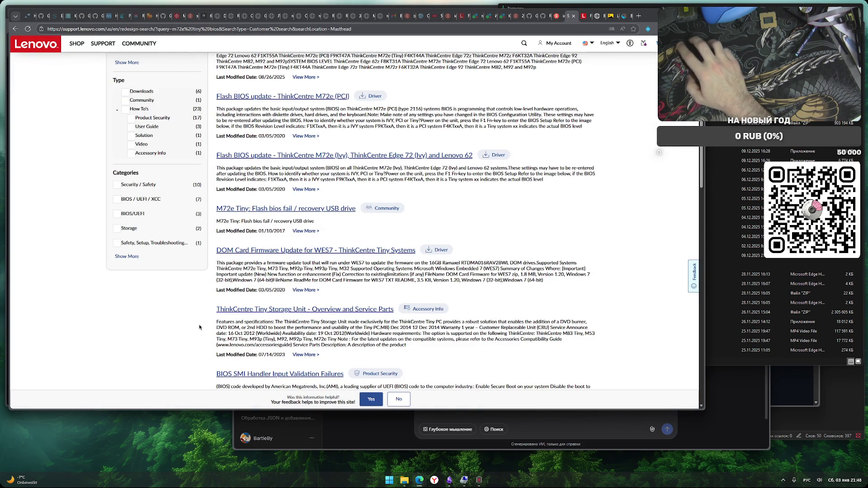
{"action": "scroll", "coordinate": [199, 327], "scroll_direction": "down", "scroll_amount": 4}
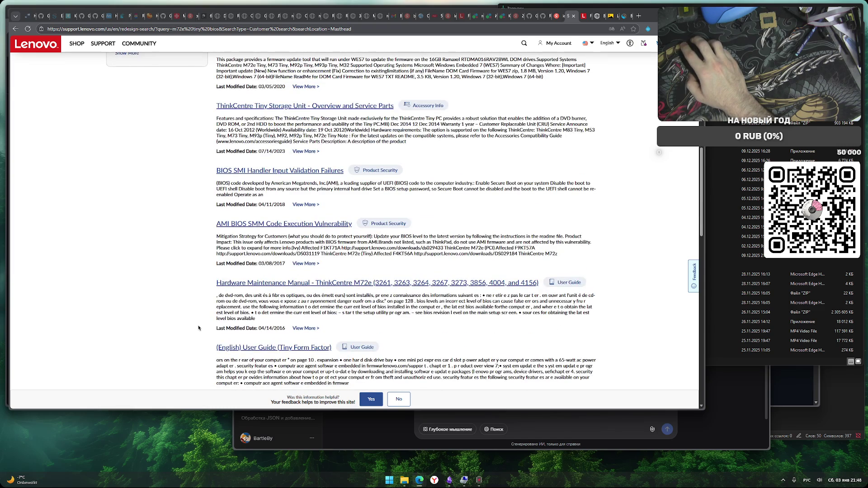
{"action": "scroll", "coordinate": [198, 326], "scroll_direction": "up", "scroll_amount": 15}
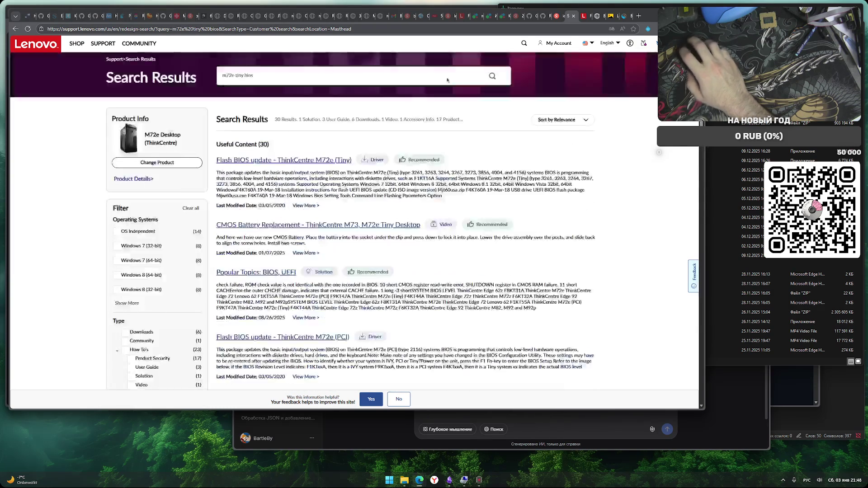
{"action": "left_click", "coordinate": [235, 160]}
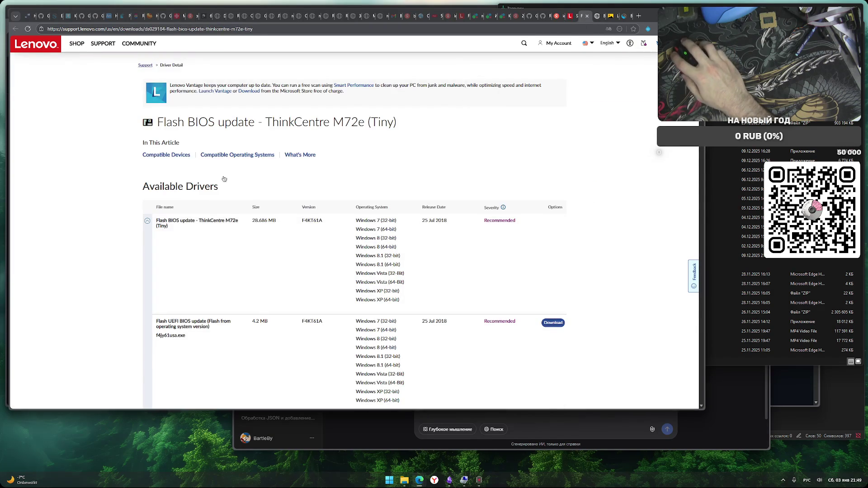
{"action": "scroll", "coordinate": [218, 298], "scroll_direction": "down", "scroll_amount": 15}
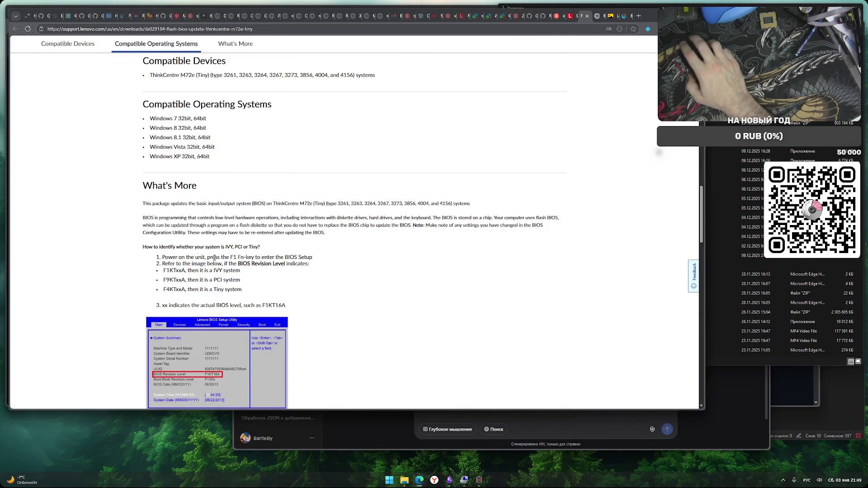
{"action": "scroll", "coordinate": [180, 289], "scroll_direction": "down", "scroll_amount": 5}
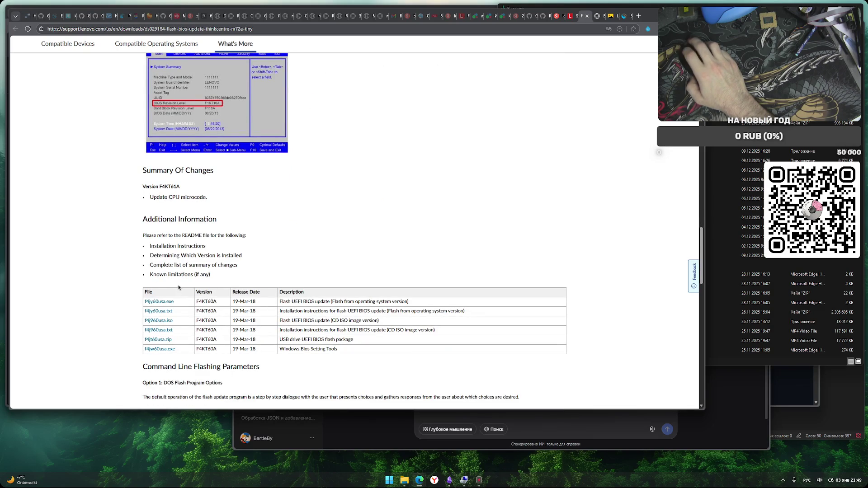
{"action": "scroll", "coordinate": [179, 288], "scroll_direction": "up", "scroll_amount": 2}
{"action": "left_click_drag", "start_coordinate": [164, 120], "coordinate": [184, 121]}
- Web-search F4KTxxA, open several results in new tabs, and view Lenovo's M72e (Ivy) BIOS page
{"action": "right_click", "coordinate": [179, 120]}
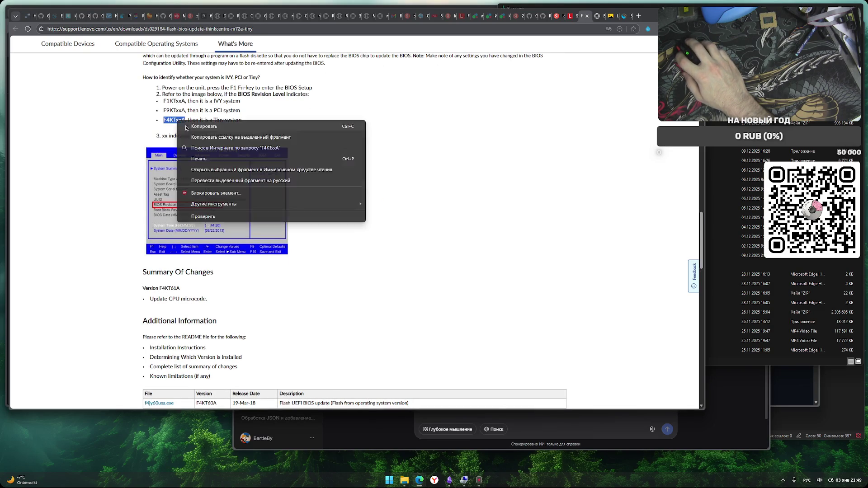
{"action": "left_click", "coordinate": [233, 148]}
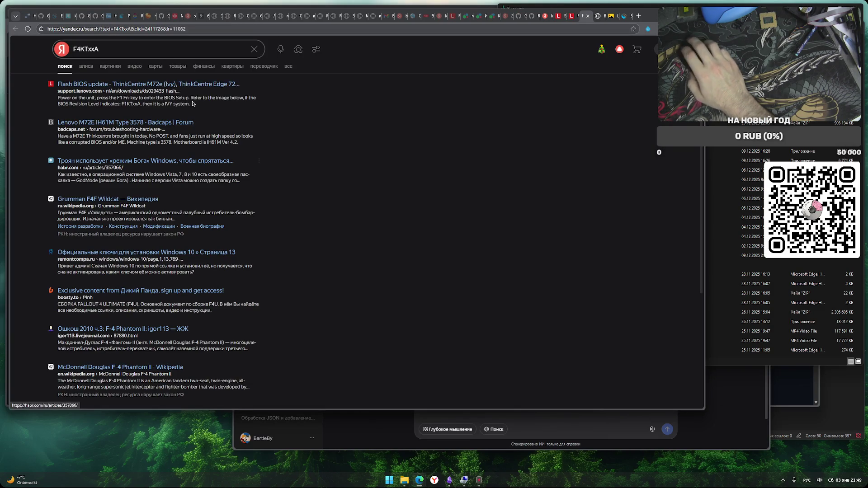
{"action": "middle_click", "coordinate": [208, 86]}
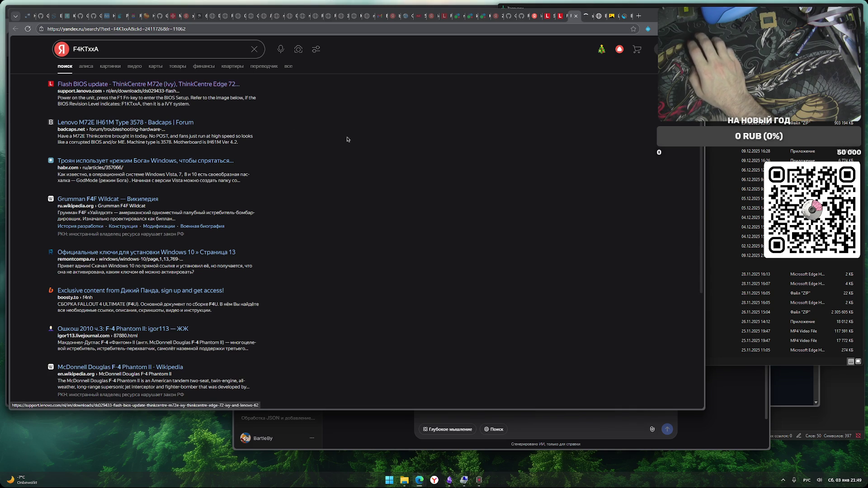
{"action": "middle_click", "coordinate": [168, 143]}
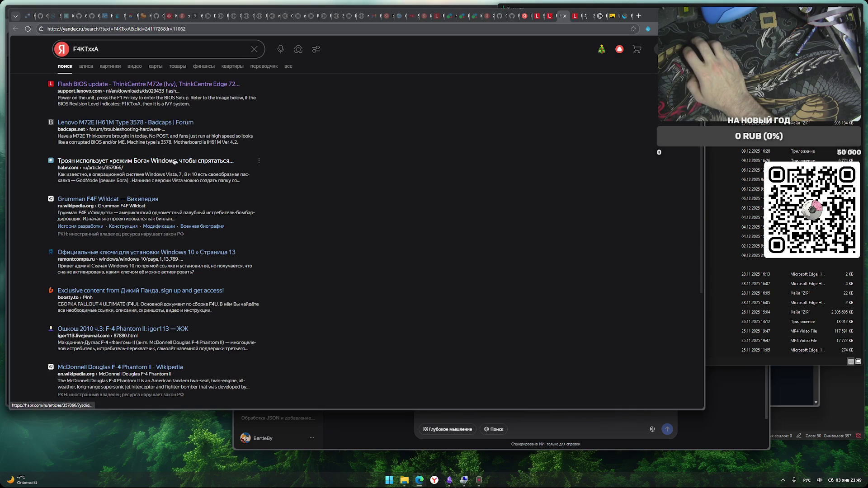
{"action": "middle_click", "coordinate": [145, 161]}
{"action": "middle_click", "coordinate": [113, 252]}
{"action": "left_click", "coordinate": [554, 17]}
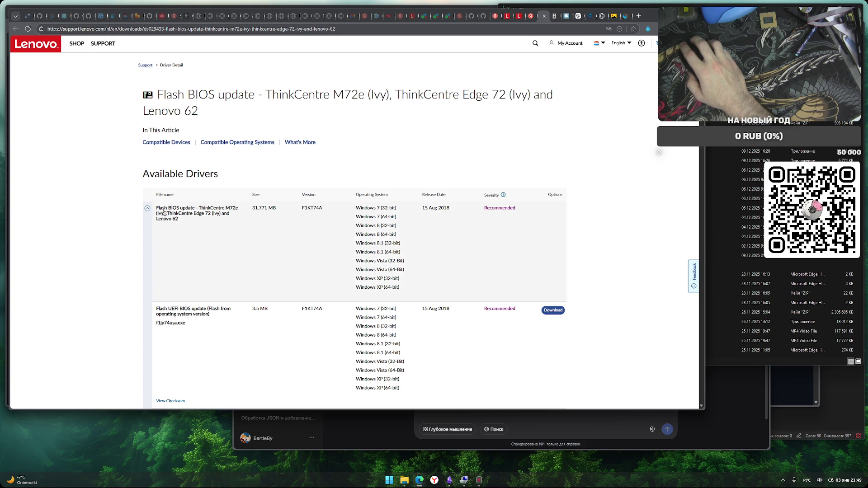
- Read the Ivy BIOS update page and select 'ThinkCentre Edge 72 (Ivy)' in its title
{"action": "scroll", "coordinate": [53, 260], "scroll_direction": "down", "scroll_amount": 12}
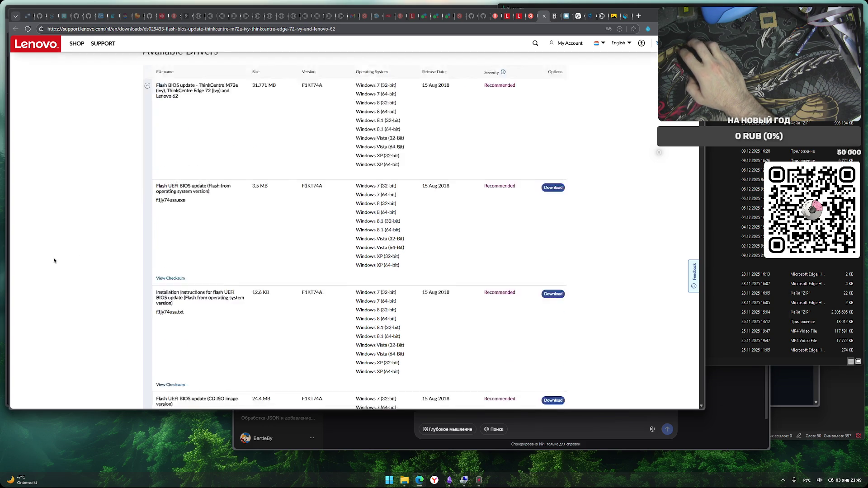
{"action": "scroll", "coordinate": [54, 259], "scroll_direction": "down", "scroll_amount": 6}
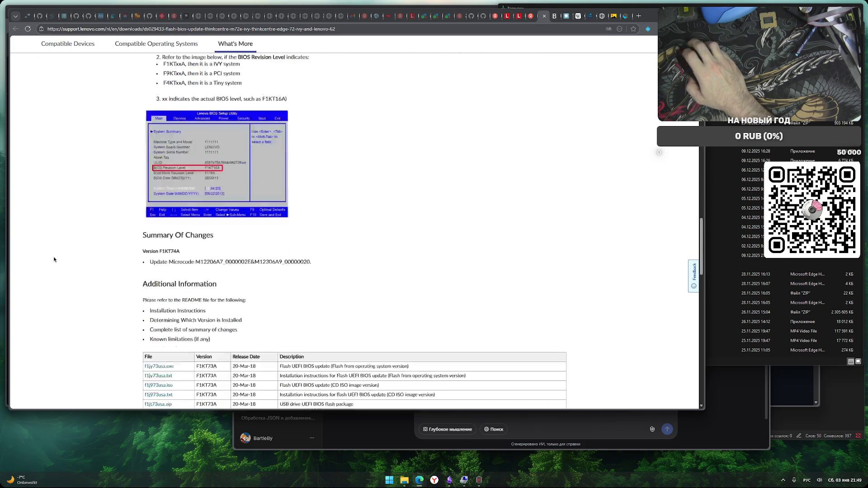
{"action": "scroll", "coordinate": [53, 259], "scroll_direction": "down", "scroll_amount": 4}
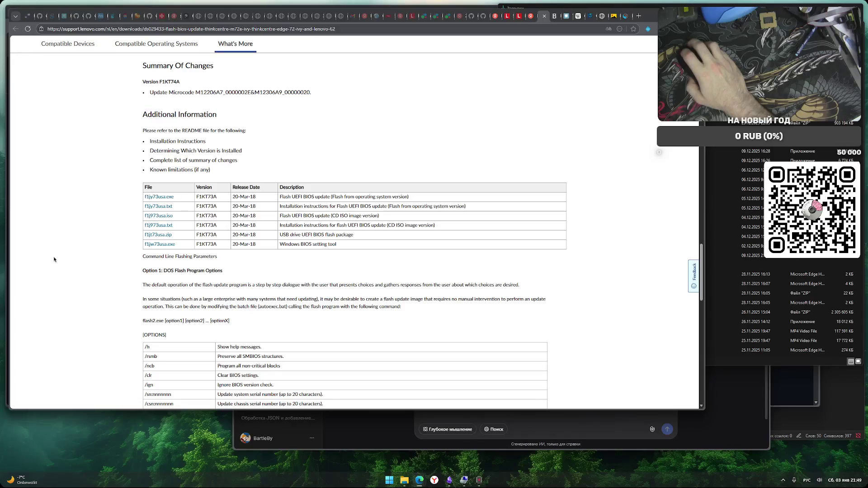
{"action": "scroll", "coordinate": [116, 254], "scroll_direction": "down", "scroll_amount": 10}
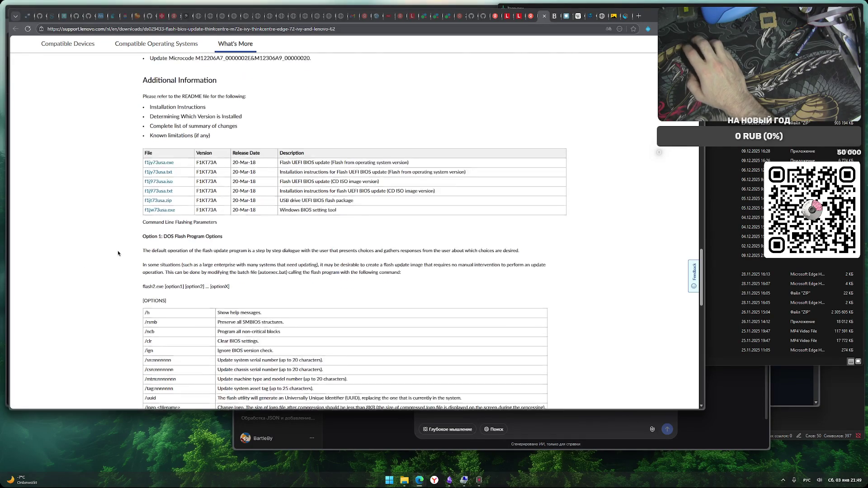
{"action": "scroll", "coordinate": [116, 254], "scroll_direction": "up", "scroll_amount": 20}
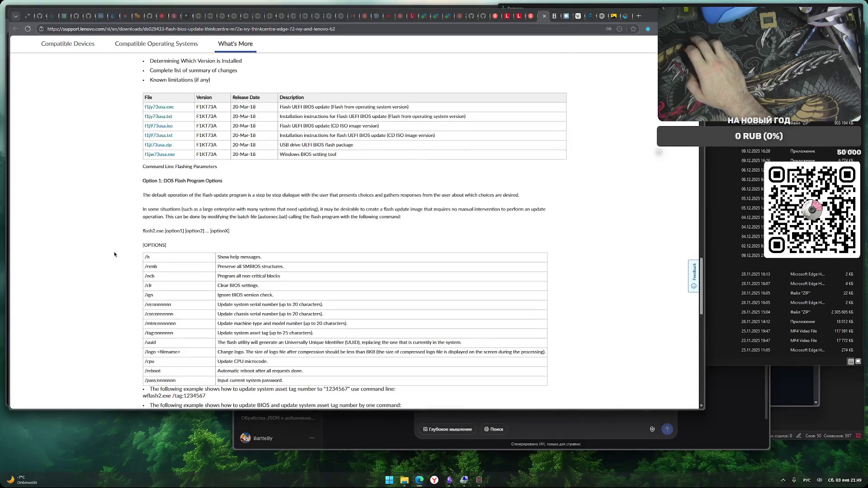
{"action": "scroll", "coordinate": [114, 254], "scroll_direction": "up", "scroll_amount": 10}
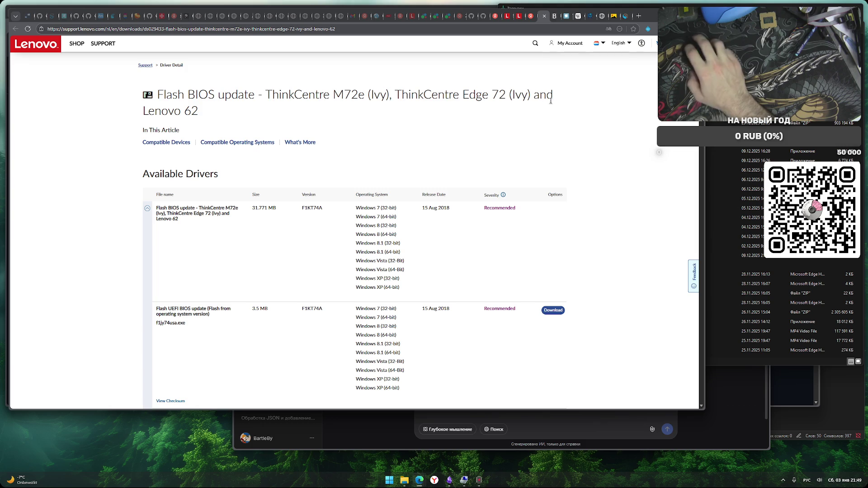
{"action": "left_click_drag", "start_coordinate": [281, 98], "coordinate": [507, 94]}
{"action": "left_click_drag", "start_coordinate": [199, 111], "coordinate": [156, 110]}
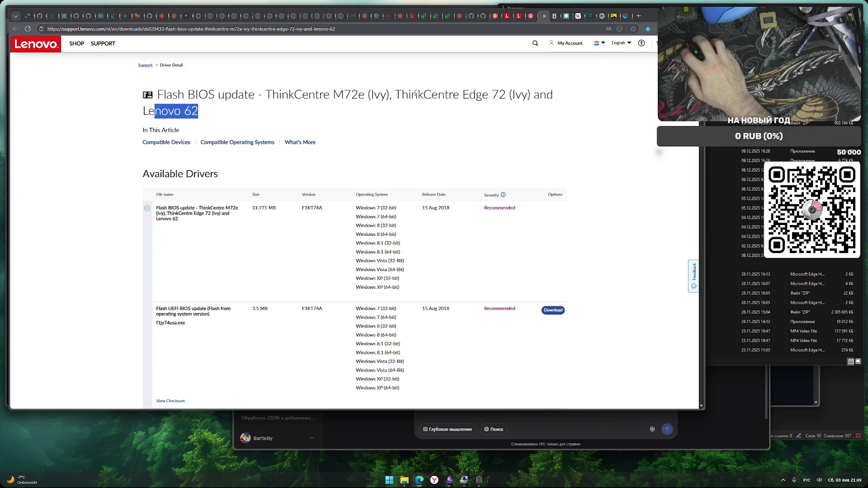
{"action": "left_click_drag", "start_coordinate": [408, 95], "coordinate": [528, 95]}
- Open soft_for_CH341A, select the 4 MB ThinkCentre BIOS dump, and compare with the Edge 72 title
{"action": "left_click", "coordinate": [633, 6]}
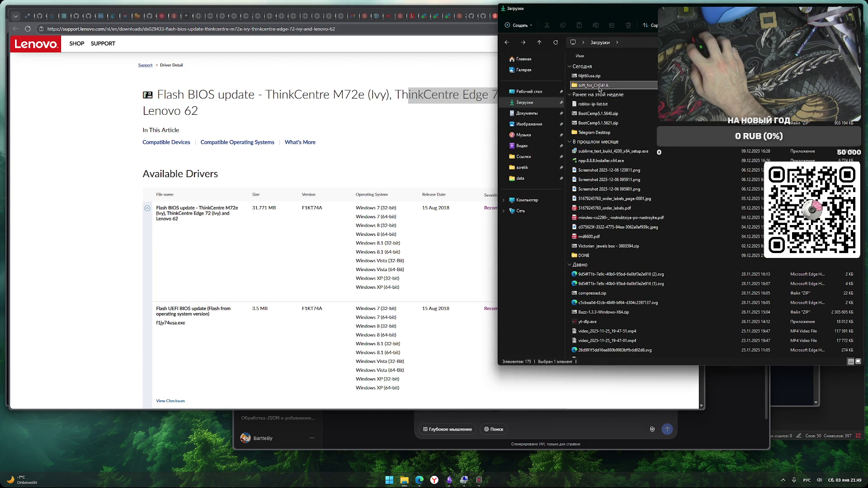
{"action": "double_click", "coordinate": [593, 85]}
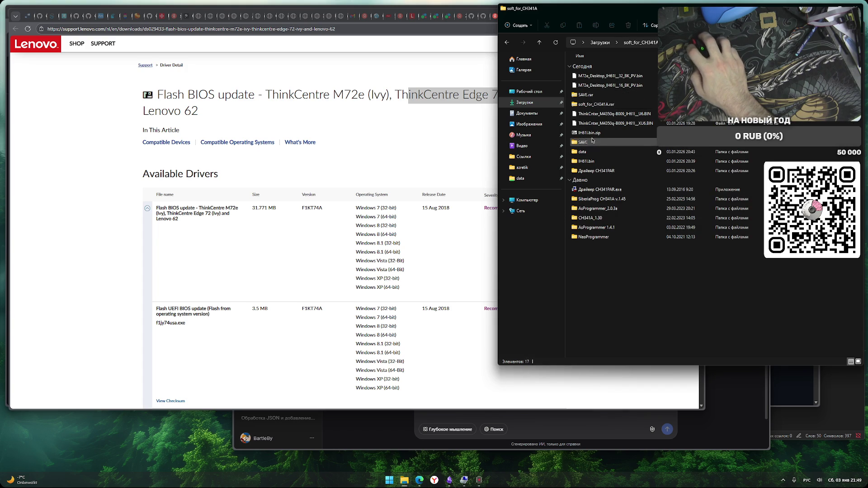
{"action": "left_click", "coordinate": [618, 114]}
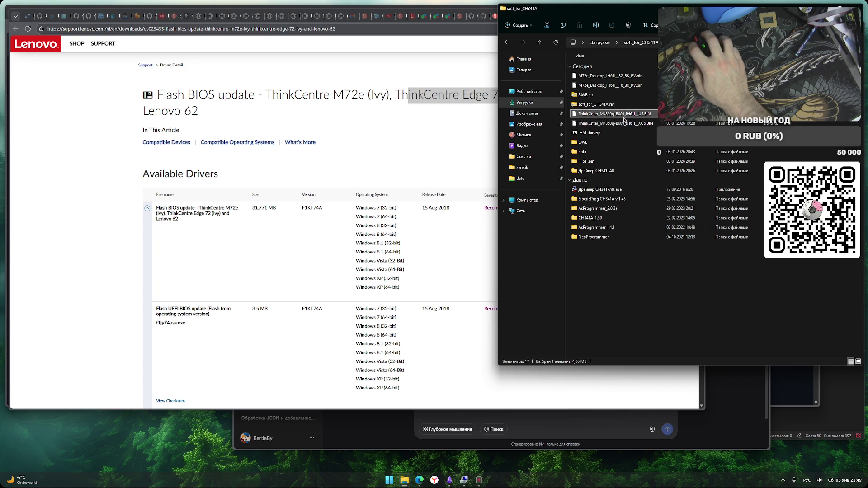
{"action": "left_click", "coordinate": [416, 97]}
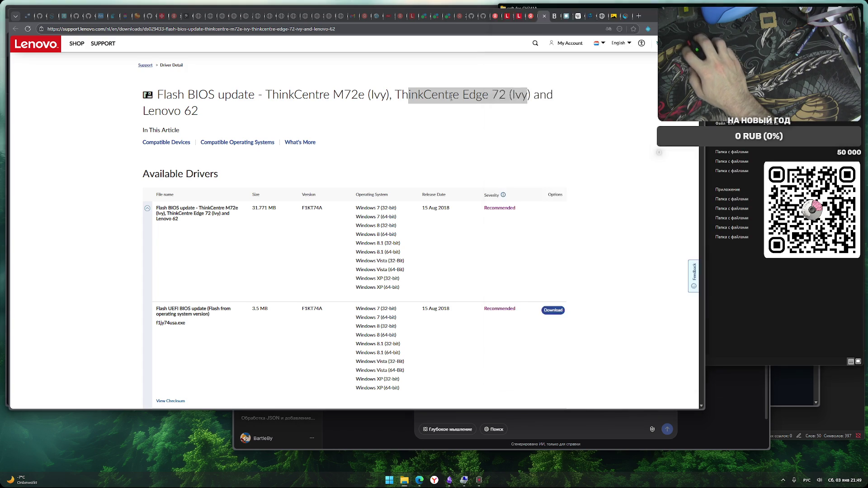
{"action": "left_click_drag", "start_coordinate": [398, 94], "coordinate": [506, 95]}
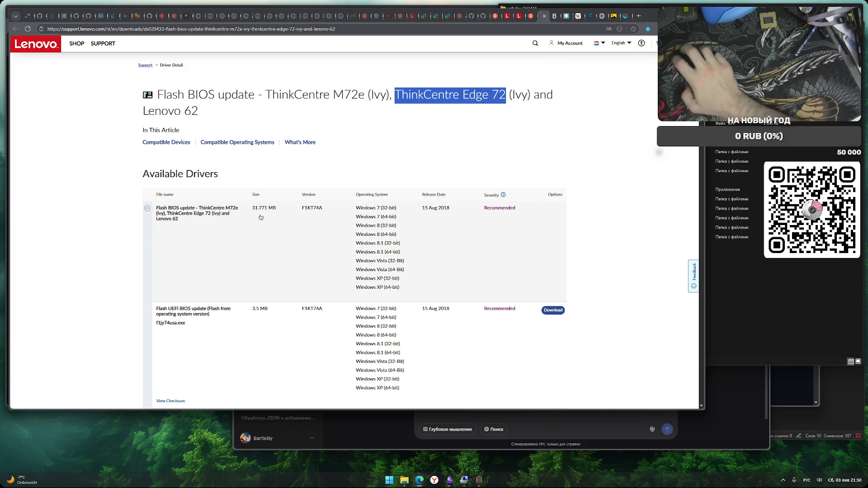
- Recheck the soft_for_CH341A listing, then go back to the M72e (Tiny) BIOS page
{"action": "left_click", "coordinate": [706, 206]}
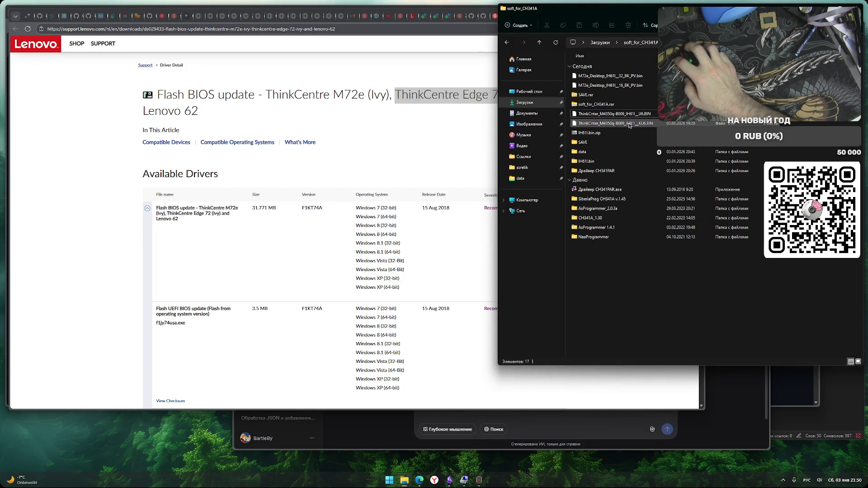
{"action": "left_click_drag", "start_coordinate": [628, 125], "coordinate": [612, 98]}
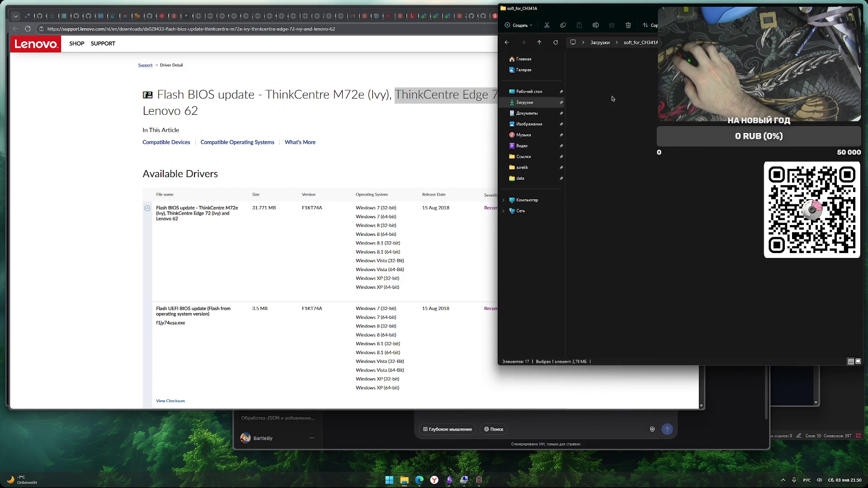
{"action": "key", "text": "alt+Left"}
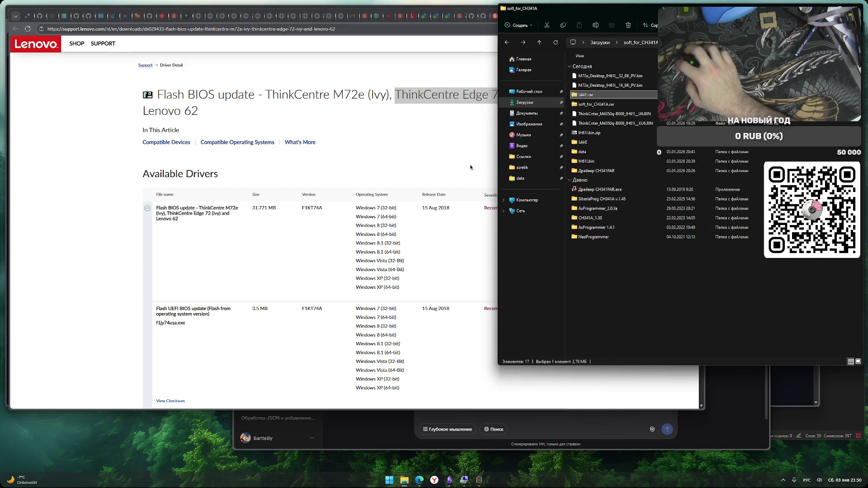
{"action": "left_click", "coordinate": [457, 150]}
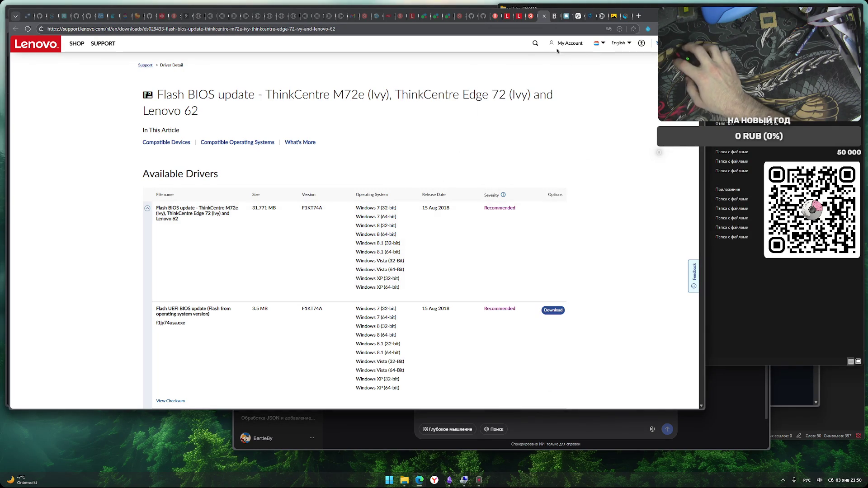
{"action": "left_click", "coordinate": [530, 16]}
{"action": "left_click", "coordinate": [519, 16]}
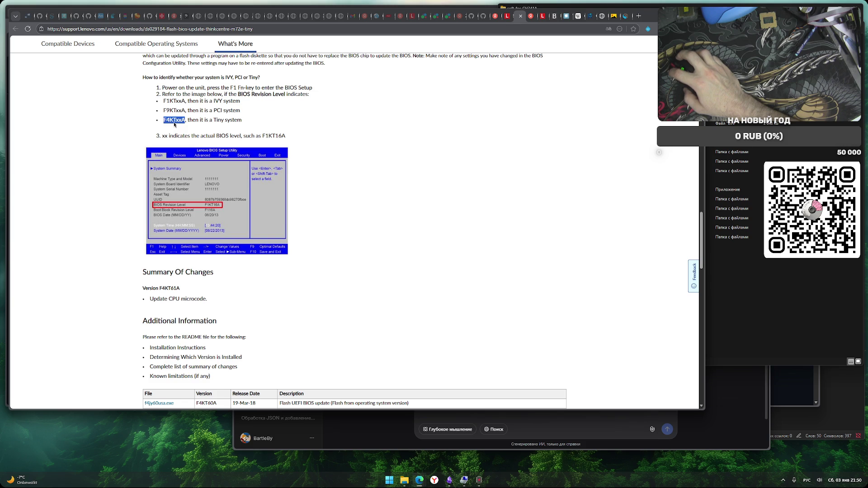
- Review the M72e (Tiny) BIOS page, highlighting its model name, then view the Ivy page
{"action": "scroll", "coordinate": [332, 234], "scroll_direction": "down", "scroll_amount": 5}
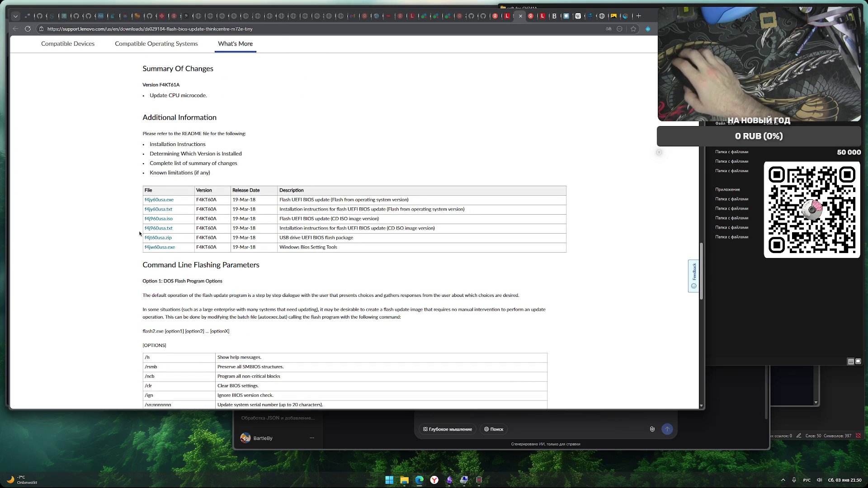
{"action": "scroll", "coordinate": [140, 234], "scroll_direction": "down", "scroll_amount": 4}
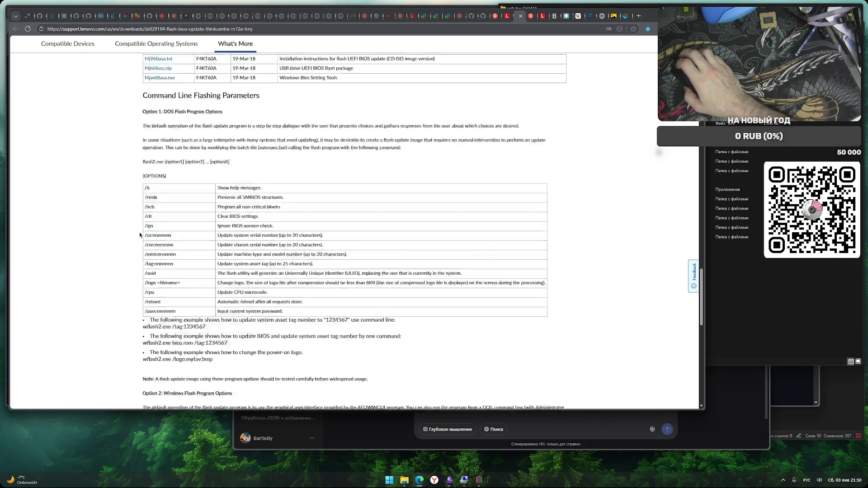
{"action": "scroll", "coordinate": [139, 234], "scroll_direction": "up", "scroll_amount": 6}
{"action": "scroll", "coordinate": [145, 239], "scroll_direction": "up", "scroll_amount": 20}
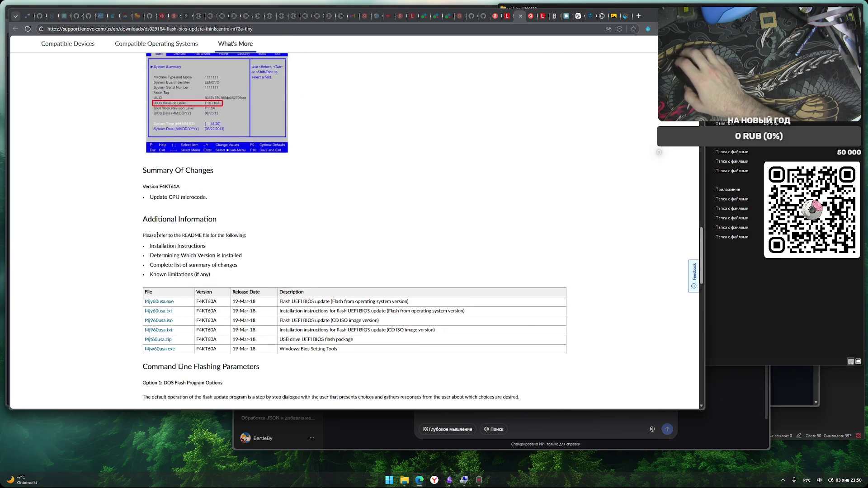
{"action": "scroll", "coordinate": [159, 255], "scroll_direction": "up", "scroll_amount": 1}
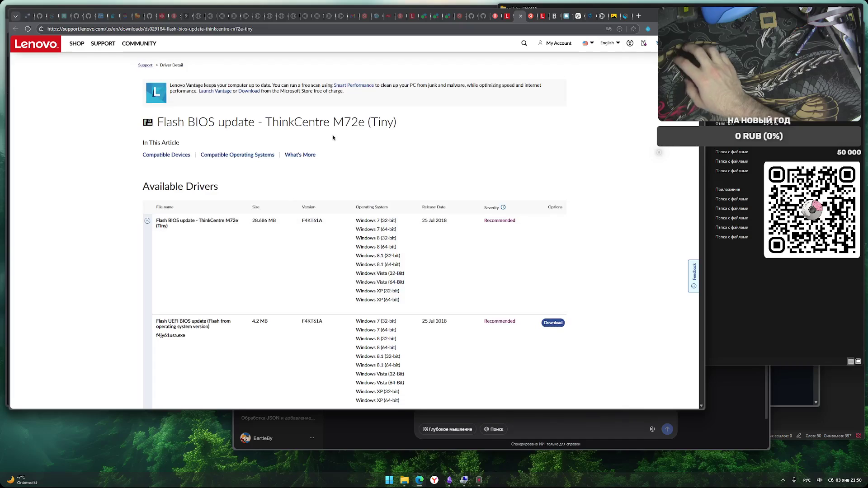
{"action": "left_click_drag", "start_coordinate": [397, 121], "coordinate": [268, 120]}
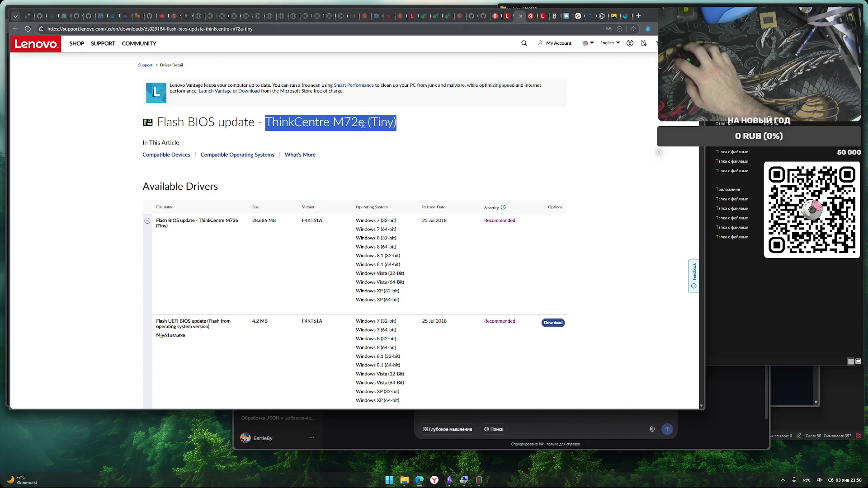
{"action": "scroll", "coordinate": [277, 179], "scroll_direction": "down", "scroll_amount": 18}
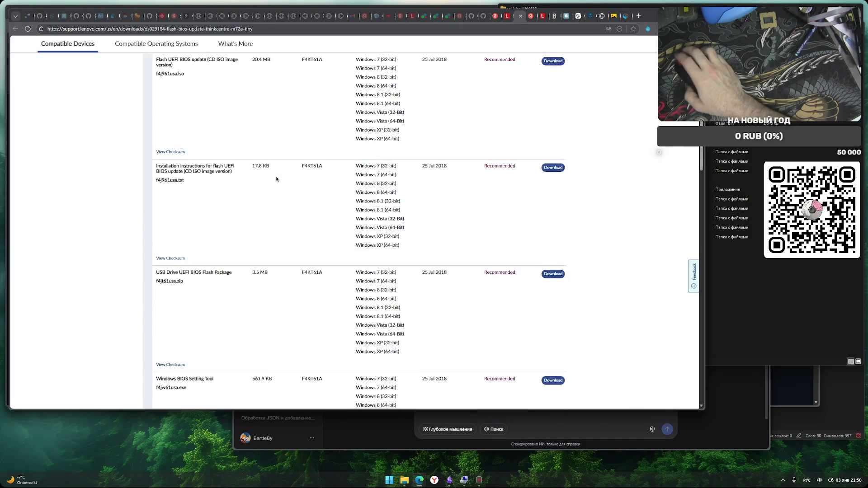
{"action": "left_click", "coordinate": [539, 18]}
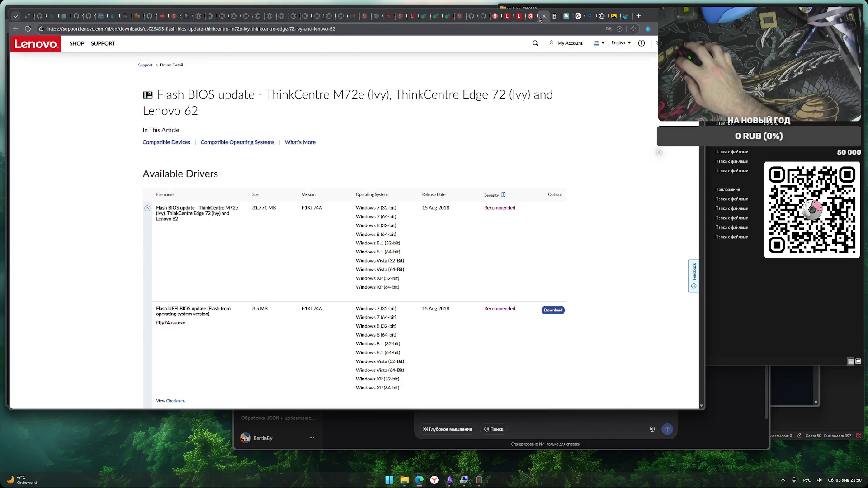
- Skim the Badcaps forum thread and close it
{"action": "left_click", "coordinate": [553, 20]}
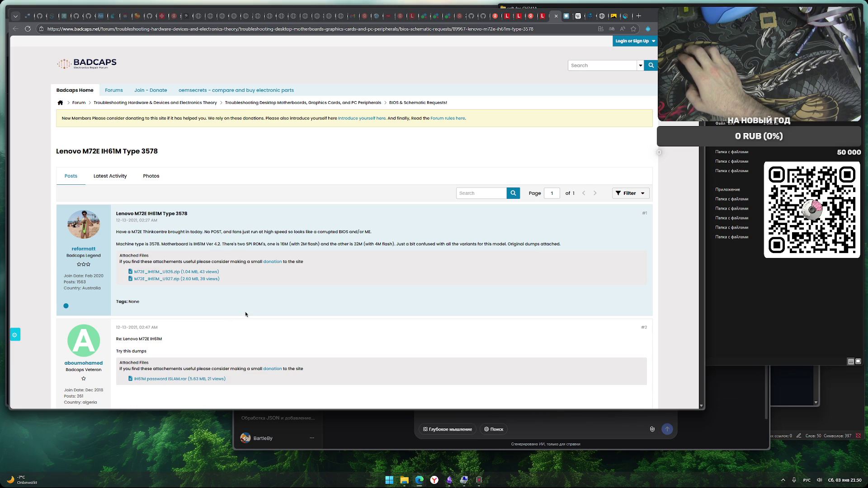
{"action": "scroll", "coordinate": [246, 313], "scroll_direction": "down", "scroll_amount": 8}
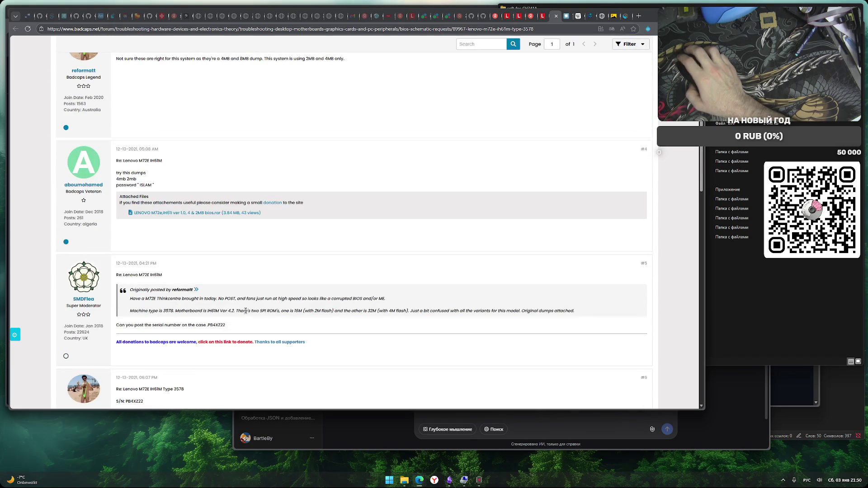
{"action": "scroll", "coordinate": [245, 311], "scroll_direction": "down", "scroll_amount": 12}
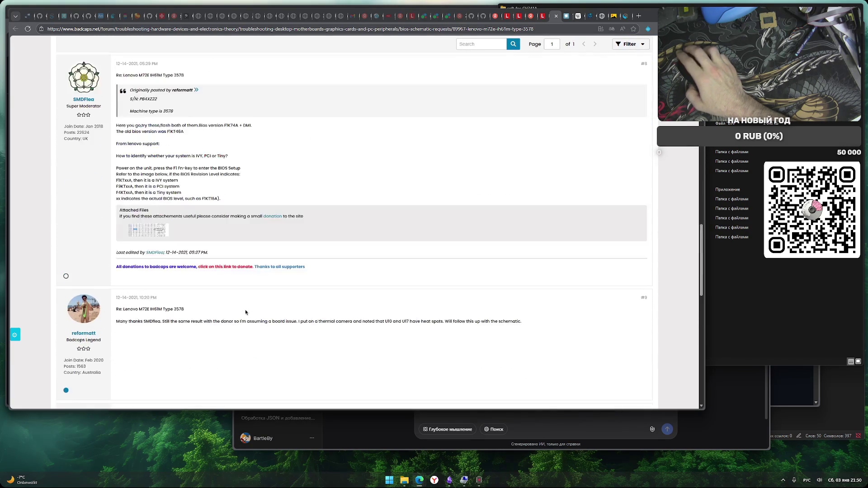
{"action": "scroll", "coordinate": [245, 309], "scroll_direction": "down", "scroll_amount": 10}
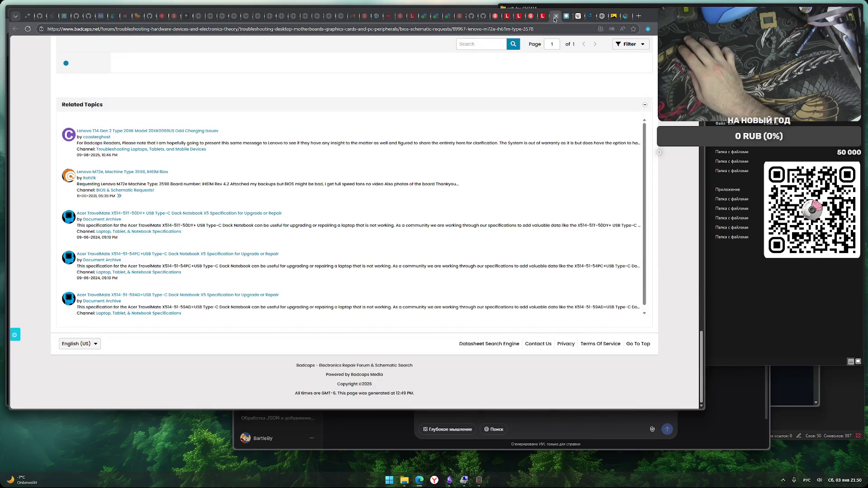
{"action": "left_click", "coordinate": [556, 17]}
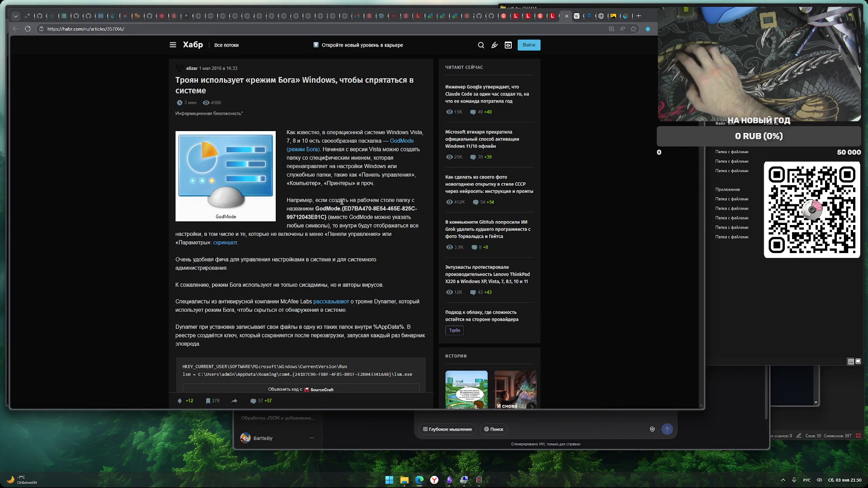
- Close the Habr, Wildcat, Windows 10 keys and Dr-Bios tabs, returning to F4KTxxA results
{"action": "scroll", "coordinate": [342, 202], "scroll_direction": "down", "scroll_amount": 15}
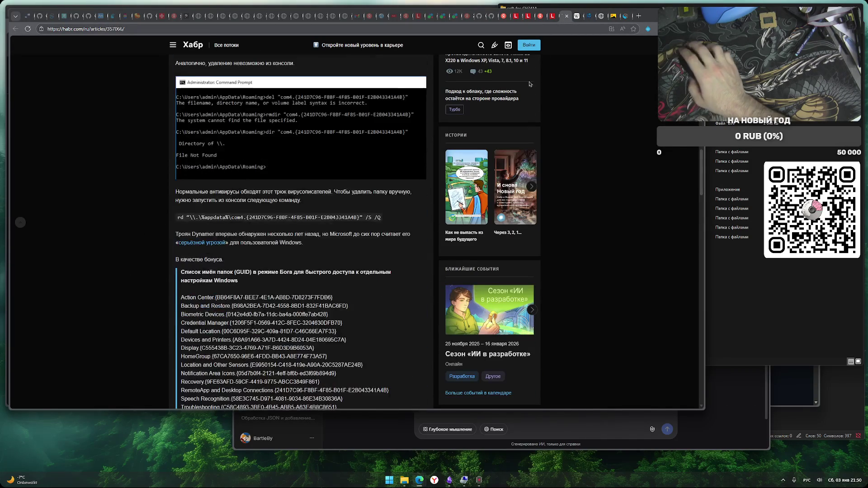
{"action": "left_click", "coordinate": [566, 16]}
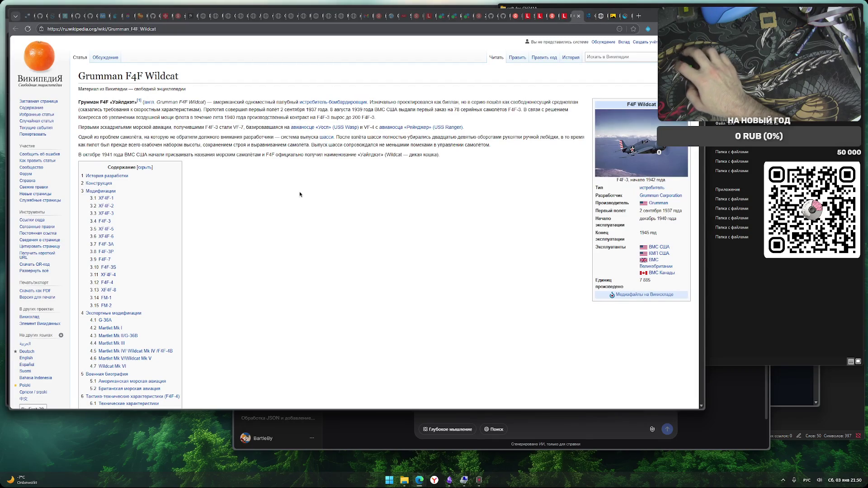
{"action": "left_click", "coordinate": [578, 15]}
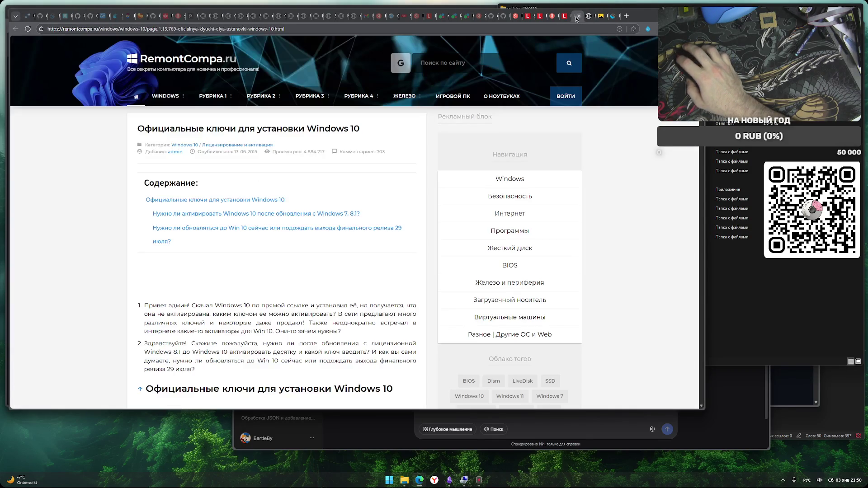
{"action": "left_click", "coordinate": [589, 16]}
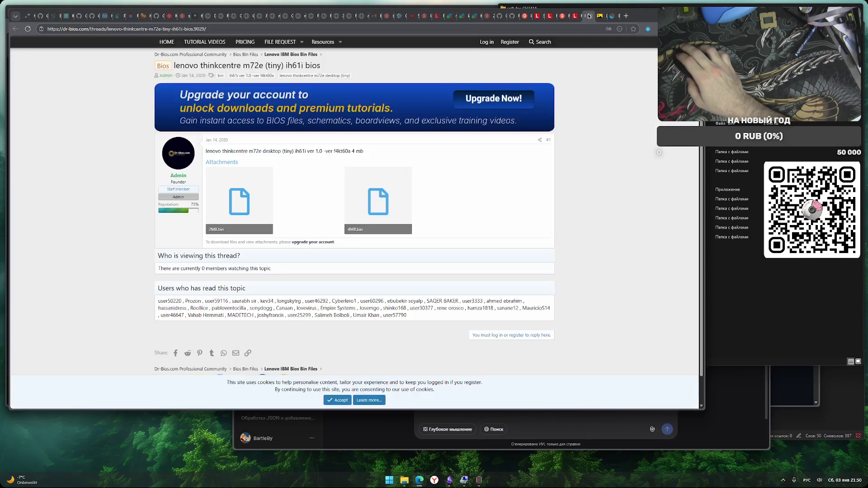
{"action": "left_click", "coordinate": [577, 16]}
{"action": "left_click", "coordinate": [557, 17]}
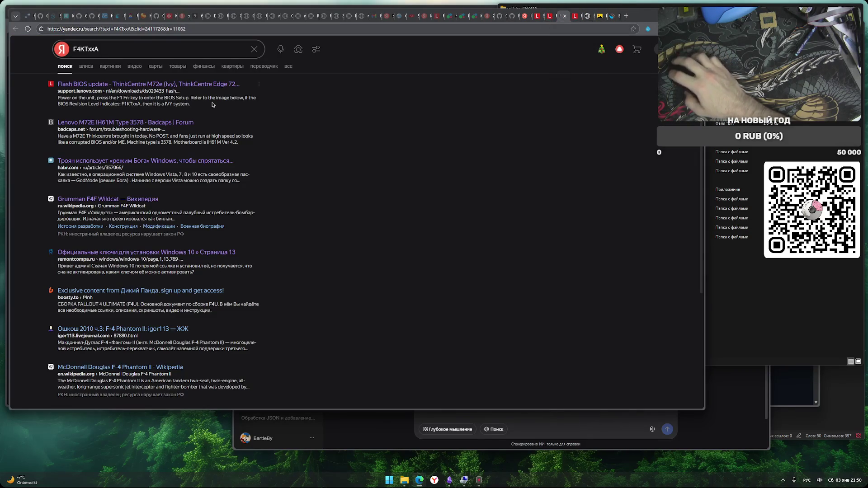
- Search 'F4KTxxA bios' and open the Lenovo Tiny BIOS result in a background tab
{"action": "left_click", "coordinate": [146, 45]}
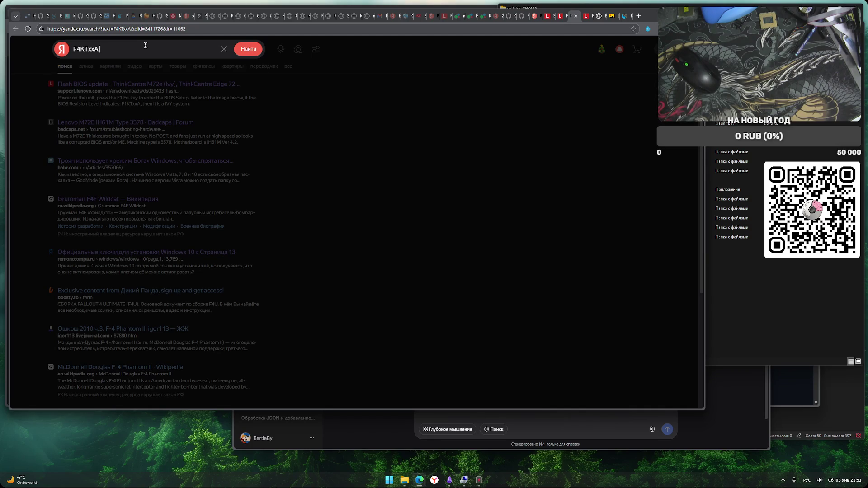
{"action": "key", "text": "BackSpace"}
{"action": "key", "text": "BackSpace"}
{"action": "key", "text": "alt+shift"}
{"action": "type", "text": "bio"}
{"action": "type", "text": "s"}
{"action": "key", "text": "Return"}
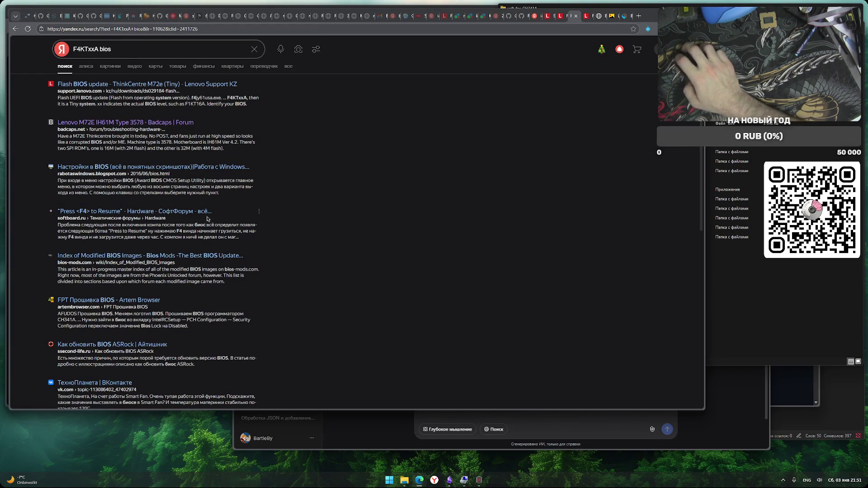
{"action": "middle_click", "coordinate": [187, 85]}
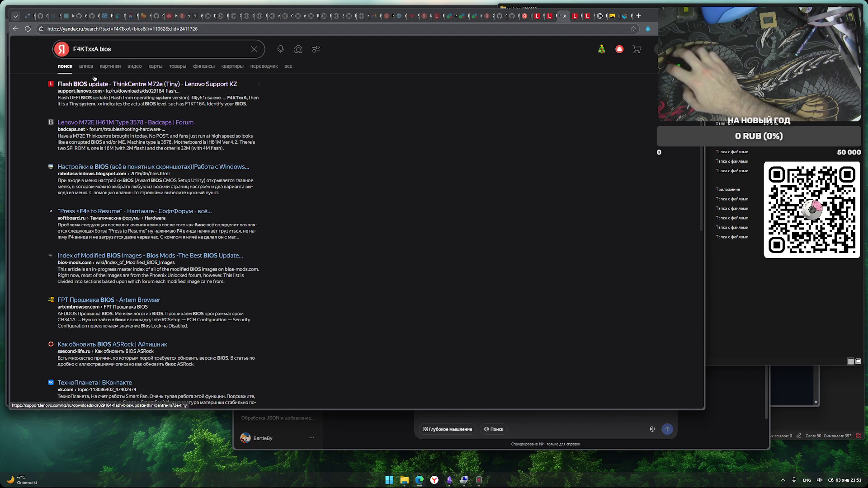
- Search 'F4KT bios' and open the F4KT45AUS, F4KT18AUS and driver.ru results in background tabs
{"action": "left_click_drag", "start_coordinate": [99, 50], "coordinate": [91, 51]}
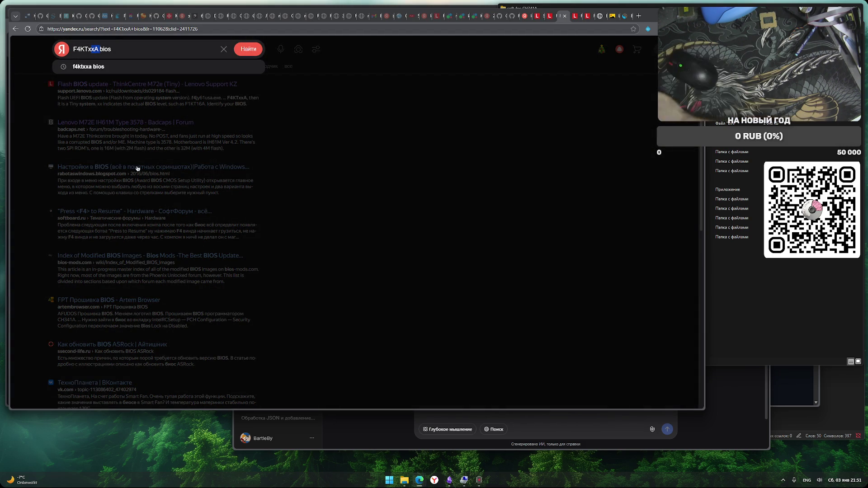
{"action": "key", "text": "BackSpace"}
{"action": "key", "text": "Return"}
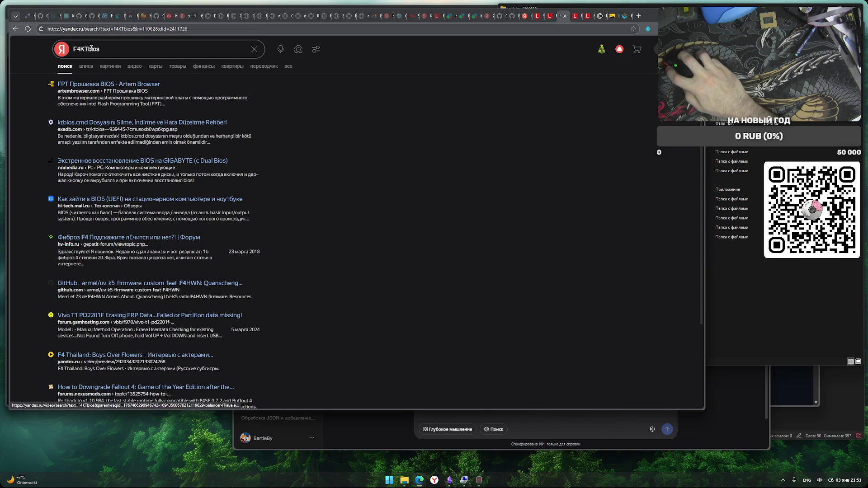
{"action": "left_click", "coordinate": [86, 50]}
{"action": "key", "text": "Return"}
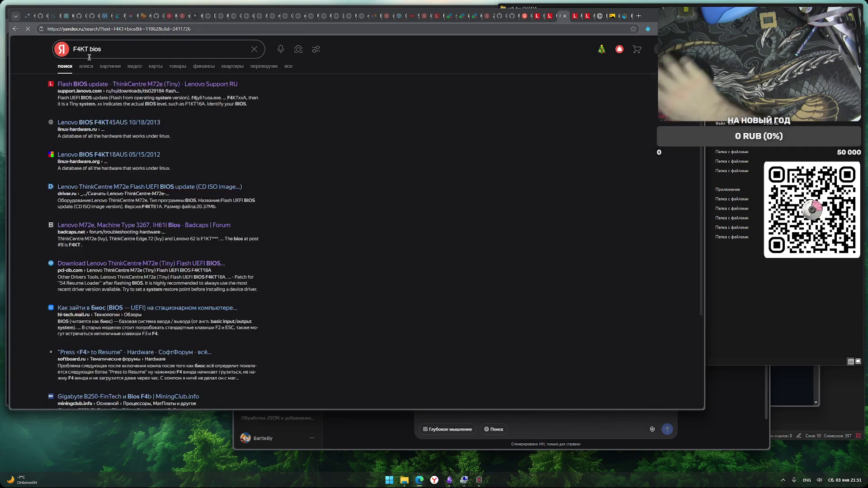
{"action": "middle_click", "coordinate": [155, 122]}
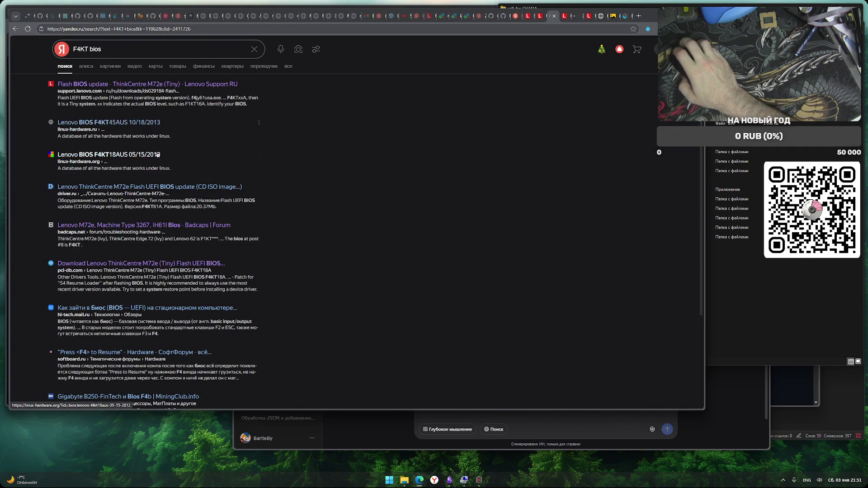
{"action": "middle_click", "coordinate": [144, 156]}
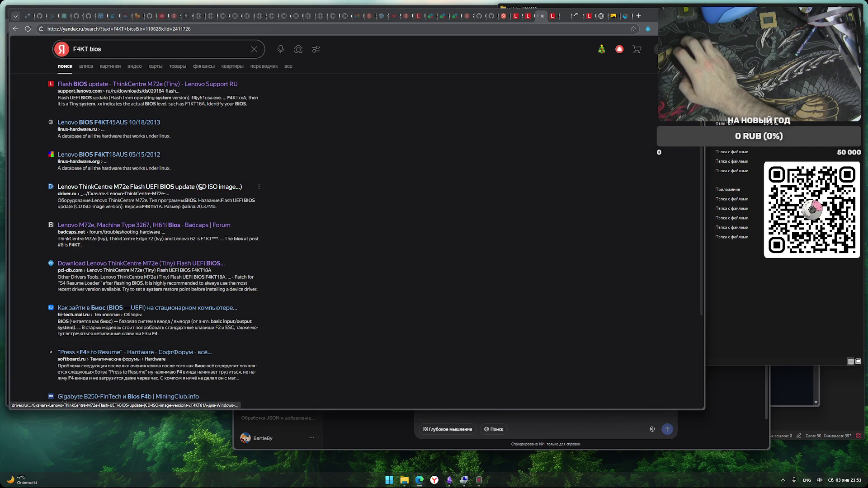
{"action": "middle_click", "coordinate": [233, 191]}
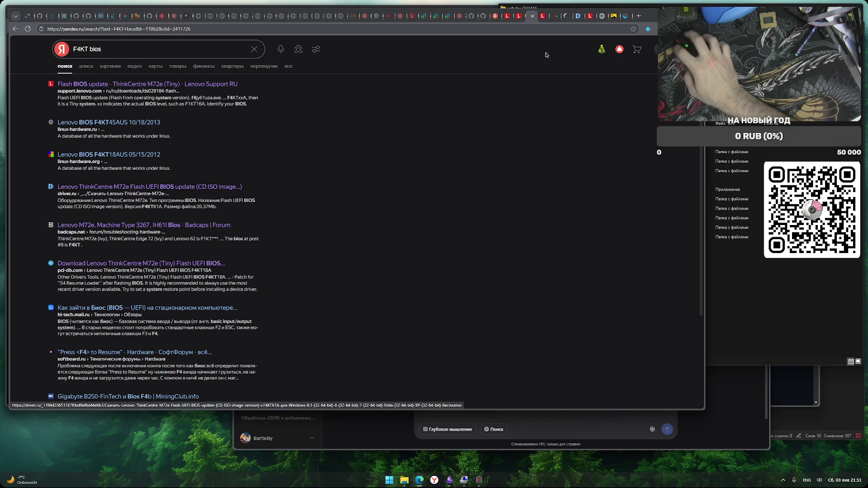
- View the Lenovo M72e (Tiny) BIOS page listing the F4KT61A files
{"action": "key", "text": "ctrl+Tab"}
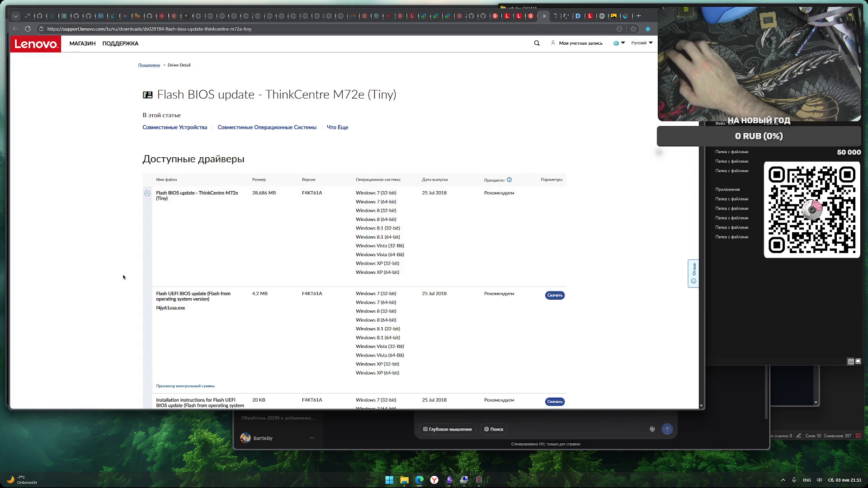
{"action": "left_click", "coordinate": [777, 281]}
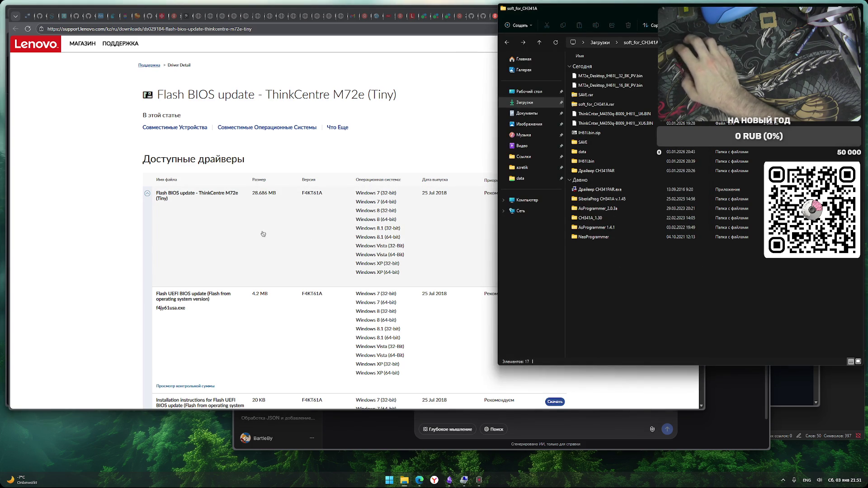
{"action": "left_click", "coordinate": [116, 230]}
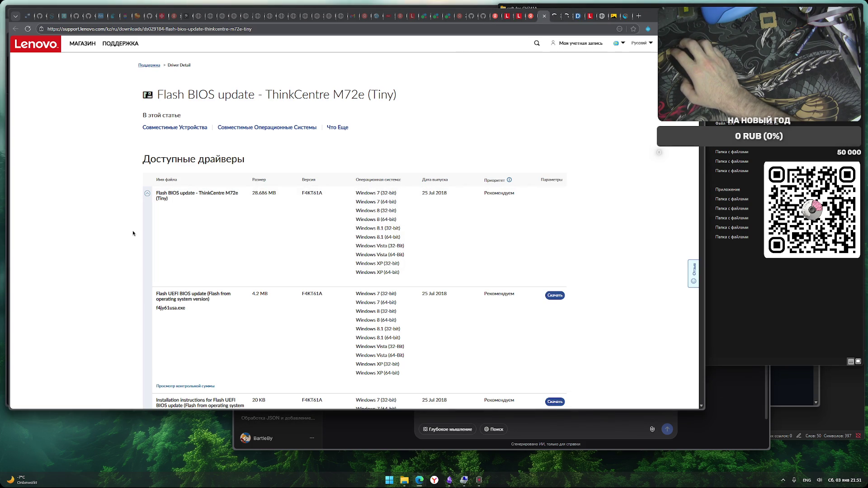
{"action": "scroll", "coordinate": [132, 233], "scroll_direction": "down", "scroll_amount": 2}
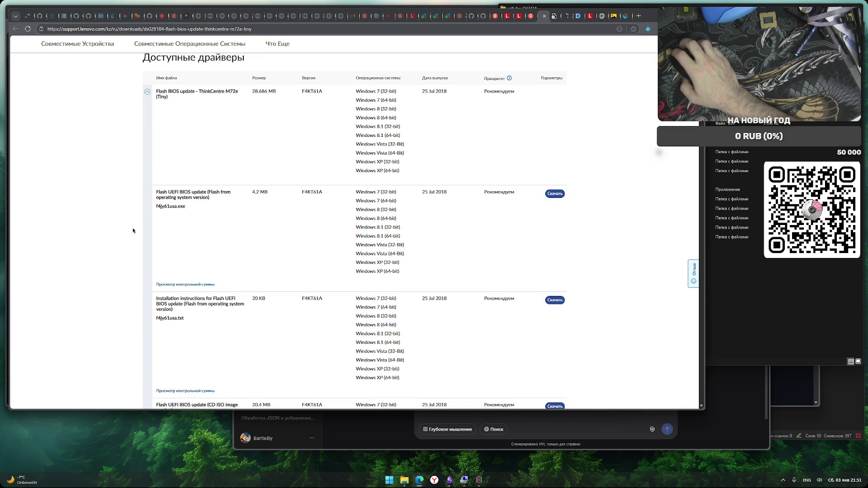
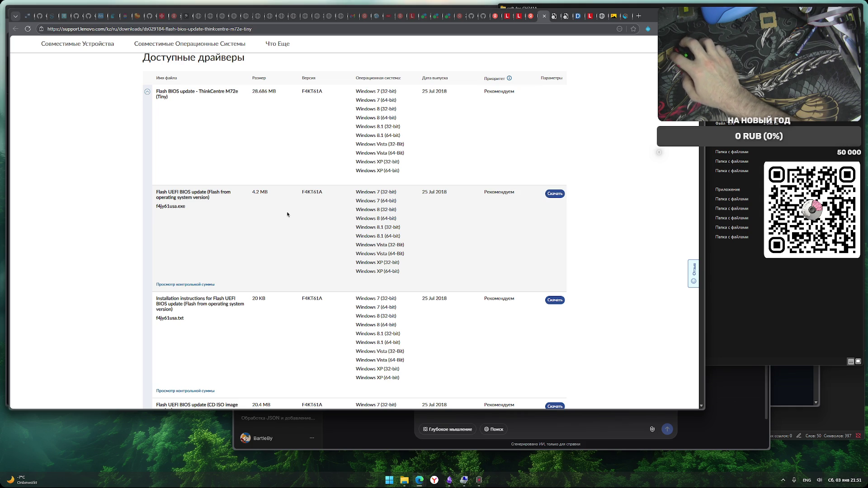
- Download the ThinkCentre M72e Tiny Windows-flash BIOS update f4jy61usa.exe
{"action": "left_click", "coordinate": [251, 112]}
{"action": "left_click", "coordinate": [251, 114]}
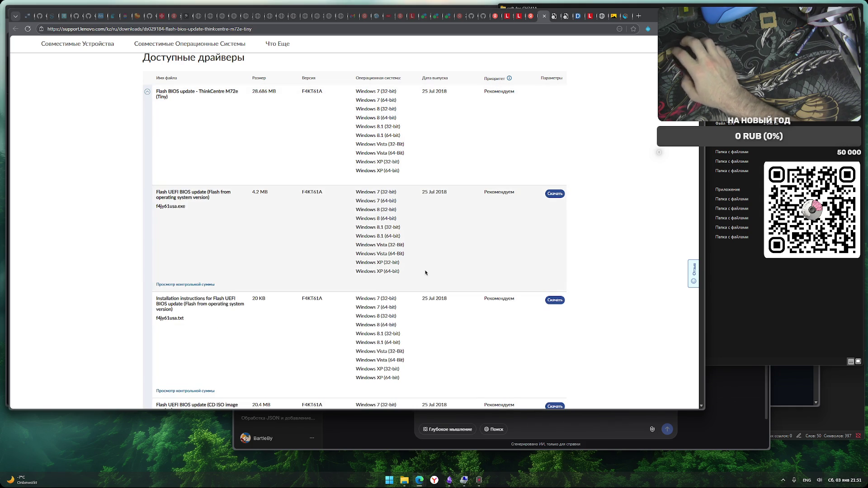
{"action": "scroll", "coordinate": [443, 270], "scroll_direction": "down", "scroll_amount": 2}
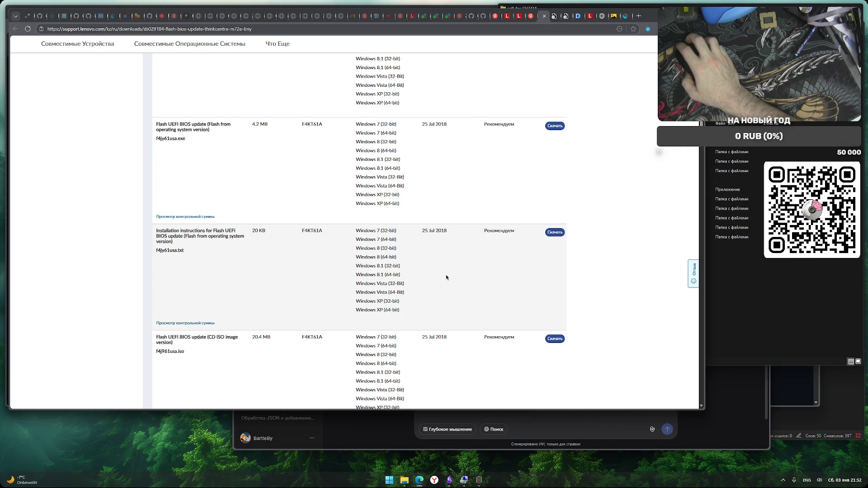
{"action": "left_click", "coordinate": [555, 126]}
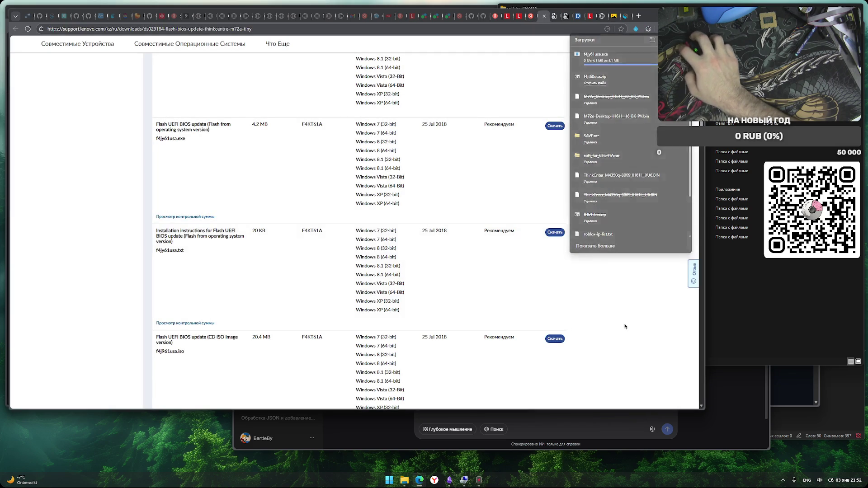
{"action": "left_click", "coordinate": [624, 327]}
- Download the USB Drive UEFI BIOS Flash Package, then return to the soft_for_CH341A folder
{"action": "scroll", "coordinate": [622, 318], "scroll_direction": "down", "scroll_amount": 3}
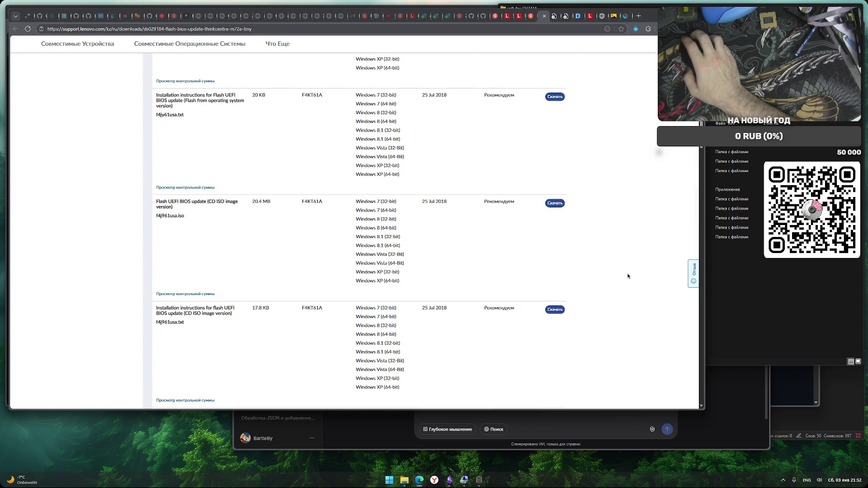
{"action": "scroll", "coordinate": [628, 276], "scroll_direction": "down", "scroll_amount": 4}
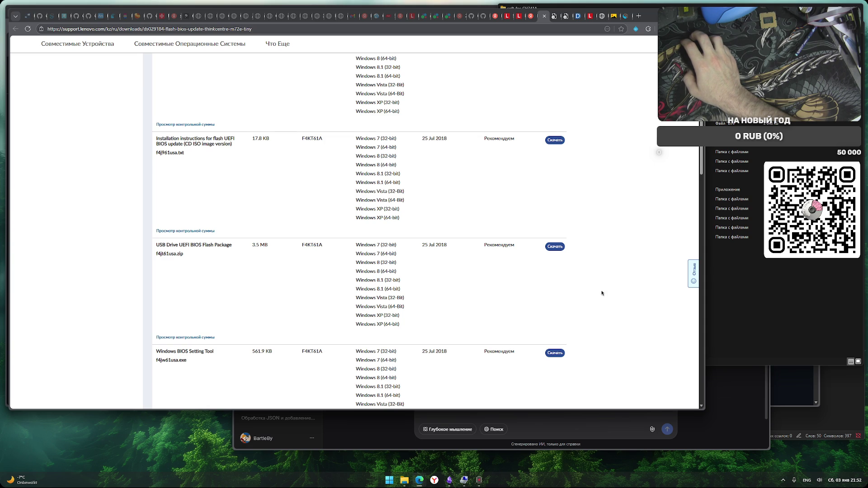
{"action": "left_click", "coordinate": [555, 247]}
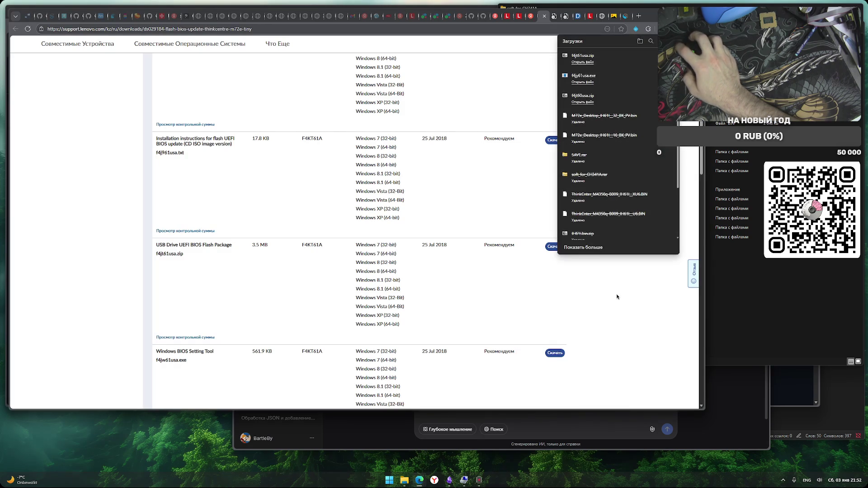
{"action": "scroll", "coordinate": [627, 289], "scroll_direction": "down", "scroll_amount": 1}
{"action": "scroll", "coordinate": [628, 293], "scroll_direction": "down", "scroll_amount": 3}
{"action": "scroll", "coordinate": [620, 289], "scroll_direction": "down", "scroll_amount": 3}
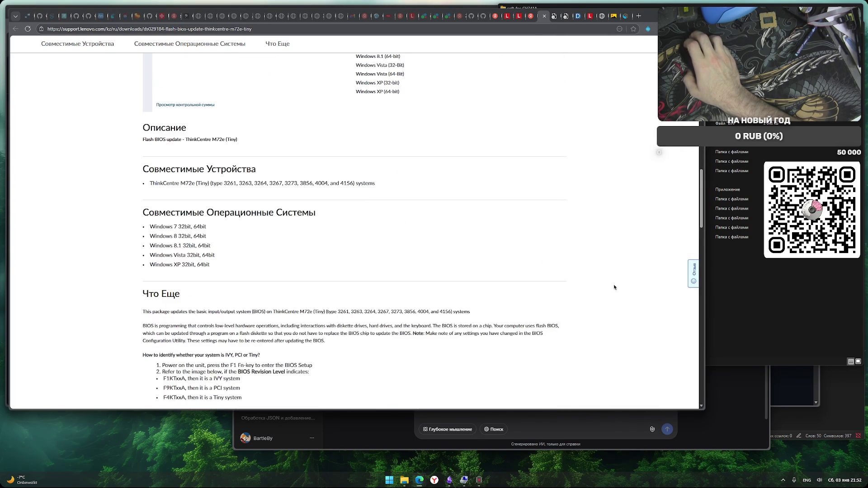
{"action": "left_click", "coordinate": [741, 300]}
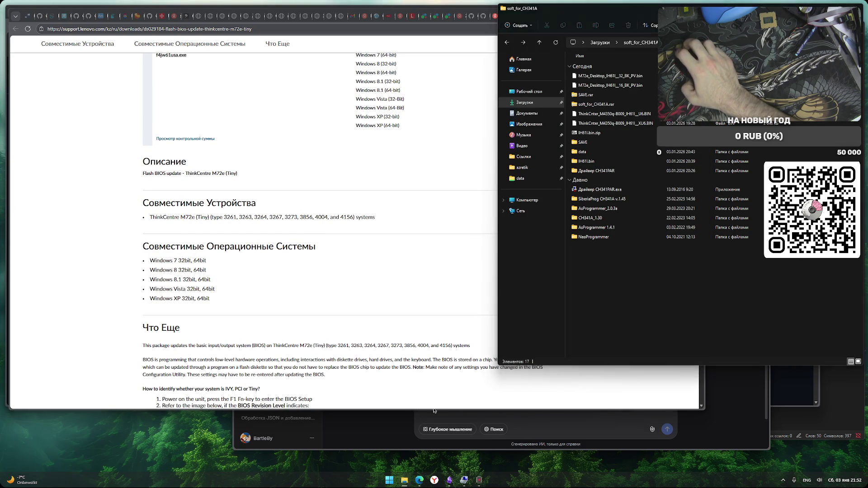
- Open the downloaded BIOS package zip from Downloads in 7-Zip File Manager
{"action": "middle_click", "coordinate": [404, 480]}
{"action": "left_click", "coordinate": [139, 162]}
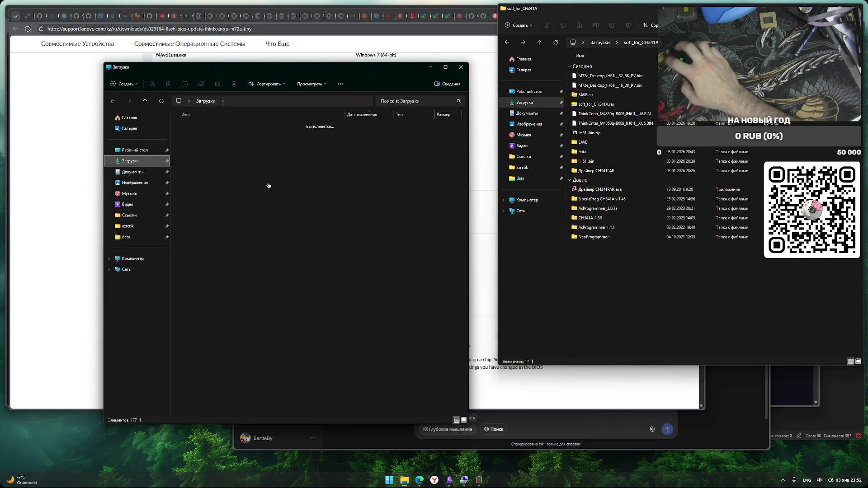
{"action": "left_click", "coordinate": [206, 134]}
{"action": "double_click", "coordinate": [206, 135]}
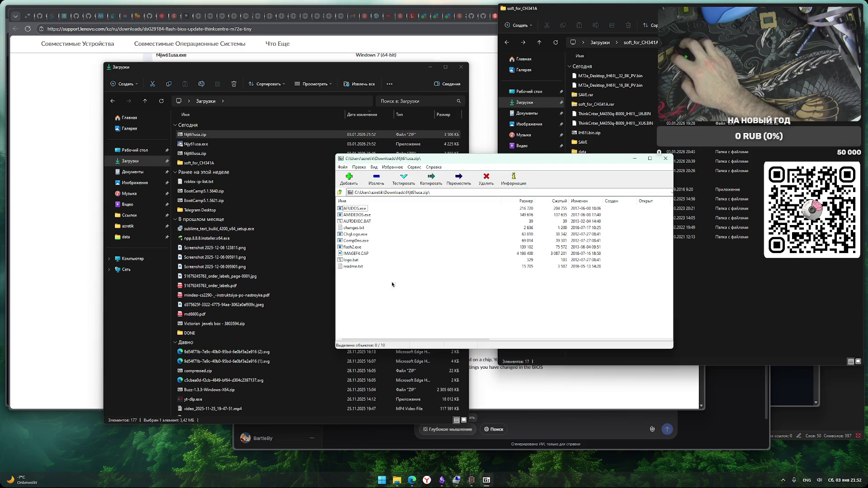
{"action": "mouse_move", "coordinate": [392, 284]}
{"action": "left_mouse_down"}
{"action": "mouse_move", "coordinate": [346, 208]}
{"action": "mouse_move", "coordinate": [365, 300]}
{"action": "left_mouse_up"}
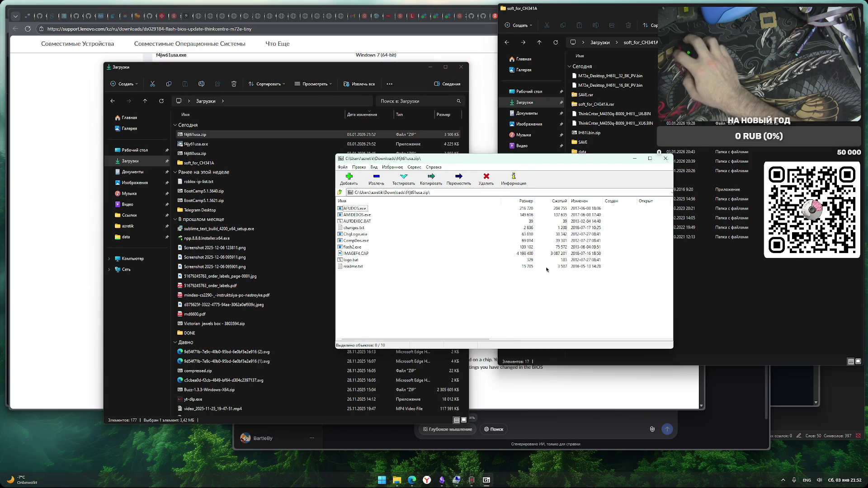
- Open IMAGEF4.CAP inside the archive and edit its CEF5B9A3 entry in Notepad
{"action": "left_click", "coordinate": [365, 255]}
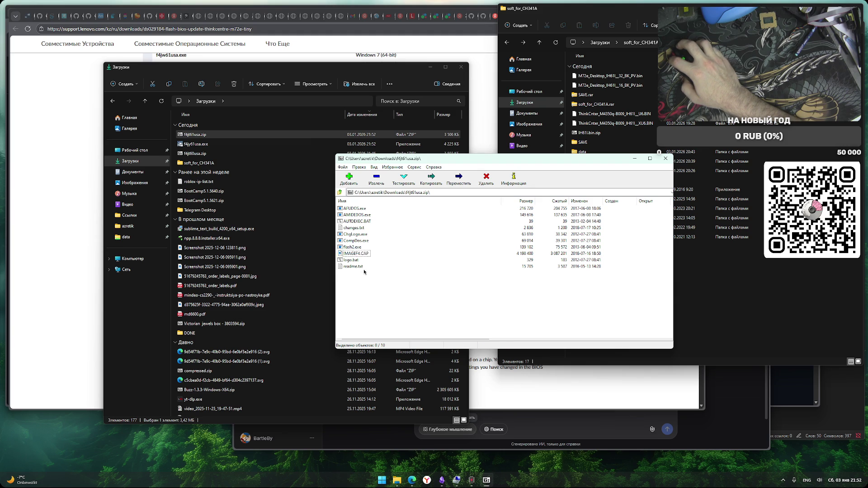
{"action": "right_click", "coordinate": [364, 255]}
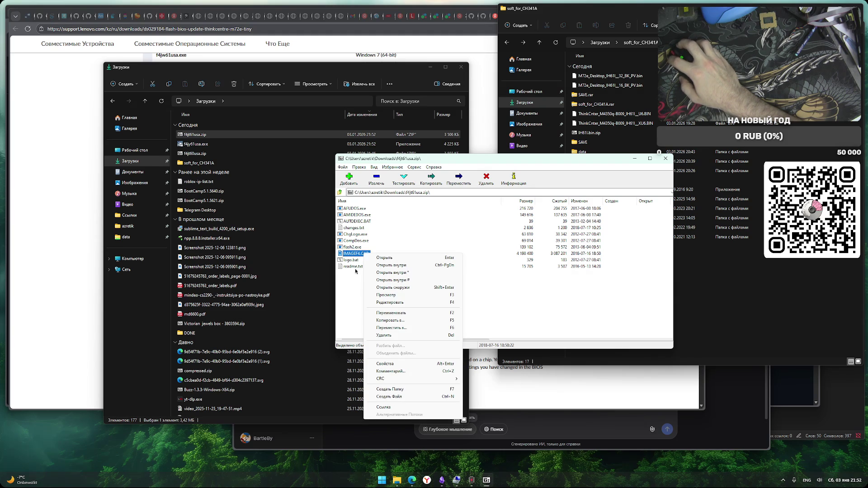
{"action": "left_click", "coordinate": [394, 258]}
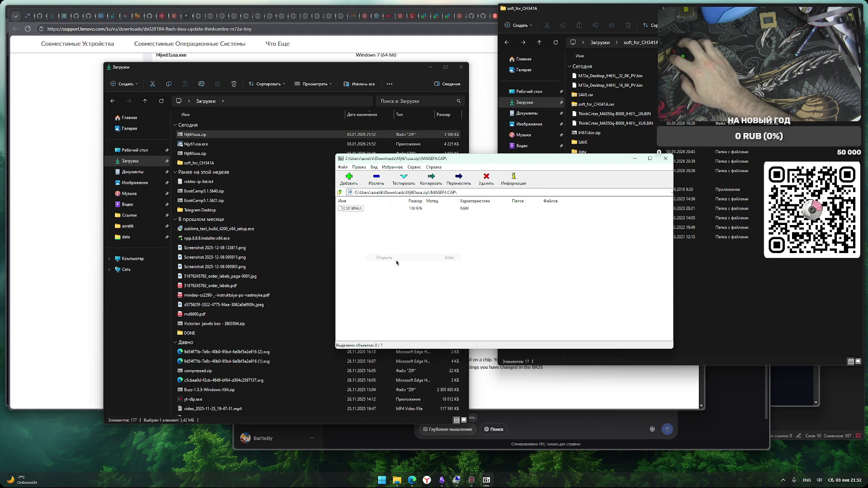
{"action": "right_click", "coordinate": [357, 210]}
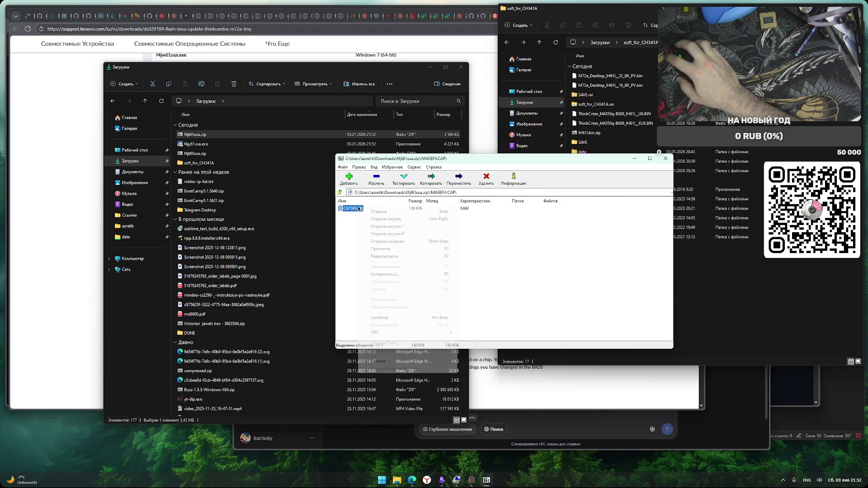
{"action": "left_click", "coordinate": [416, 213]}
{"action": "right_click", "coordinate": [357, 212]}
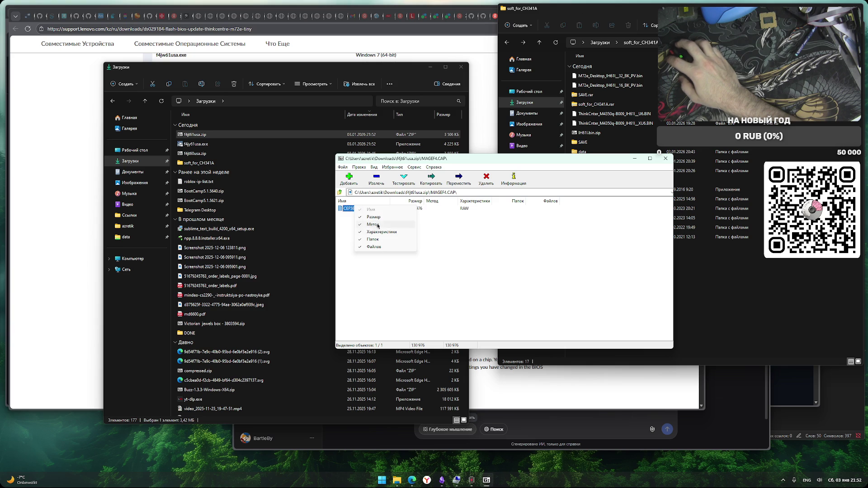
{"action": "left_click", "coordinate": [356, 210]}
{"action": "right_click", "coordinate": [356, 209]}
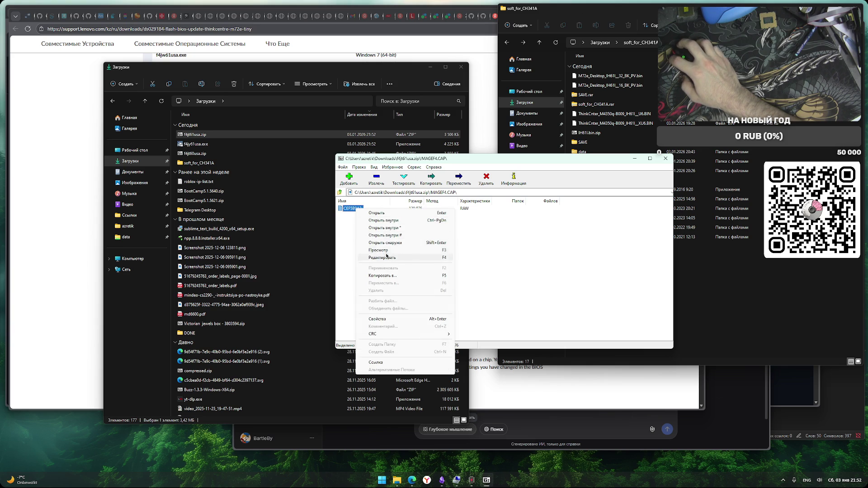
{"action": "left_click", "coordinate": [387, 257]}
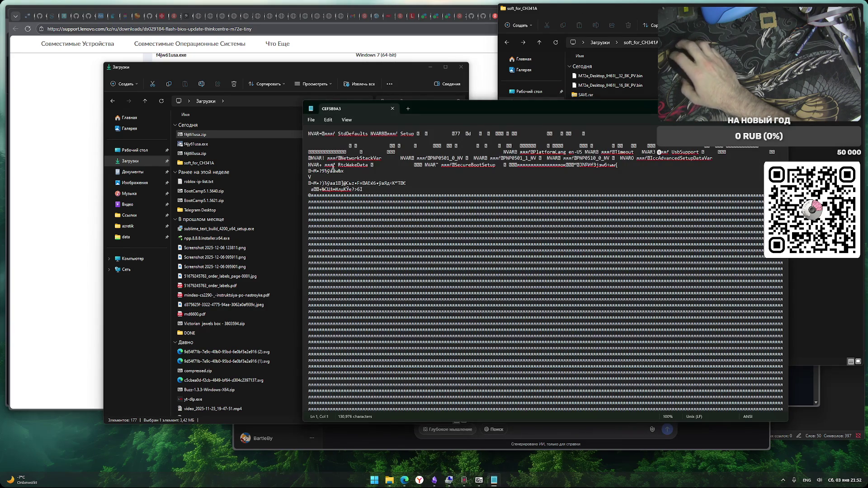
- Select CEF5B9A3's header text, scroll to the end, then close Notepad and the 7-Zip window
{"action": "left_click", "coordinate": [414, 224]}
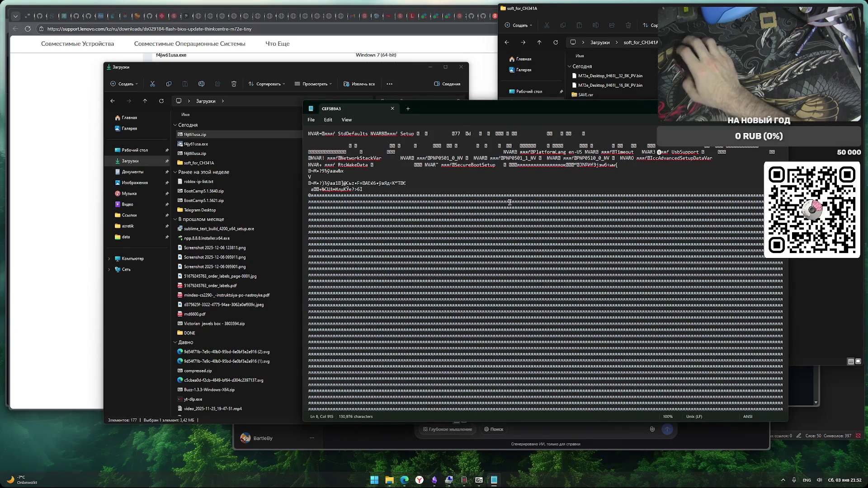
{"action": "left_click", "coordinate": [534, 226]}
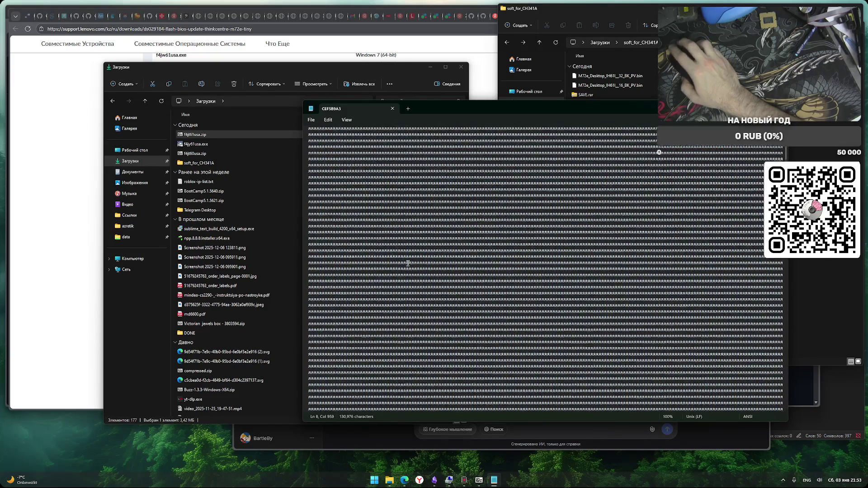
{"action": "key", "text": "ctrl+shift+Home"}
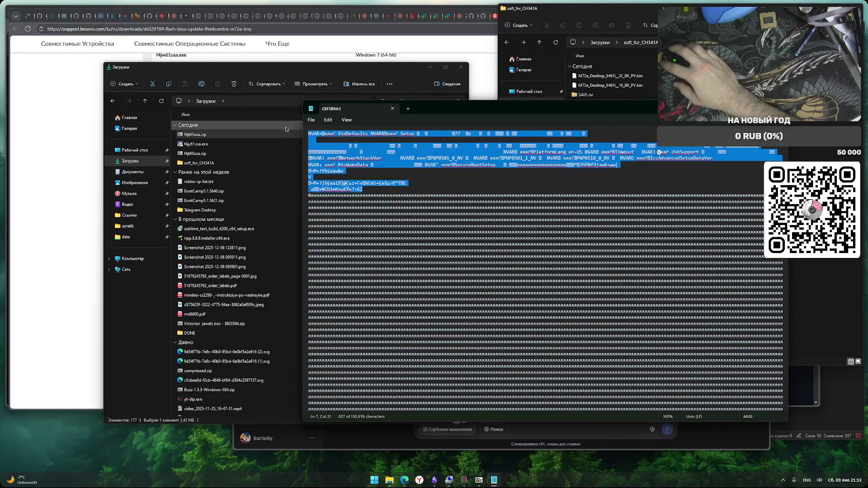
{"action": "scroll", "coordinate": [373, 214], "scroll_direction": "down", "scroll_amount": 10}
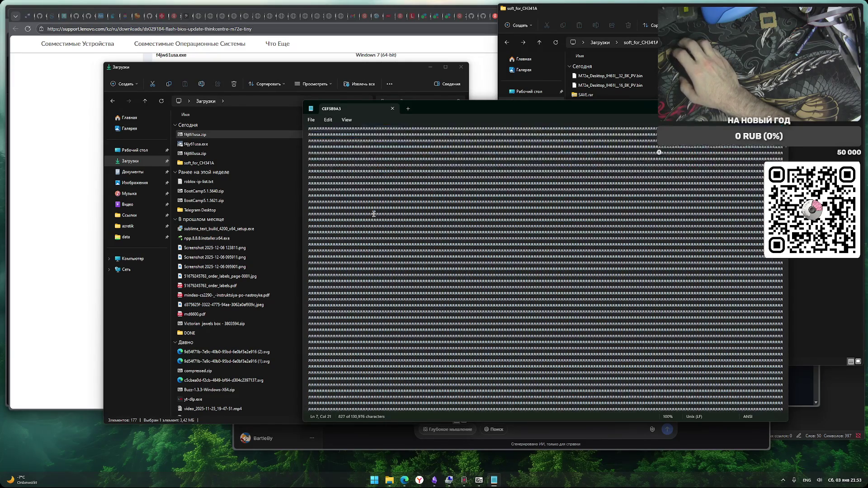
{"action": "scroll", "coordinate": [373, 214], "scroll_direction": "down", "scroll_amount": 10}
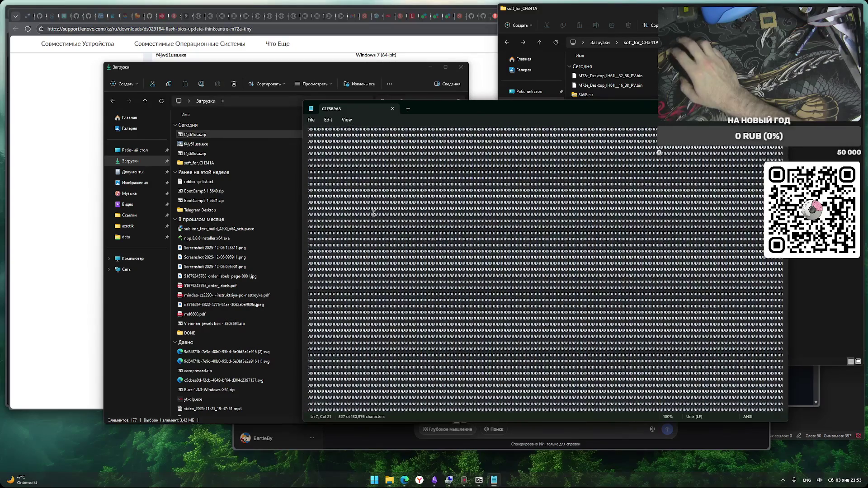
{"action": "scroll", "coordinate": [373, 214], "scroll_direction": "down", "scroll_amount": 8}
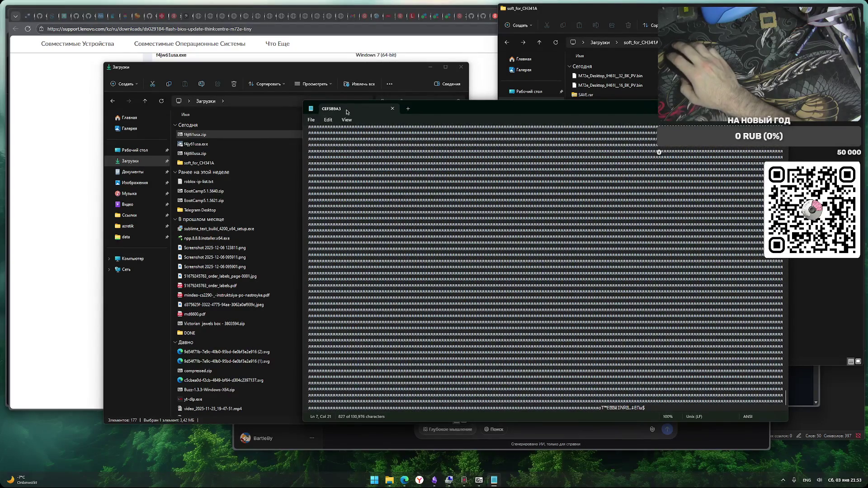
{"action": "key", "text": "alt+F4"}
{"action": "key", "text": "alt+F4"}
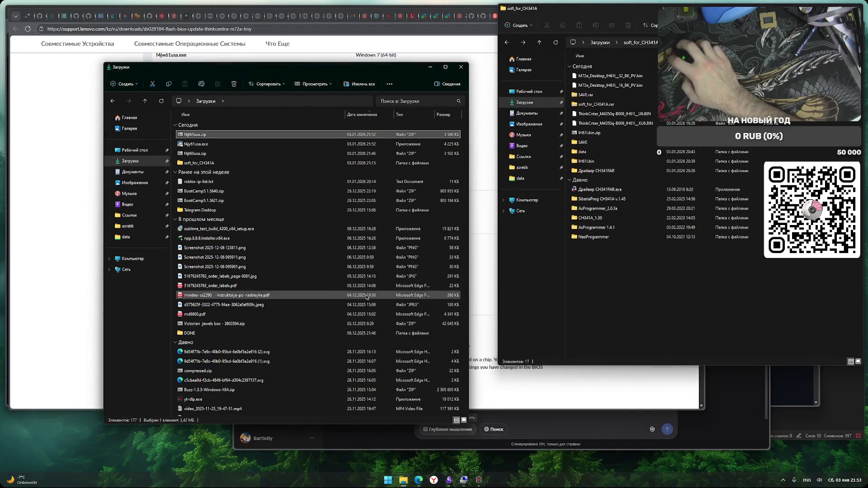
- Extract f4jy61usa.exe into its own f4jy61usa folder with 7-Zip
{"action": "right_click", "coordinate": [208, 145]}
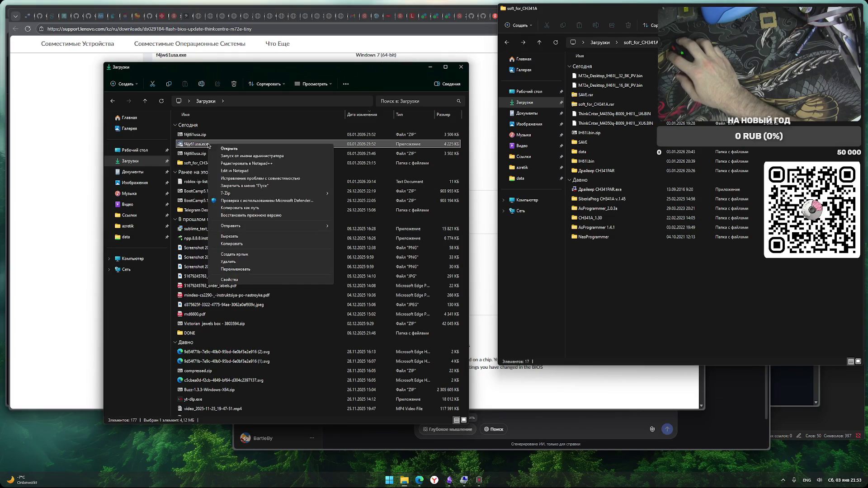
{"action": "mouse_move", "coordinate": [271, 193]}
{"action": "left_click", "coordinate": [392, 223]}
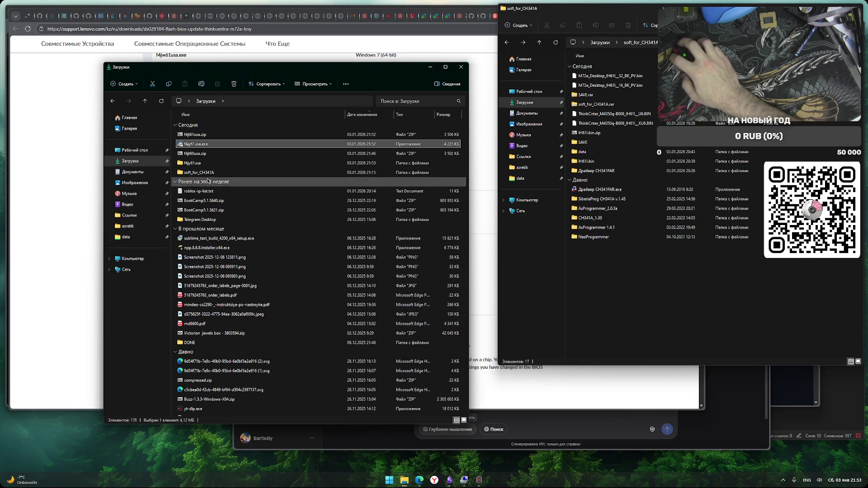
- Open IMAGEF4.CAP from the f4jy61usa folder as text in Notepad
{"action": "double_click", "coordinate": [194, 163]}
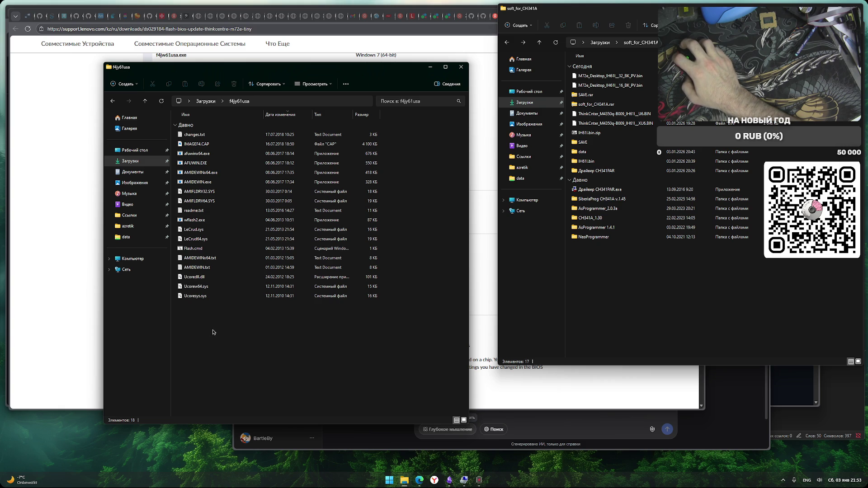
{"action": "left_click", "coordinate": [197, 144]}
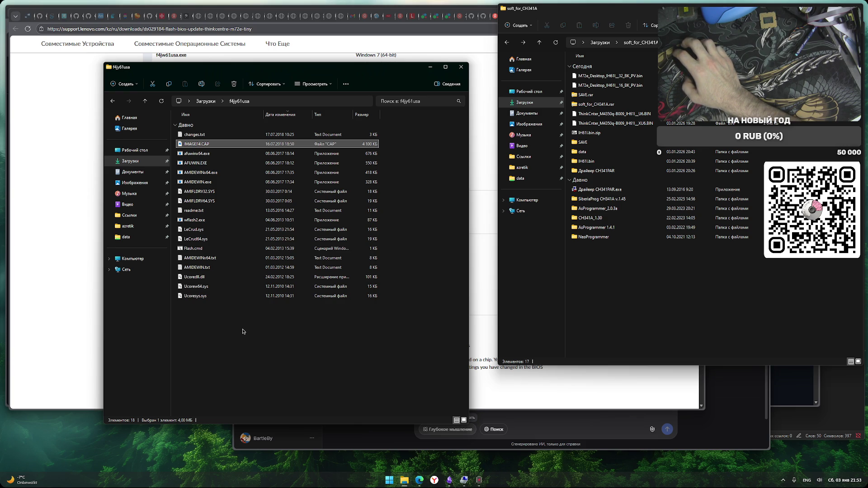
{"action": "key", "text": "Return"}
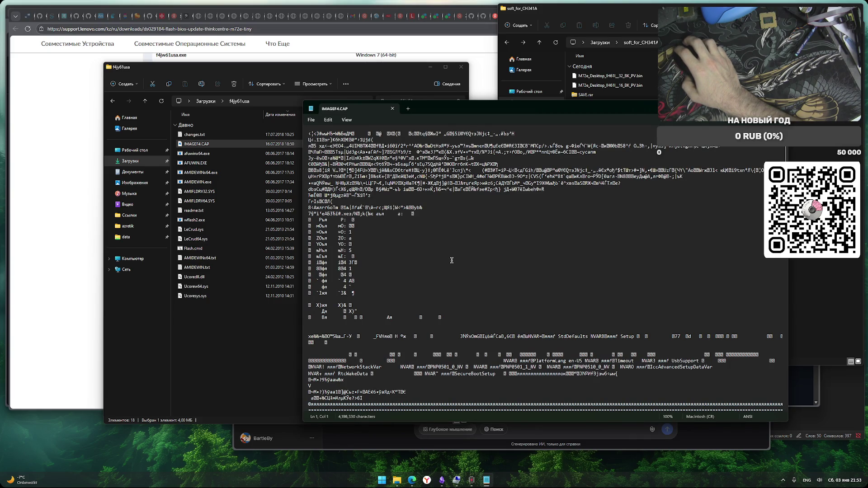
- Scroll through IMAGEF4.CAP's binary contents, then close the Notepad view
{"action": "scroll", "coordinate": [451, 260], "scroll_direction": "down", "scroll_amount": 3}
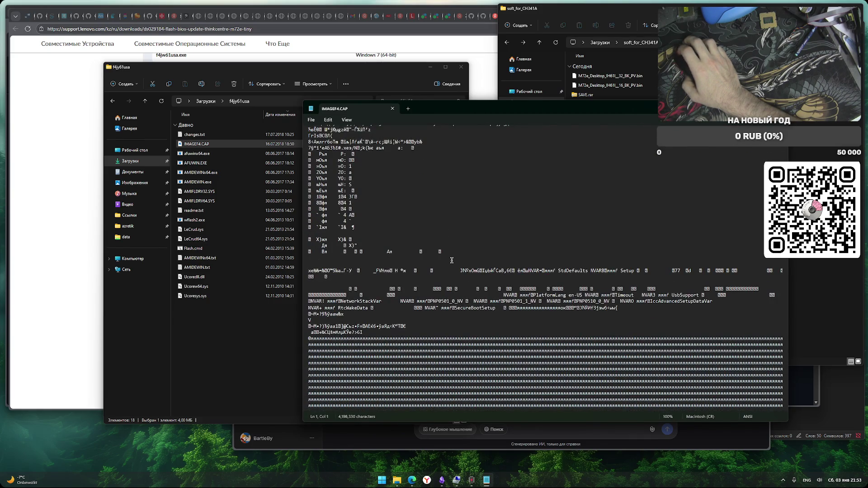
{"action": "scroll", "coordinate": [452, 261], "scroll_direction": "up", "scroll_amount": 3}
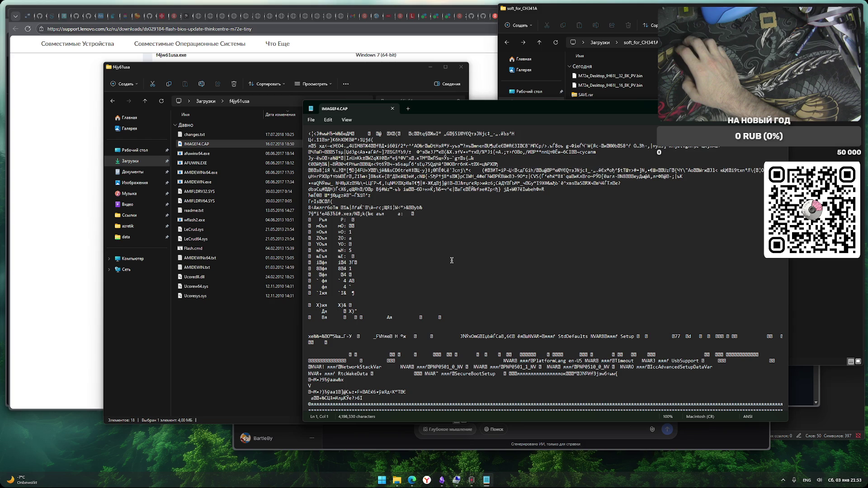
{"action": "scroll", "coordinate": [452, 261], "scroll_direction": "down", "scroll_amount": 10}
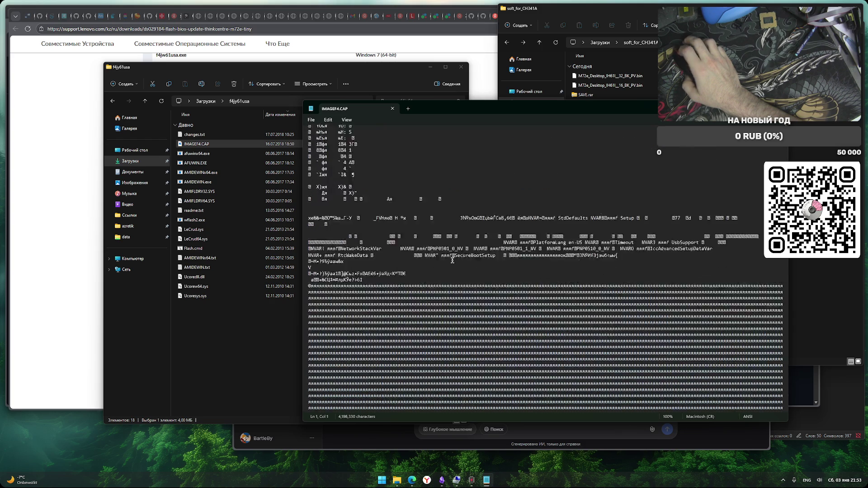
{"action": "scroll", "coordinate": [451, 260], "scroll_direction": "down", "scroll_amount": 15}
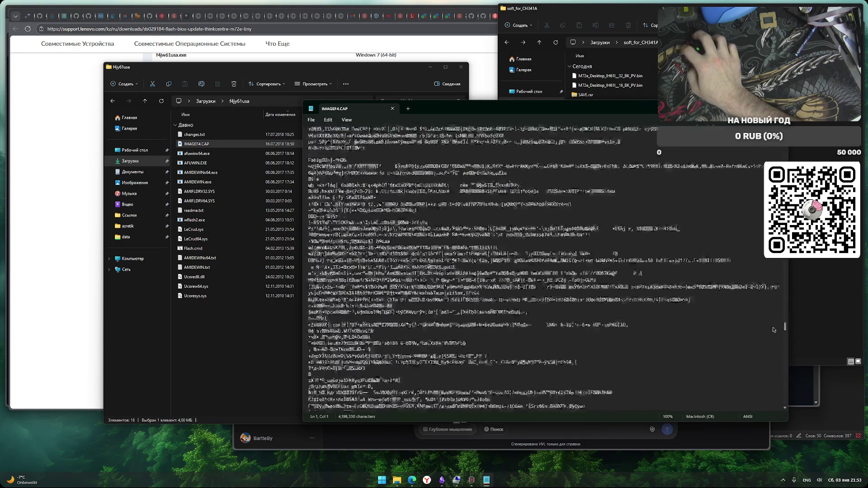
{"action": "scroll", "coordinate": [365, 125], "scroll_direction": "down", "scroll_amount": 15}
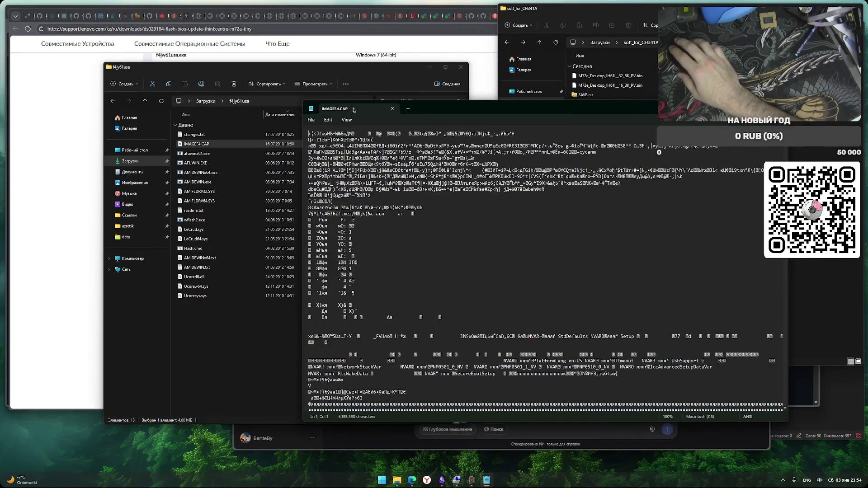
{"action": "left_click", "coordinate": [392, 109]}
- Go up from the f4jy61usa folder to the Загрузки folder in Explorer
{"action": "left_click", "coordinate": [347, 340]}
{"action": "key", "text": "alt+Up"}
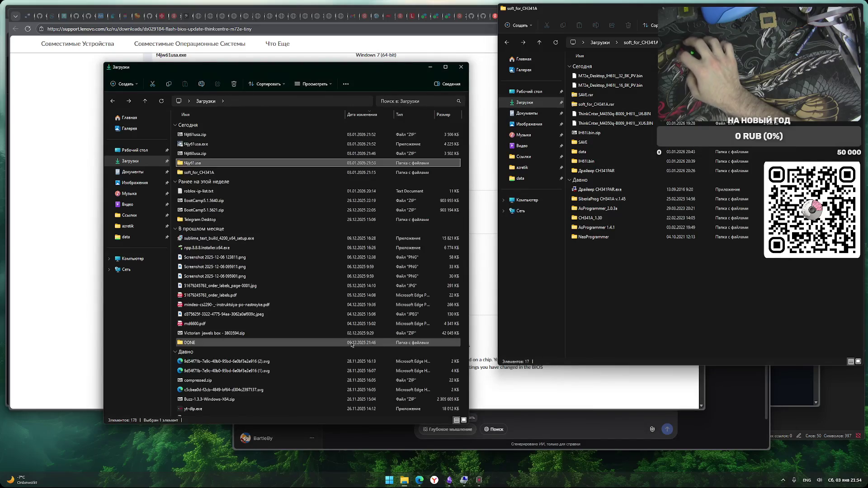
{"action": "left_click", "coordinate": [79, 214]}
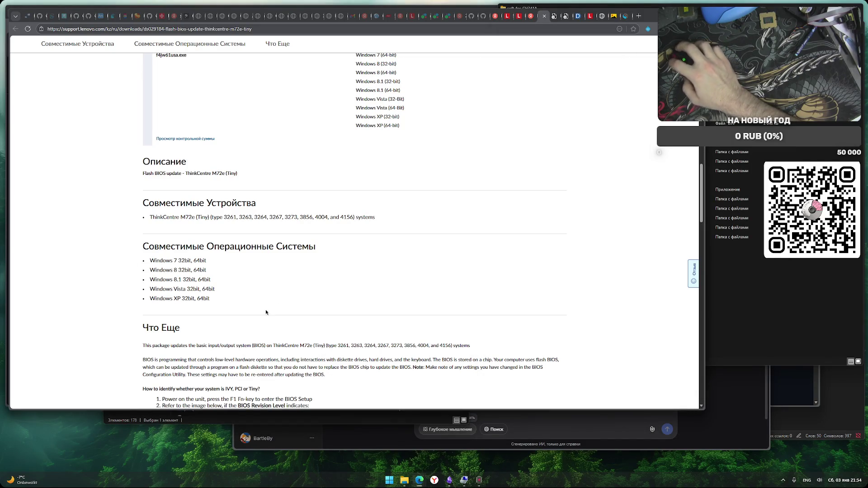
{"action": "key", "text": "alt+Tab"}
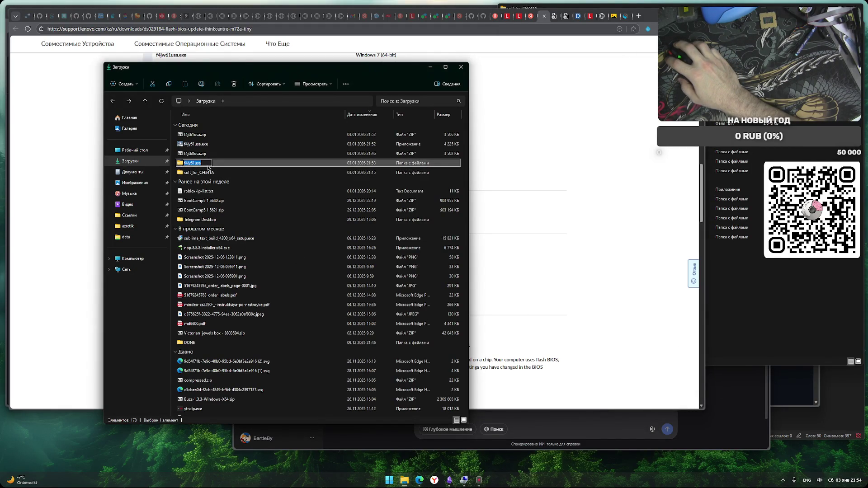
- Search Yandex for 'f4jy61usa bios bin' in a new tab and scroll the first results page
{"action": "left_click", "coordinate": [81, 188]}
{"action": "key", "text": "ctrl+t"}
{"action": "type", "text": "f4jy61usa ds"}
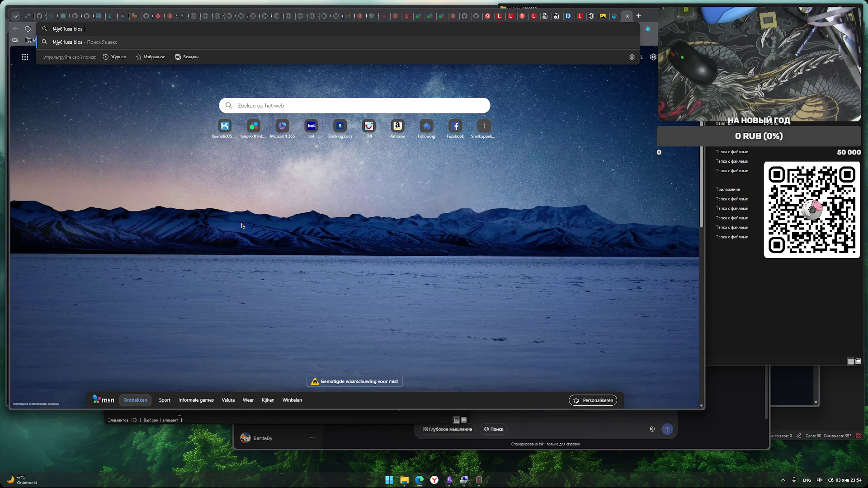
{"action": "type", "text": "n"}
{"action": "key", "text": "Return"}
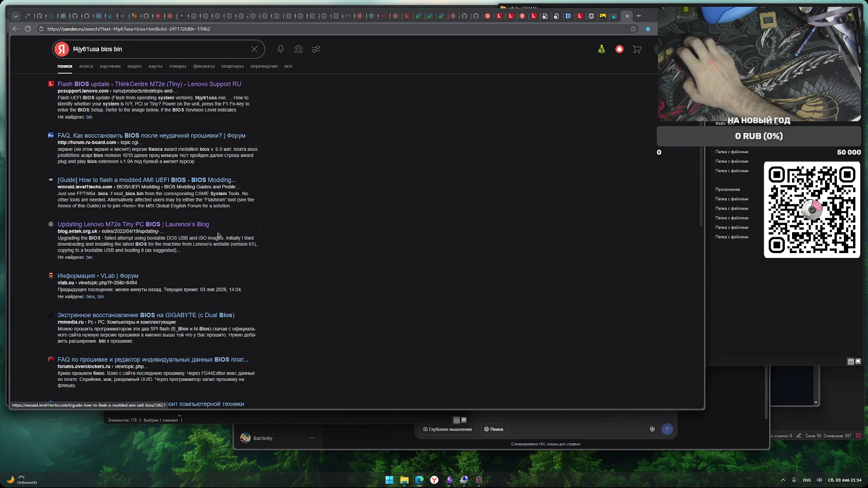
{"action": "scroll", "coordinate": [330, 227], "scroll_direction": "down", "scroll_amount": 4}
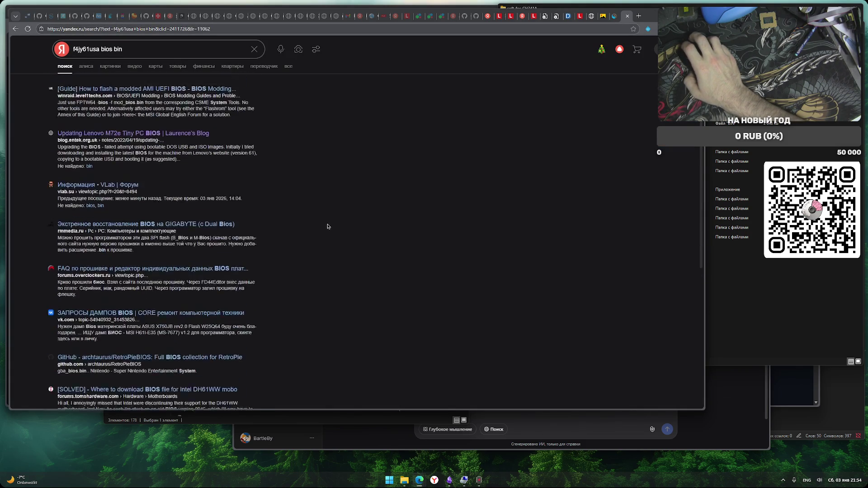
{"action": "scroll", "coordinate": [325, 225], "scroll_direction": "down", "scroll_amount": 2}
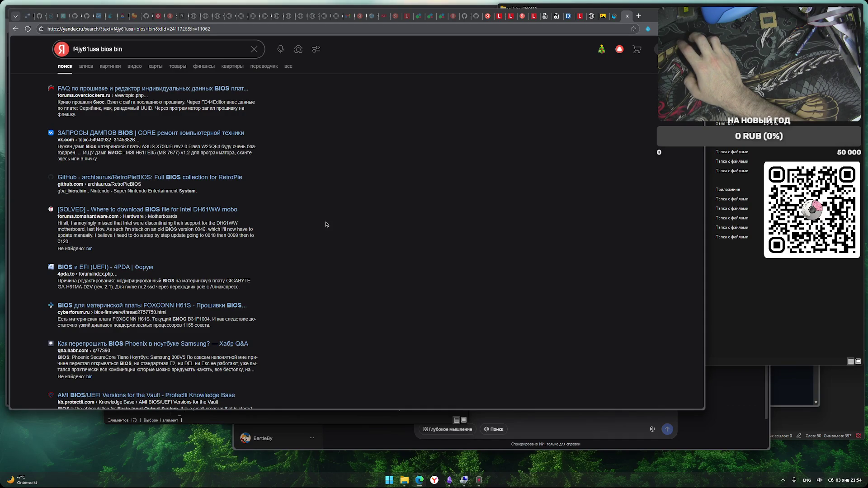
{"action": "scroll", "coordinate": [326, 224], "scroll_direction": "down", "scroll_amount": 2}
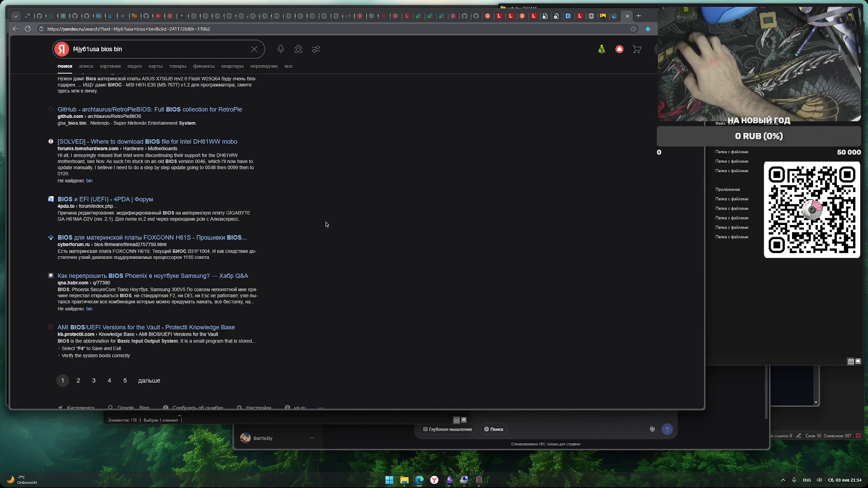
{"action": "scroll", "coordinate": [326, 224], "scroll_direction": "down", "scroll_amount": 1}
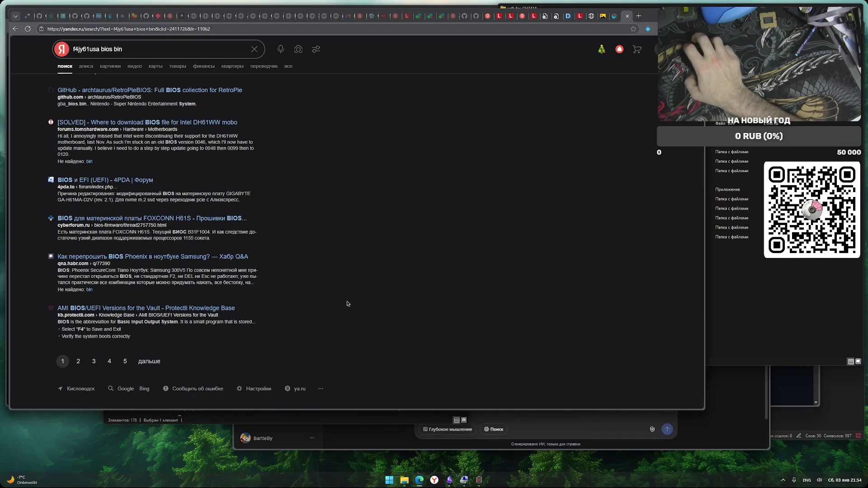
{"action": "scroll", "coordinate": [335, 203], "scroll_direction": "up", "scroll_amount": 10}
{"action": "left_click", "coordinate": [126, 50]}
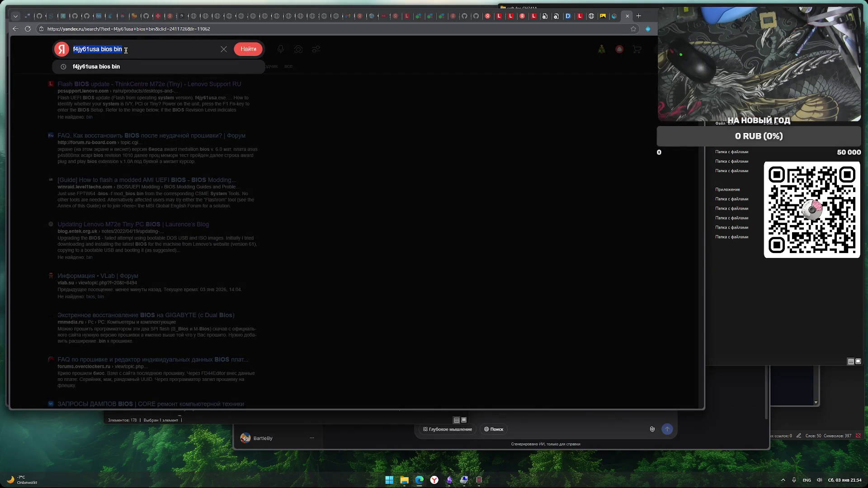
- Replace the query with the Russian search 'преобразовать cap биос в bin'
{"action": "key", "text": "BackSpace"}
{"action": "key", "text": "alt+shift"}
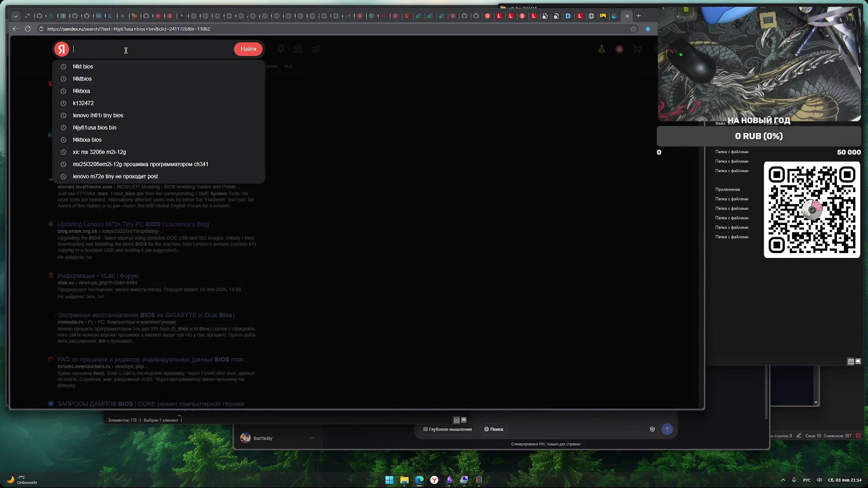
{"action": "type", "text": "азовать сар б"}
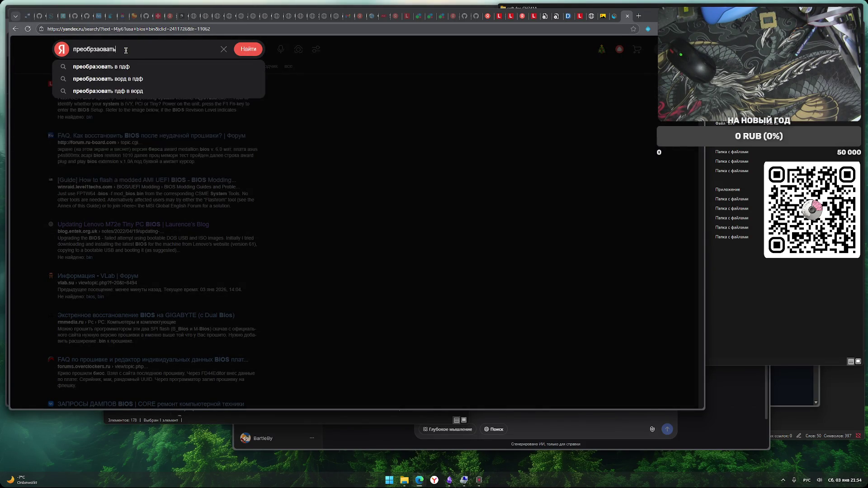
{"action": "type", "text": "иос в b"}
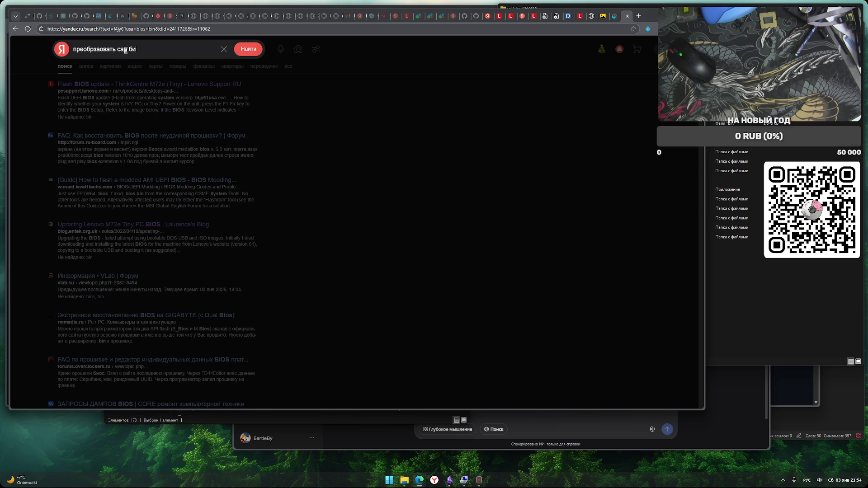
{"action": "type", "text": "in"}
{"action": "key", "text": "Return"}
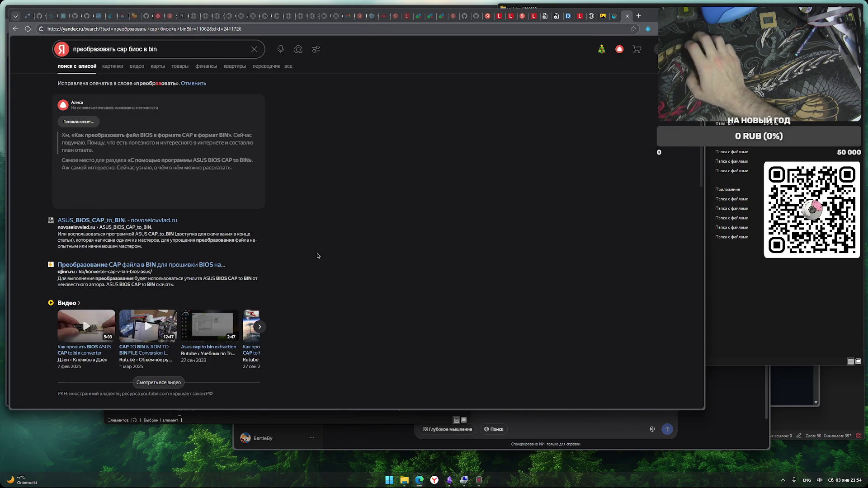
- Expand and read the Alice answer describing the ASUS BIOS CAP to BIN utility steps
{"action": "left_click", "coordinate": [159, 185]}
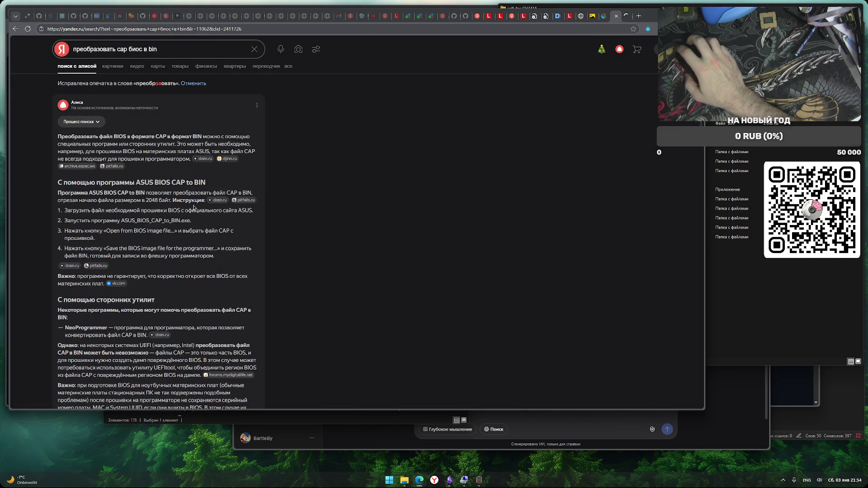
{"action": "left_click_drag", "start_coordinate": [109, 143], "coordinate": [194, 144]}
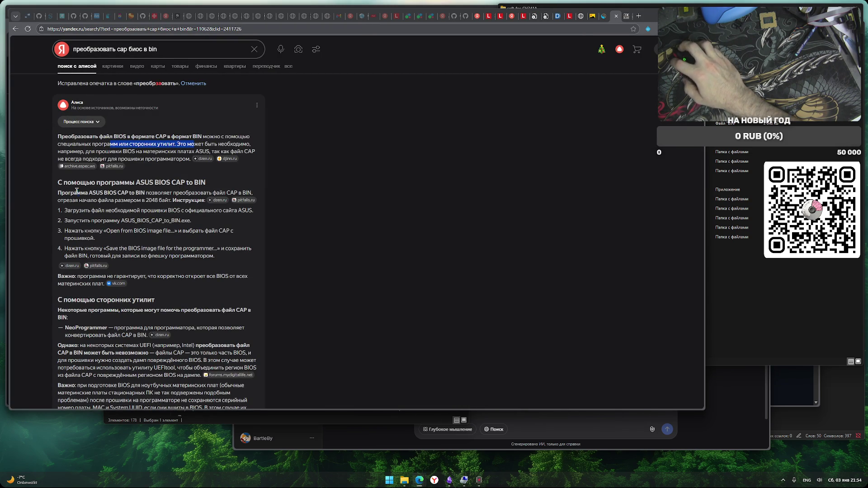
{"action": "left_click_drag", "start_coordinate": [77, 189], "coordinate": [228, 191]}
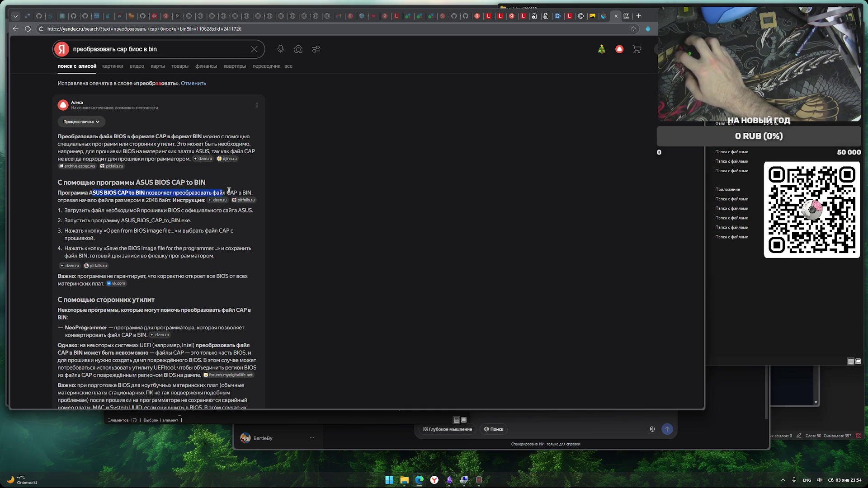
{"action": "left_click_drag", "start_coordinate": [72, 200], "coordinate": [185, 200]}
{"action": "scroll", "coordinate": [127, 182], "scroll_direction": "down", "scroll_amount": 1}
{"action": "left_click_drag", "start_coordinate": [71, 177], "coordinate": [237, 177]}
{"action": "left_click_drag", "start_coordinate": [64, 188], "coordinate": [156, 187]}
{"action": "left_click_drag", "start_coordinate": [86, 197], "coordinate": [153, 197]}
{"action": "left_click", "coordinate": [176, 201]}
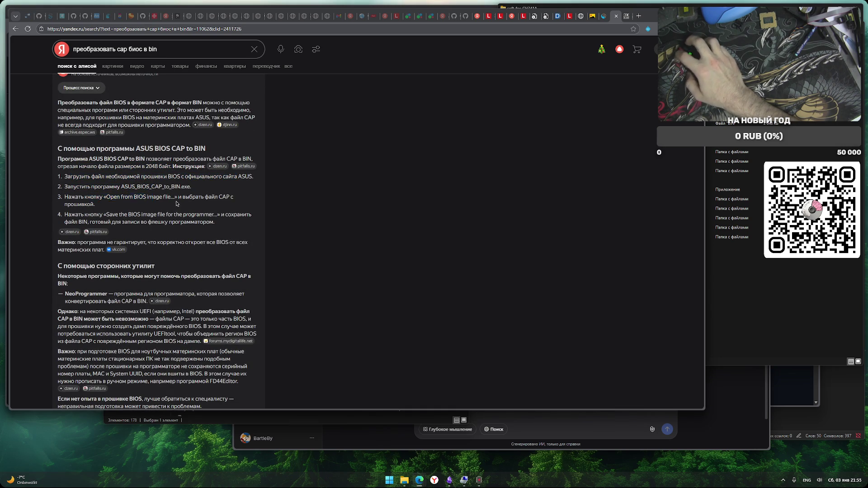
{"action": "scroll", "coordinate": [186, 212], "scroll_direction": "down", "scroll_amount": 10}
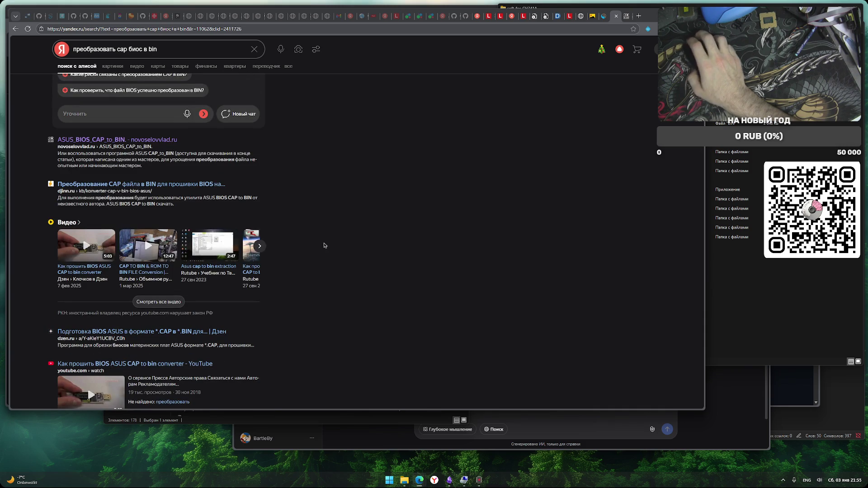
- Open the djinn.ru CAP-to-BIN article and an ASUS CAP-to-BIN article in new tabs
{"action": "left_click", "coordinate": [193, 187]}
{"action": "scroll", "coordinate": [318, 227], "scroll_direction": "down", "scroll_amount": 4}
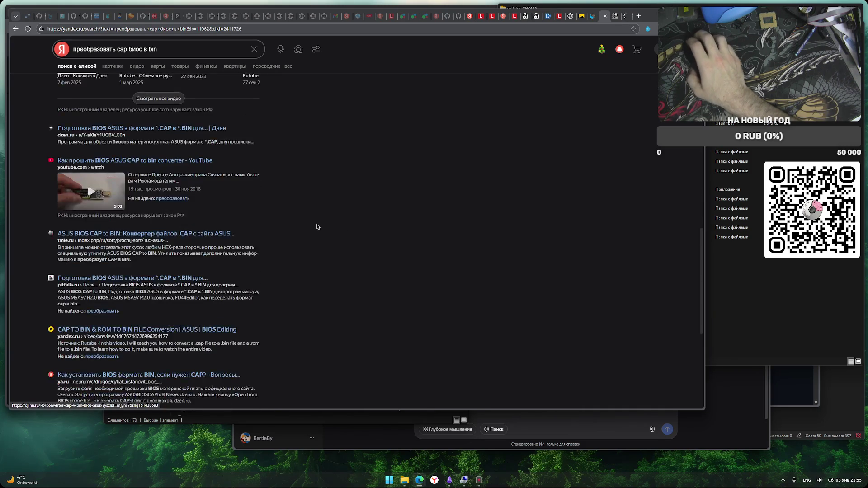
{"action": "scroll", "coordinate": [320, 228], "scroll_direction": "up", "scroll_amount": 1}
{"action": "scroll", "coordinate": [323, 231], "scroll_direction": "up", "scroll_amount": 1}
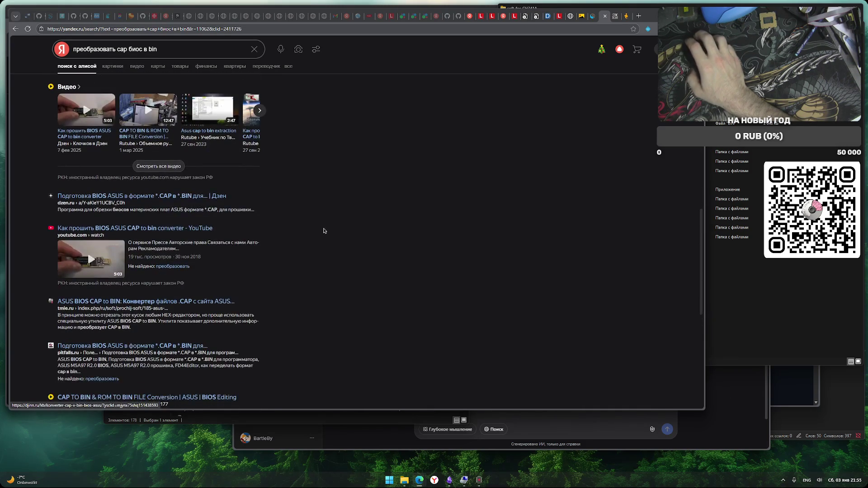
{"action": "scroll", "coordinate": [337, 213], "scroll_direction": "down", "scroll_amount": 2}
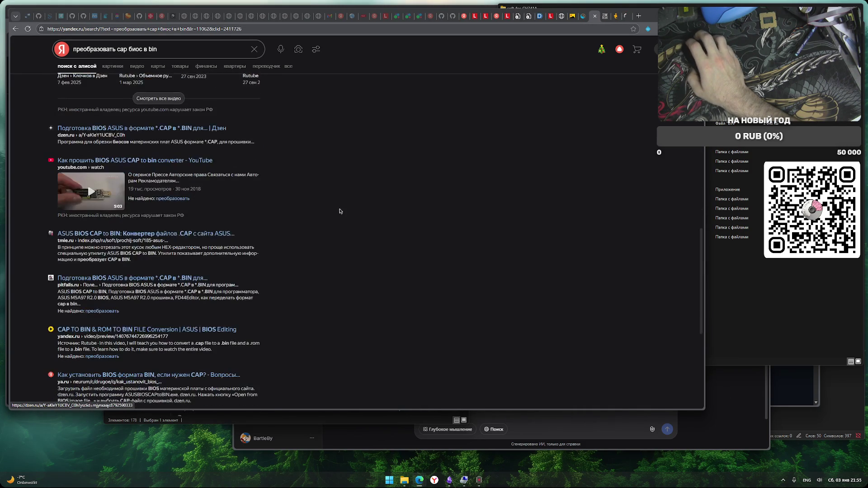
{"action": "scroll", "coordinate": [313, 256], "scroll_direction": "down", "scroll_amount": 2}
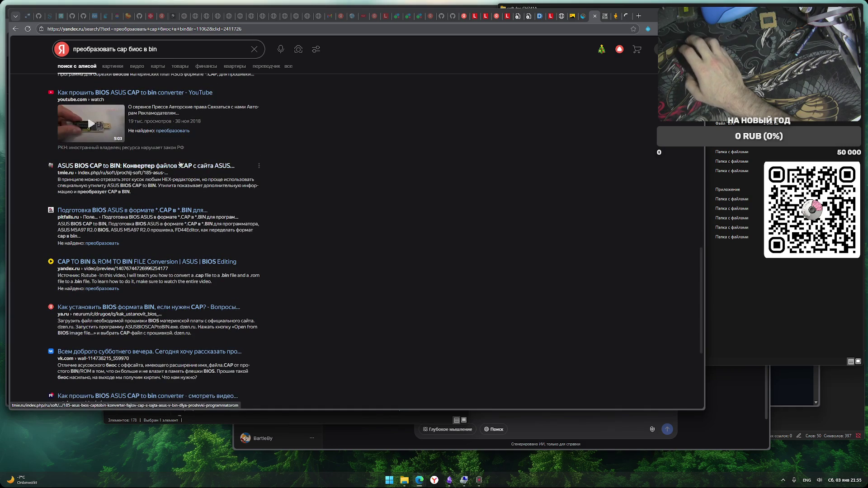
{"action": "middle_click", "coordinate": [173, 210]}
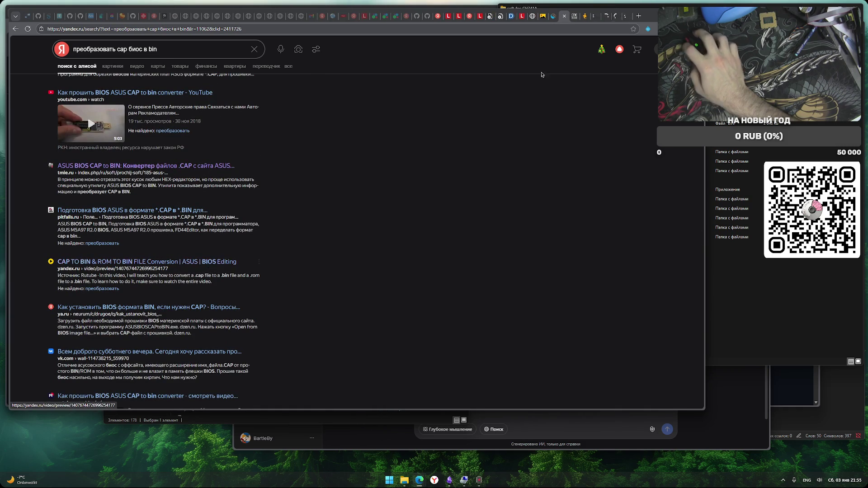
- Scroll the novoselovvlad.ru article to the ASUS CAP_to_BIN download link, then close its tab
{"action": "left_click", "coordinate": [577, 19]}
{"action": "scroll", "coordinate": [309, 246], "scroll_direction": "down", "scroll_amount": 7}
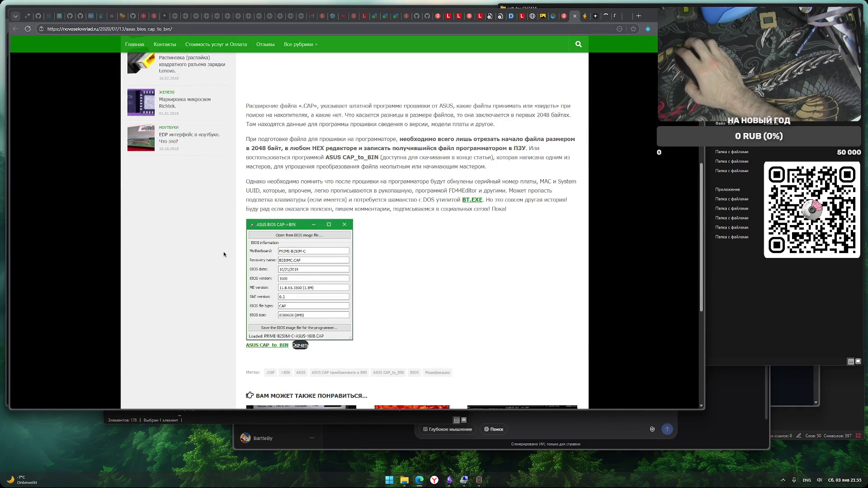
{"action": "scroll", "coordinate": [253, 249], "scroll_direction": "down", "scroll_amount": 2}
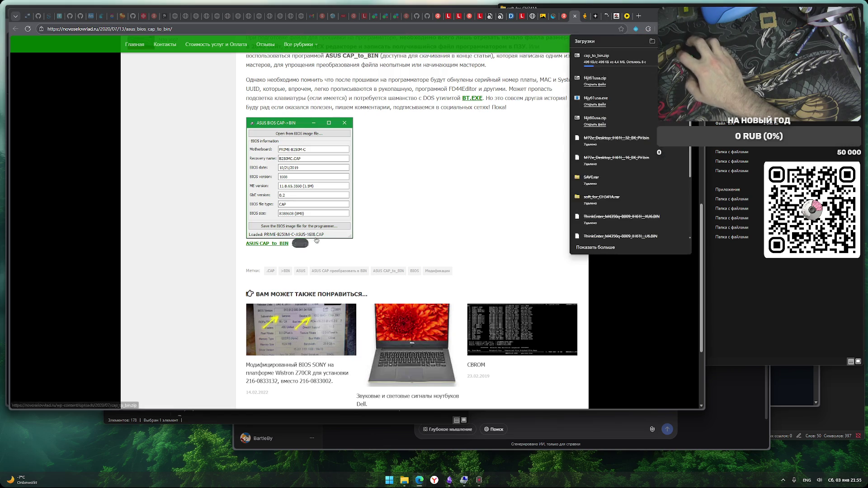
{"action": "left_click", "coordinate": [575, 17]}
{"action": "left_click", "coordinate": [747, 279]}
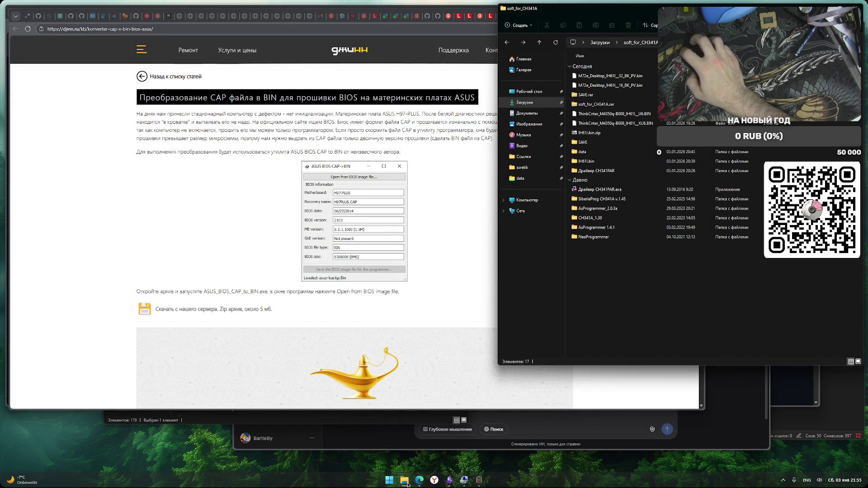
- Extract cap_to_bin.zip in Downloads with 7-Zip to a cap_to_bin folder and open it
{"action": "mouse_move", "coordinate": [407, 483]}
{"action": "left_click", "coordinate": [404, 445]}
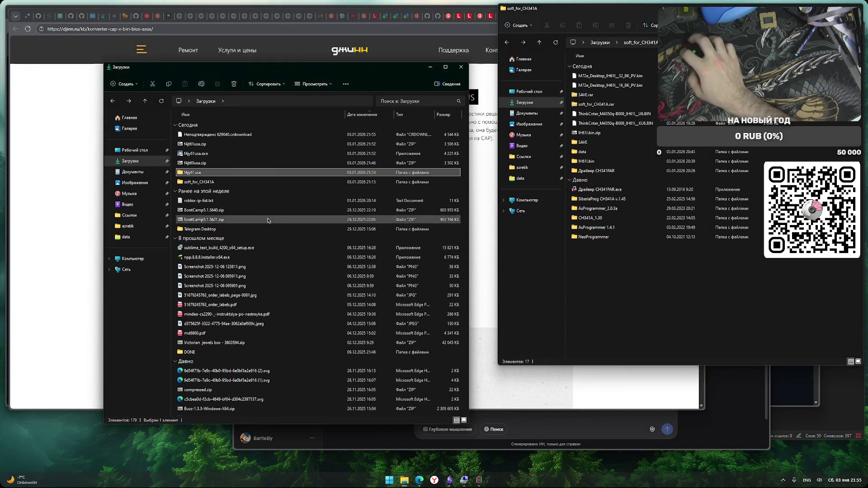
{"action": "left_click", "coordinate": [202, 136]}
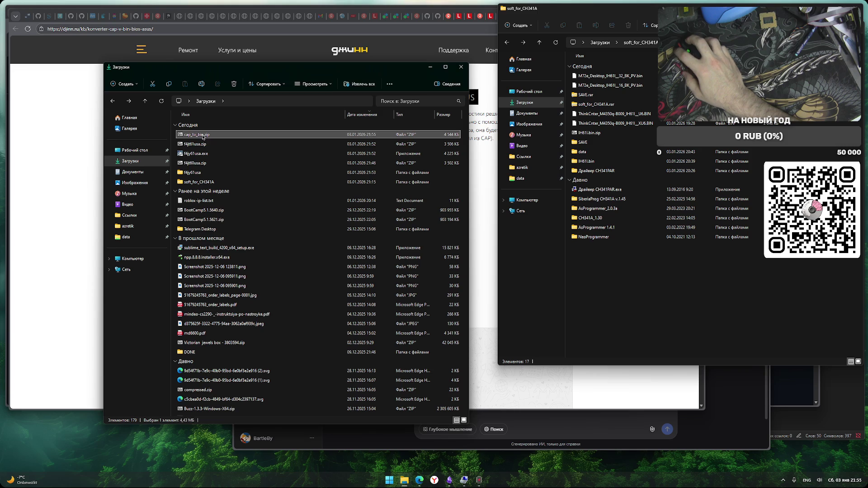
{"action": "right_click", "coordinate": [203, 137]}
{"action": "mouse_move", "coordinate": [237, 164]}
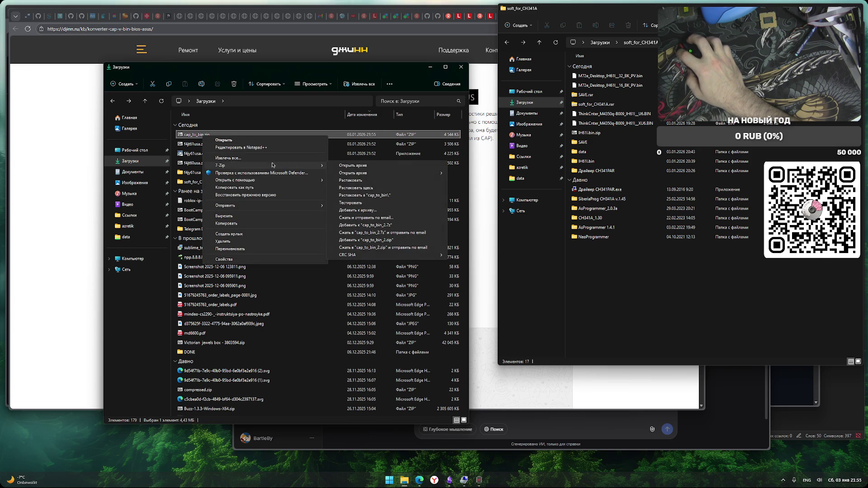
{"action": "left_click", "coordinate": [387, 196]}
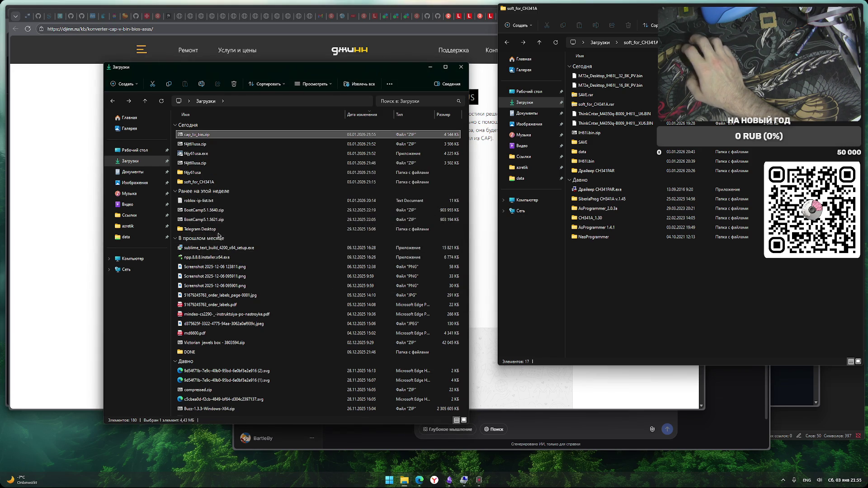
{"action": "scroll", "coordinate": [221, 241], "scroll_direction": "down", "scroll_amount": 15}
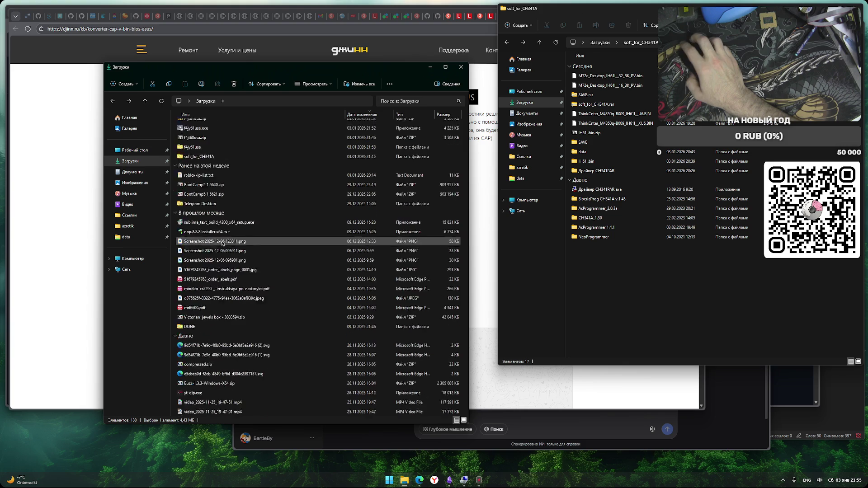
{"action": "scroll", "coordinate": [222, 243], "scroll_direction": "down", "scroll_amount": 15}
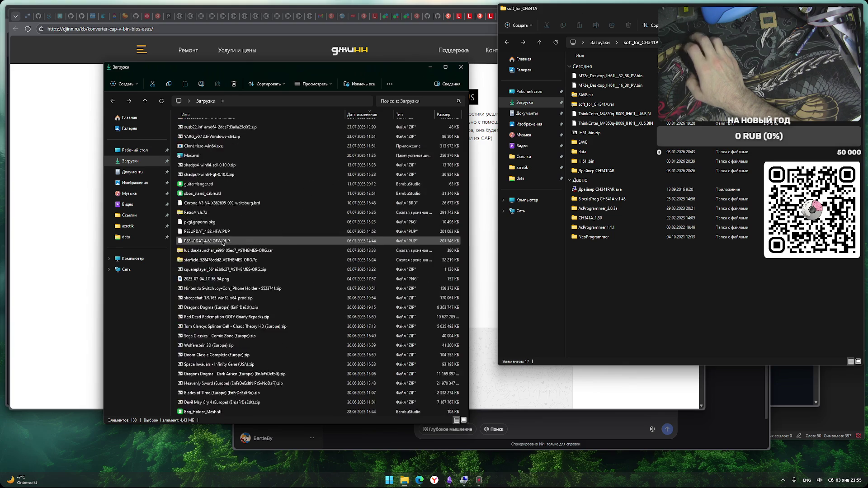
{"action": "double_click", "coordinate": [212, 411]}
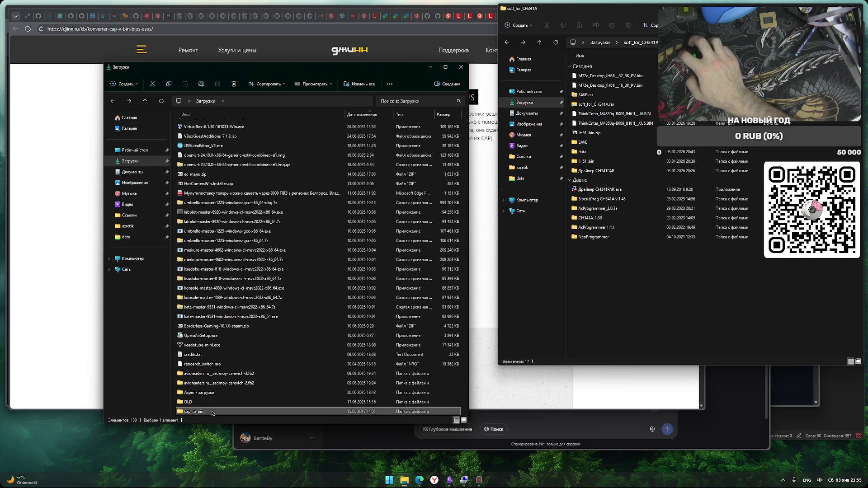
- Load IMAGEF4.CAP into ASUS_BIOS_CAP_to_BIN.exe, dismiss the $BOOTEFI$ signature error, and close the converter
{"action": "double_click", "coordinate": [229, 135]}
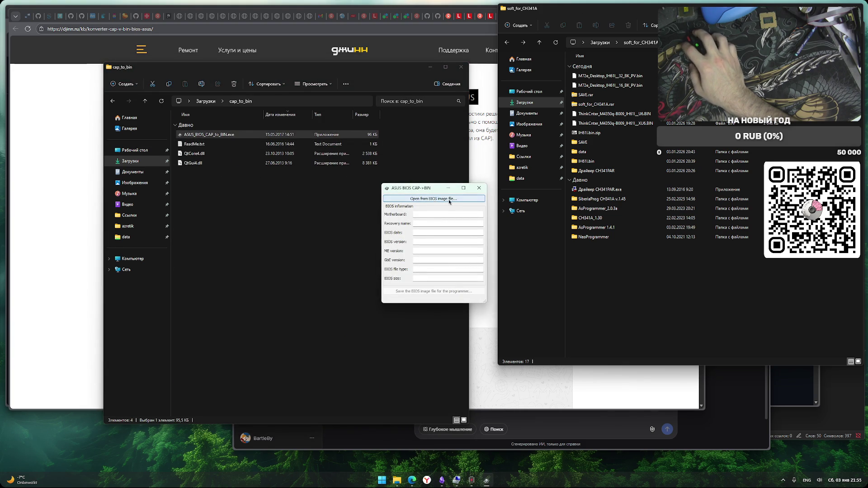
{"action": "left_click", "coordinate": [433, 199]}
{"action": "left_click", "coordinate": [411, 284]}
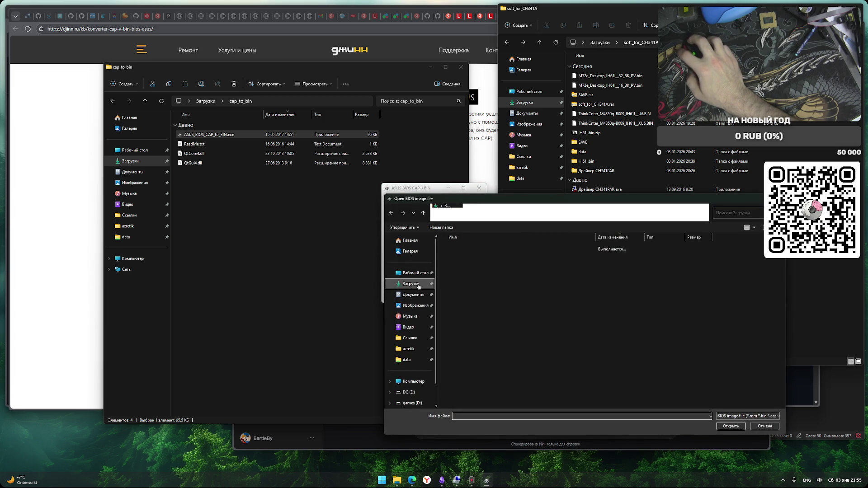
{"action": "double_click", "coordinate": [487, 259]}
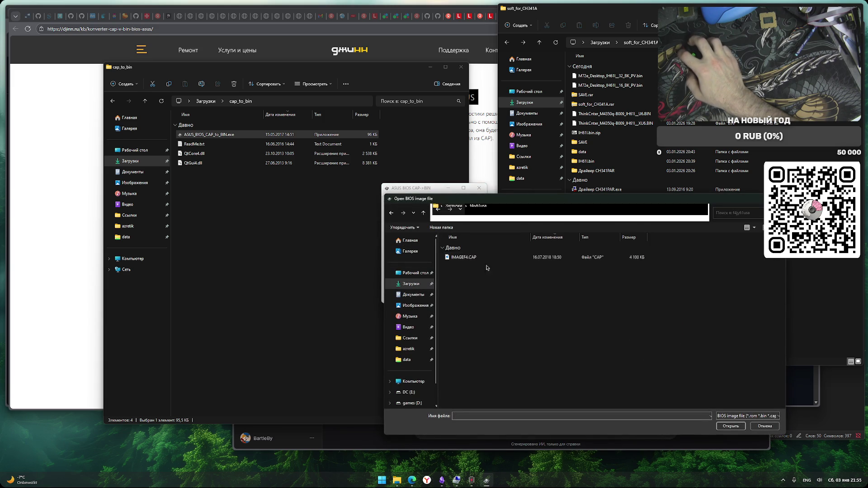
{"action": "double_click", "coordinate": [487, 262]}
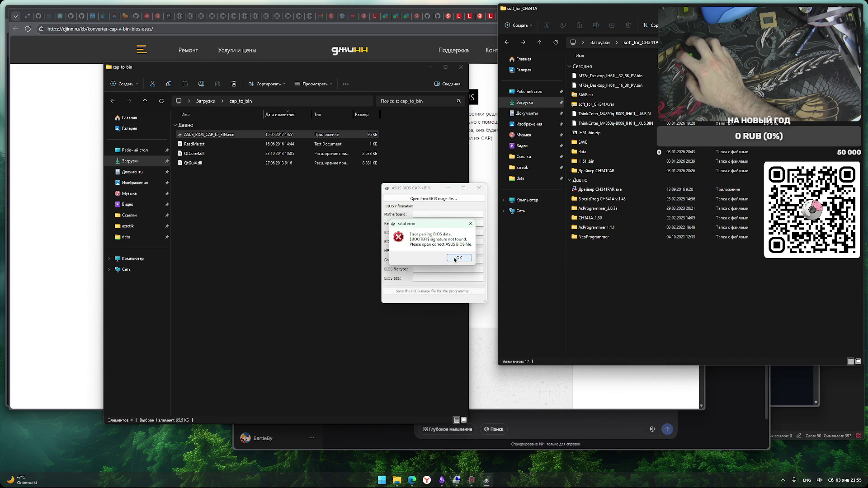
{"action": "left_click", "coordinate": [458, 258]}
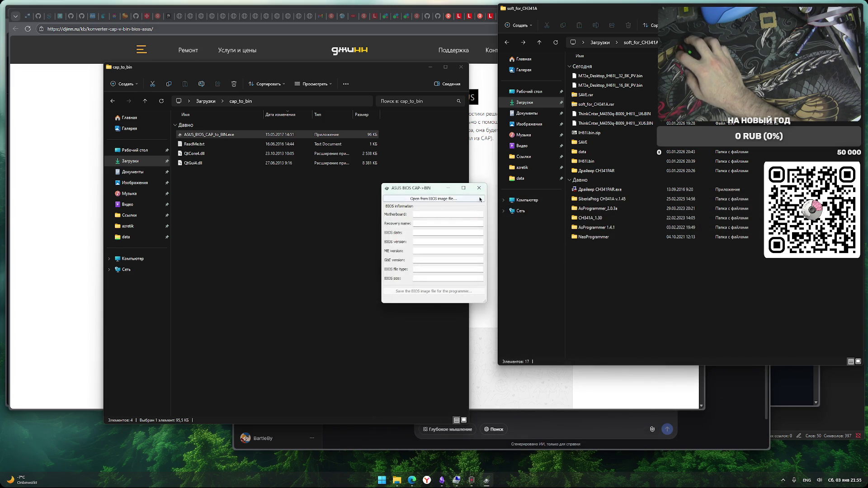
{"action": "left_click", "coordinate": [479, 188]}
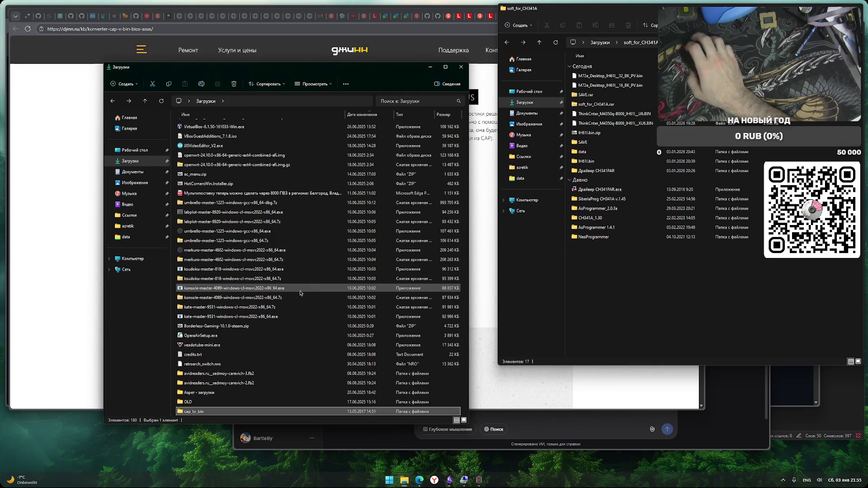
- Delete the extracted cap_to_bin folder
{"action": "key", "text": "Delete"}
{"action": "key", "text": "Return"}
{"action": "scroll", "coordinate": [267, 290], "scroll_direction": "up", "scroll_amount": 4}
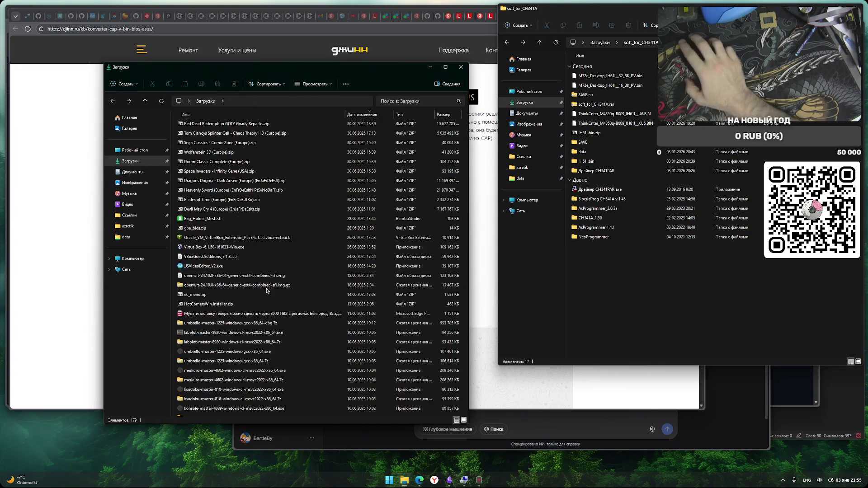
{"action": "scroll", "coordinate": [266, 290], "scroll_direction": "up", "scroll_amount": 10}
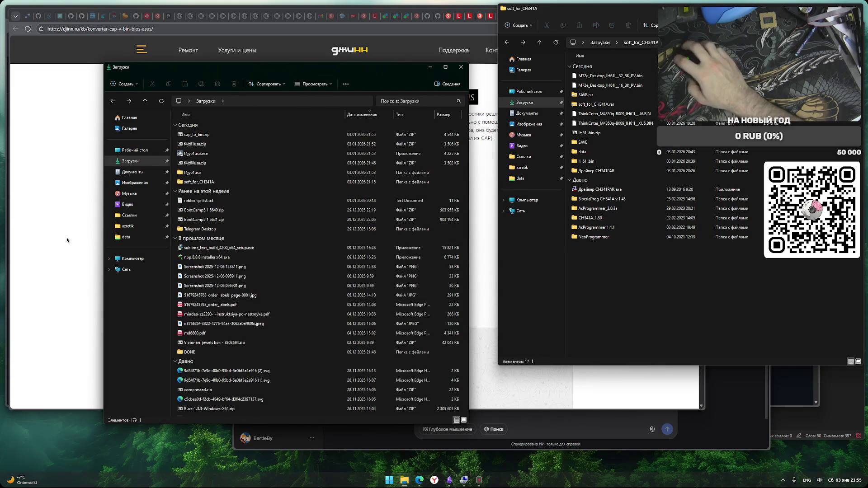
- Close the djinn.ru, Dzen, tmie.ru, pitfalls.ru and Rutube tabs in the browser
{"action": "left_click", "coordinate": [82, 247]}
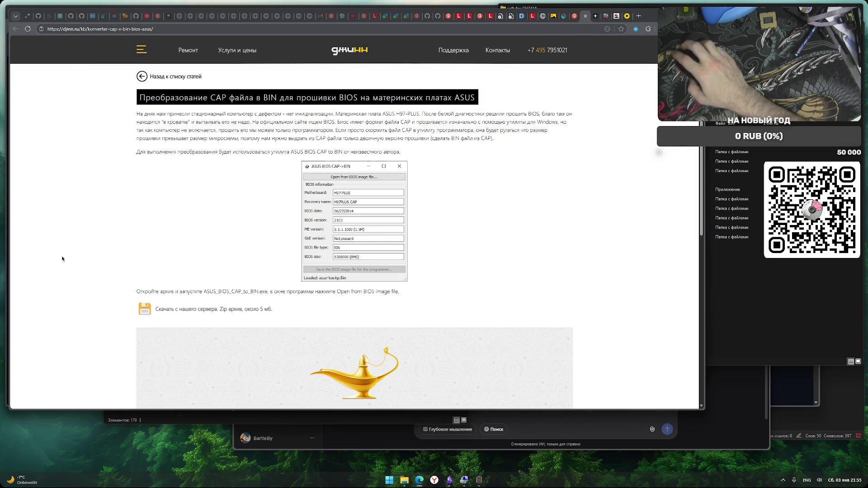
{"action": "left_click", "coordinate": [586, 17]}
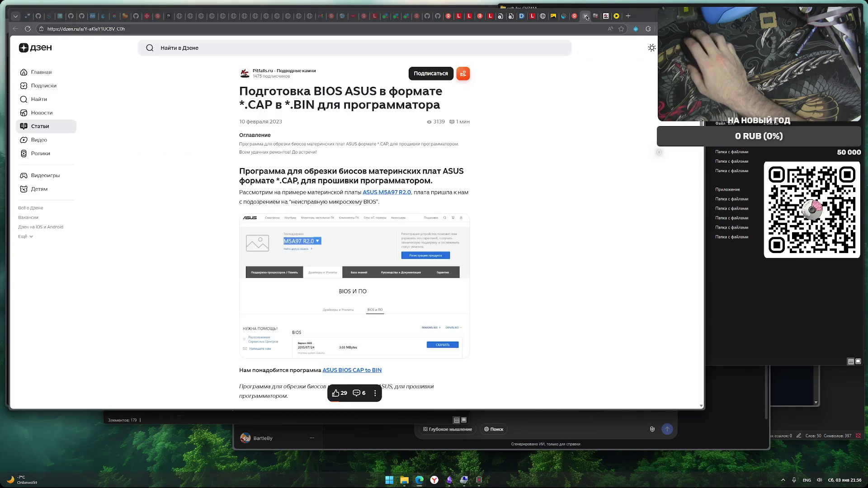
{"action": "left_click", "coordinate": [586, 17]}
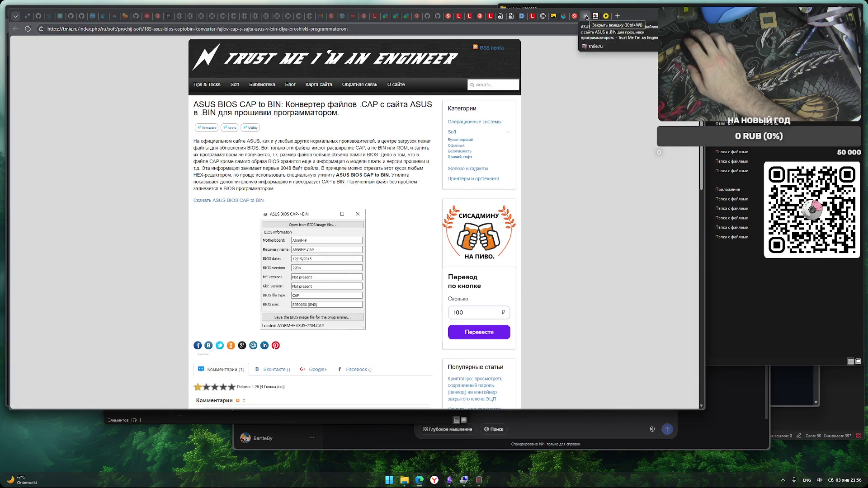
{"action": "left_click", "coordinate": [587, 17]}
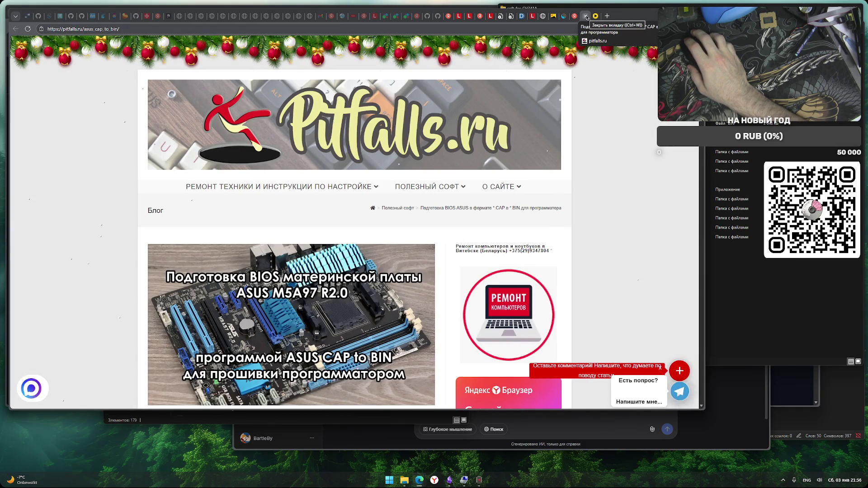
{"action": "left_click", "coordinate": [587, 17]}
{"action": "left_click", "coordinate": [587, 17]}
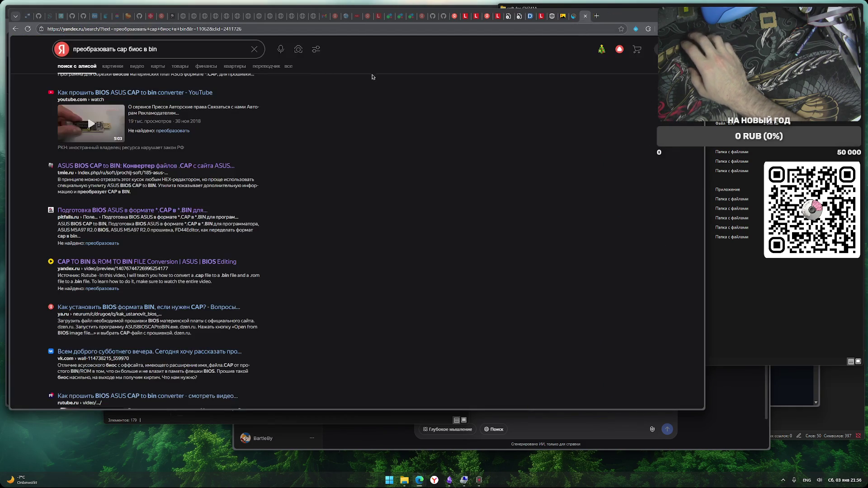
- Search 'преобразовать cap биос в bin lenovo' and expand Alice's full answer
{"action": "left_click", "coordinate": [180, 50]}
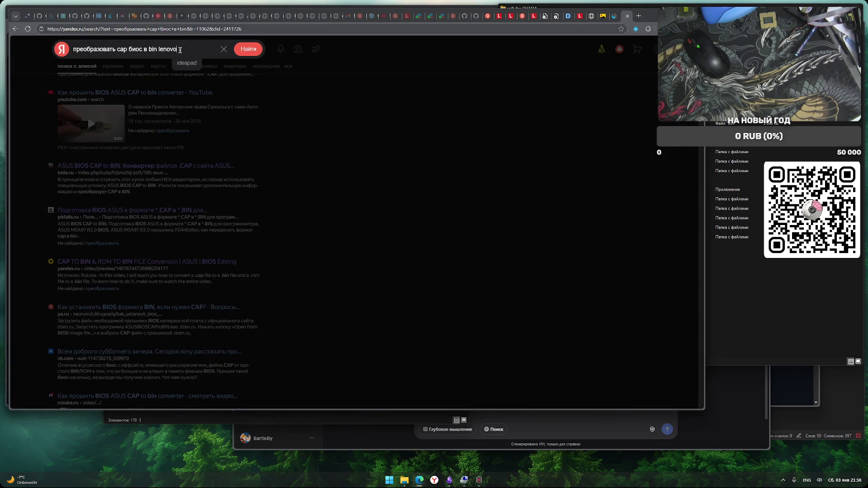
{"action": "key", "text": "Return"}
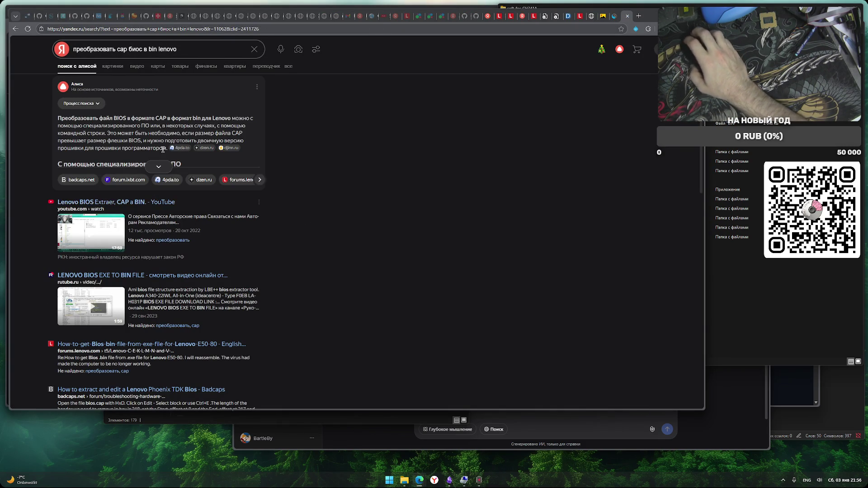
{"action": "left_click", "coordinate": [157, 164]}
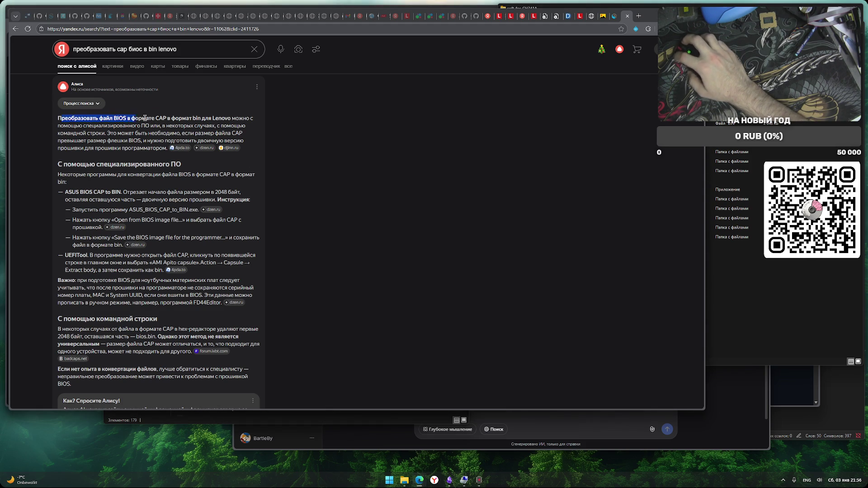
- Bring up the soft_for_CH341A folder and select the two M72e_Desktop .bin files
{"action": "left_click_drag", "start_coordinate": [216, 118], "coordinate": [87, 119]}
{"action": "left_click", "coordinate": [226, 118]}
{"action": "left_click", "coordinate": [789, 307]}
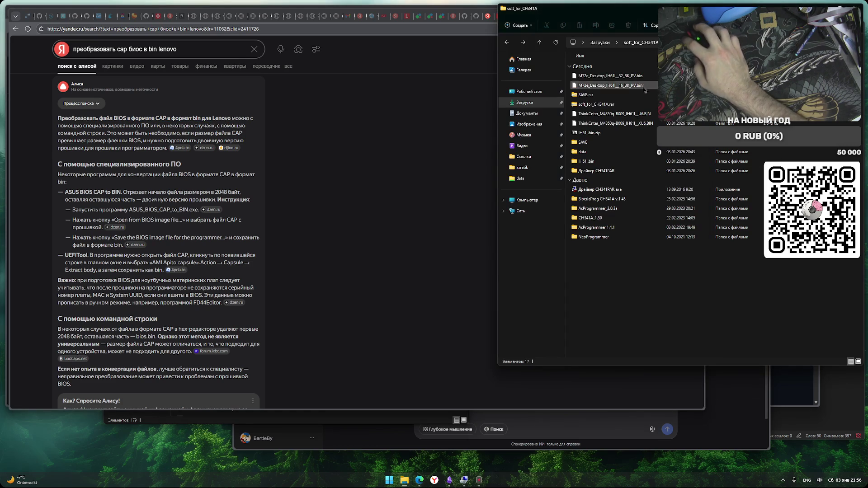
{"action": "left_click", "coordinate": [610, 85]}
{"action": "left_click", "coordinate": [610, 76], "text": "ctrl"}
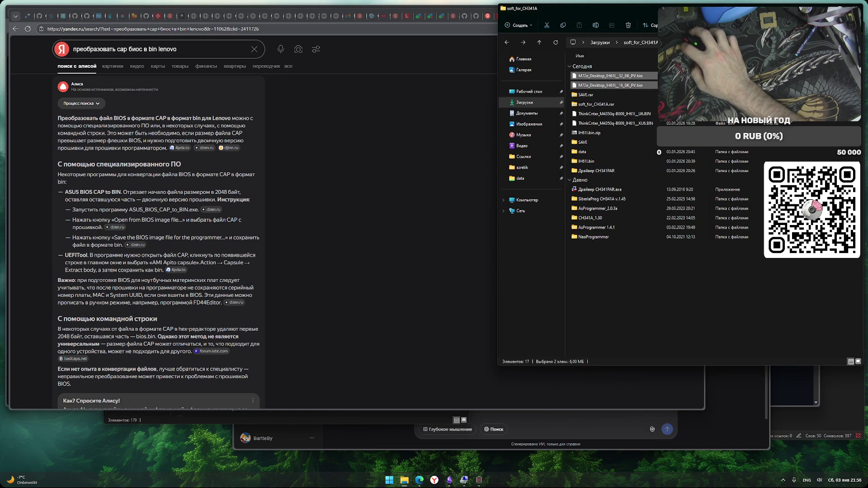
- Select the two ThinkCnter .BIN files, open the data folder, and return to Yandex
{"action": "left_click", "coordinate": [614, 114]}
{"action": "left_click", "coordinate": [614, 123], "text": "ctrl"}
{"action": "double_click", "coordinate": [599, 151]}
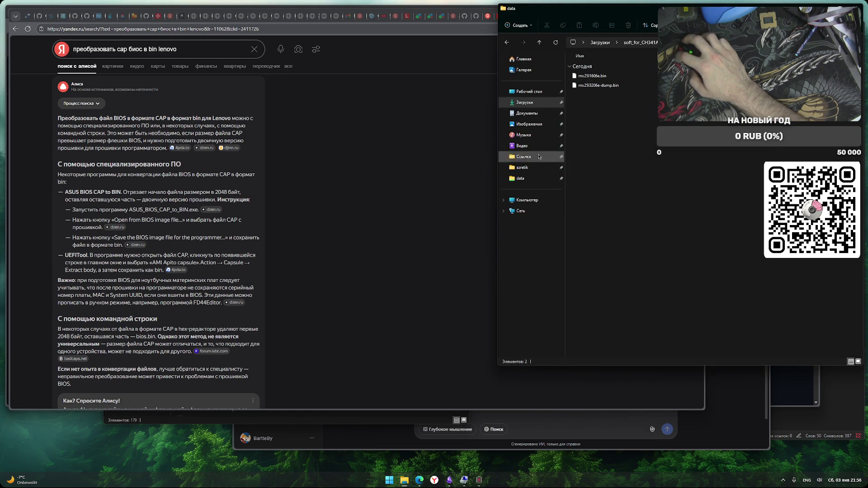
{"action": "left_click", "coordinate": [444, 225]}
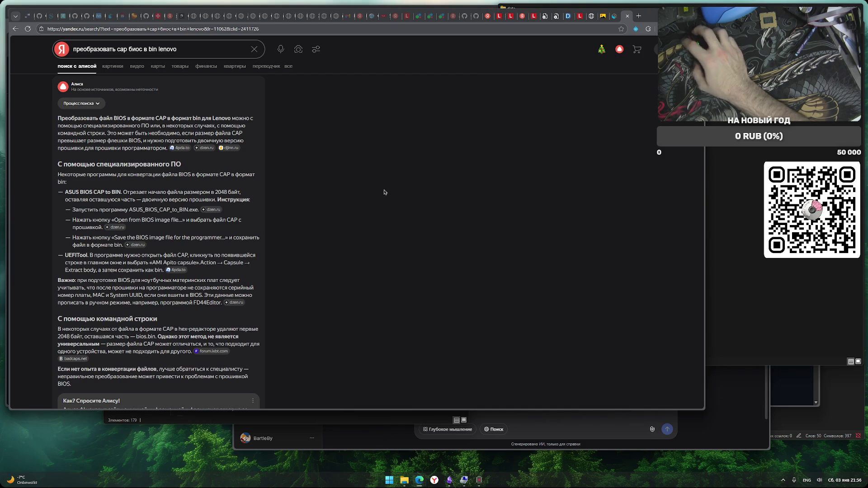
- Open the YouTube and Rutube results in background tabs, then view the 'Lenovo BIOS Extraer, CAP a BIN' video
{"action": "scroll", "coordinate": [311, 178], "scroll_direction": "down", "scroll_amount": 10}
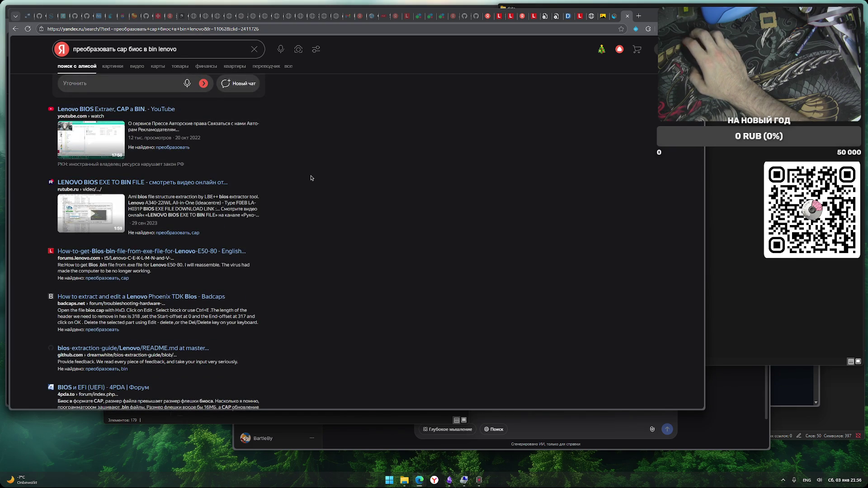
{"action": "middle_click", "coordinate": [164, 109]}
{"action": "scroll", "coordinate": [161, 113], "scroll_direction": "down", "scroll_amount": 2}
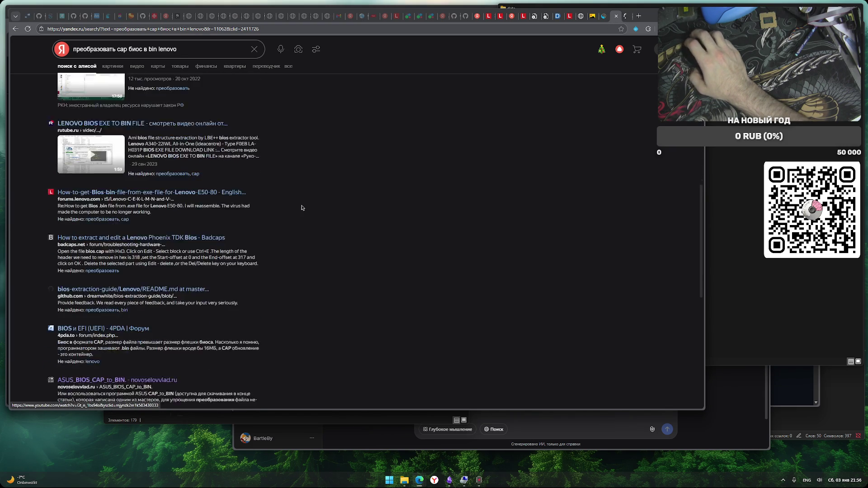
{"action": "middle_click", "coordinate": [175, 116]}
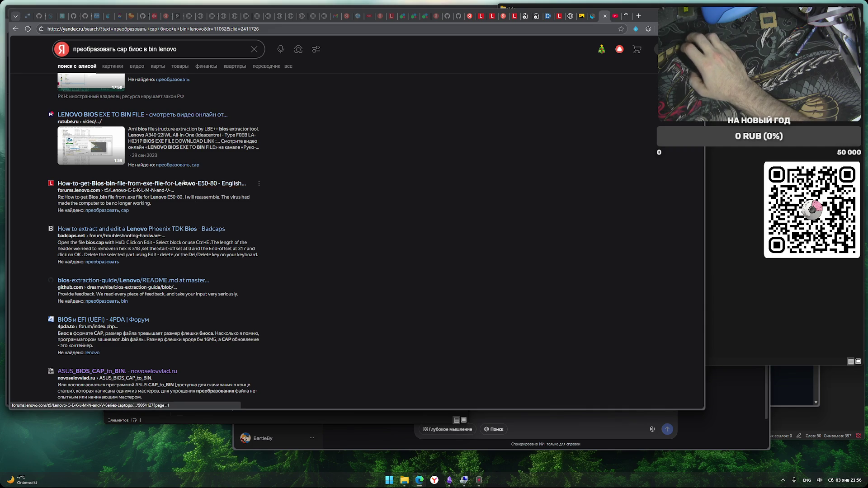
{"action": "key", "text": "ctrl+Tab"}
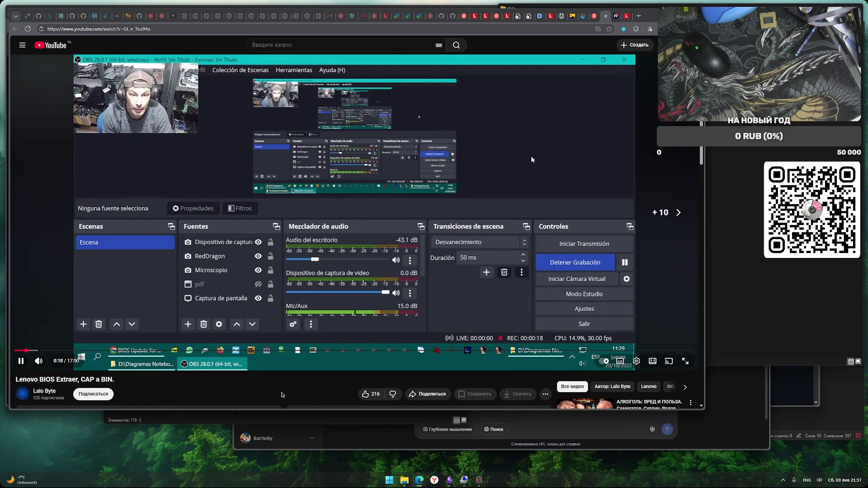
- Skip ahead to the hex editor part, then rewind and pause at the Lenovo drivers page
{"action": "key", "text": "l"}
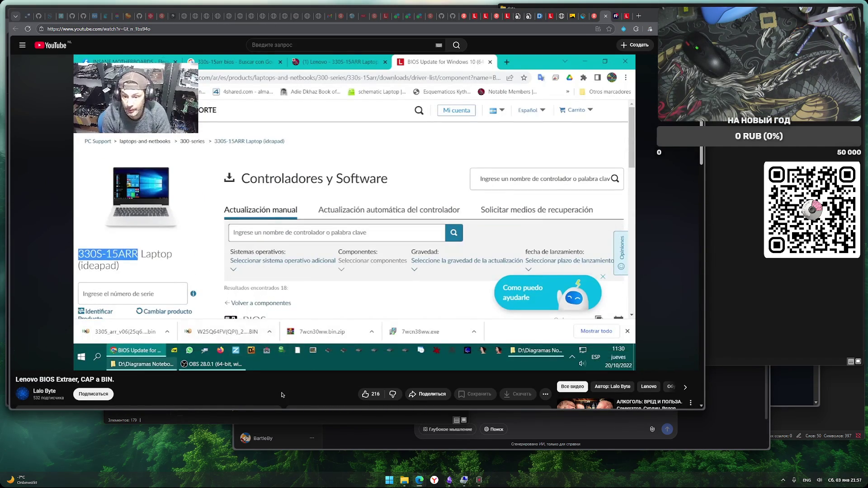
{"action": "key", "text": "l"}
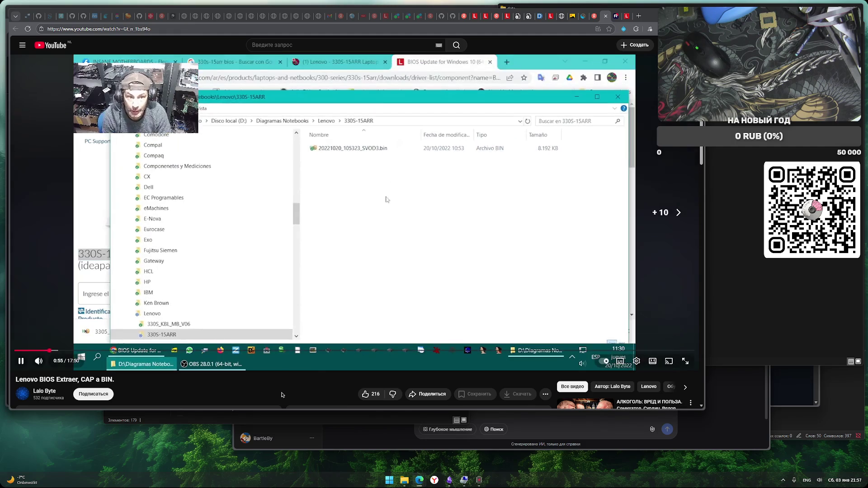
{"action": "key", "text": "l"}
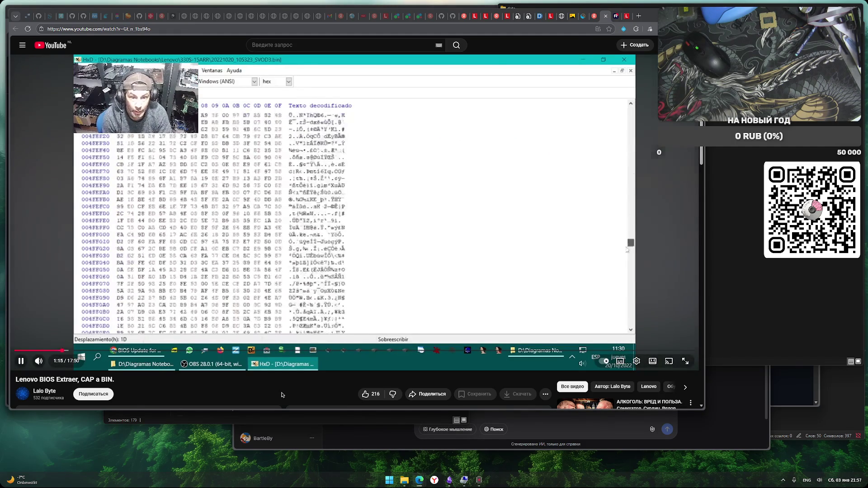
{"action": "key", "text": "l"}
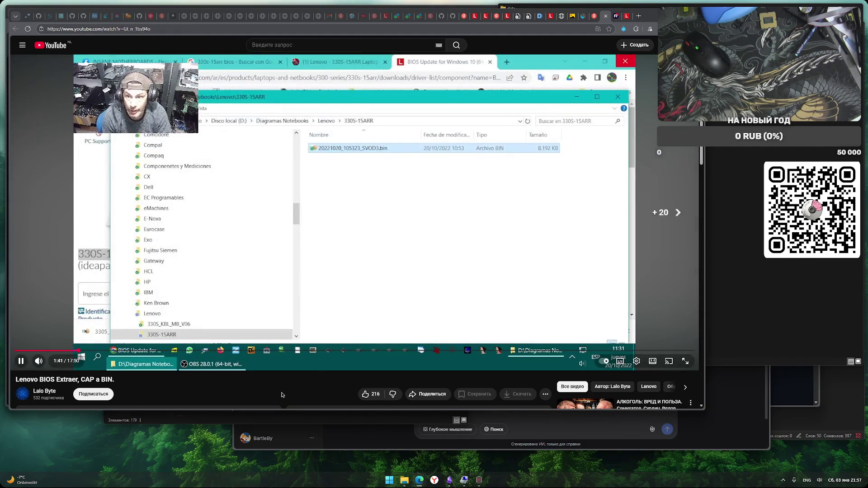
{"action": "key", "text": "j"}
{"action": "key", "text": "j"}
{"action": "key", "text": "j"}
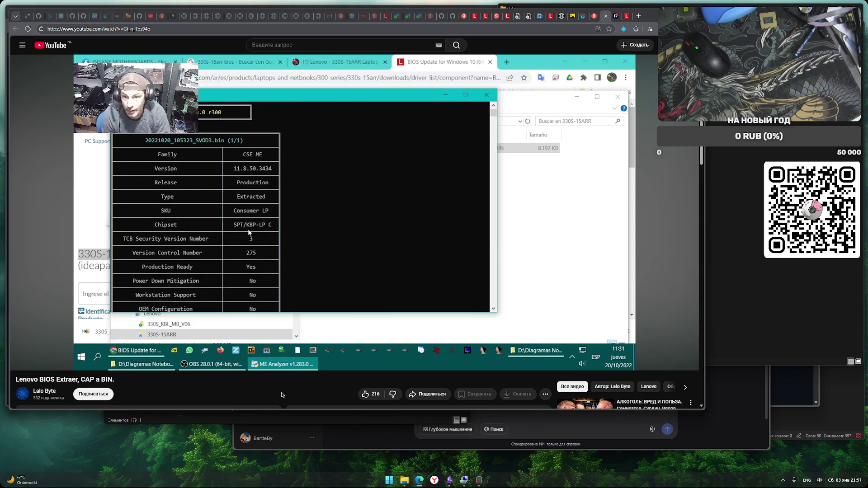
{"action": "key", "text": "Left"}
{"action": "key", "text": "Left"}
{"action": "key", "text": "Left"}
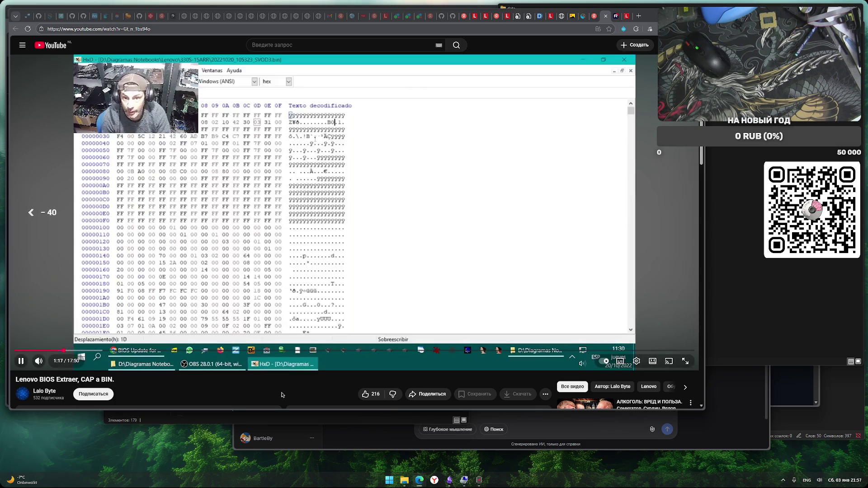
{"action": "key", "text": "Left"}
{"action": "key", "text": "Left"}
{"action": "key", "text": "Left"}
{"action": "key", "text": "Left"}
{"action": "key", "text": "Left"}
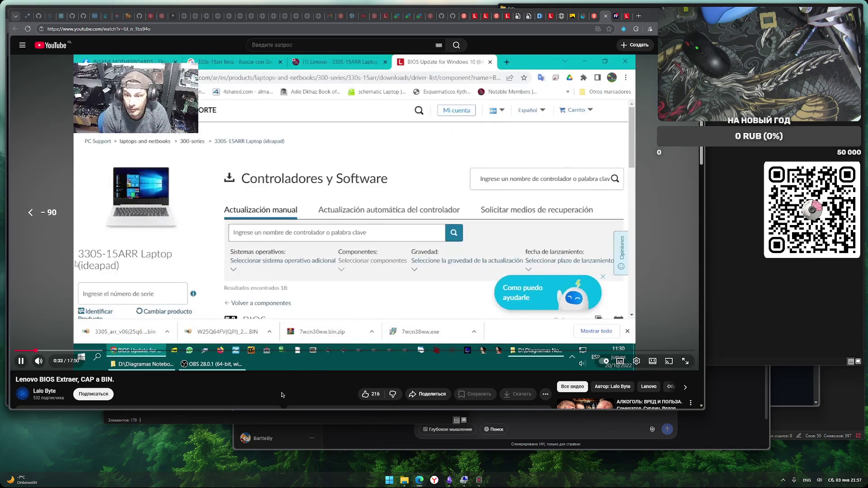
{"action": "key", "text": "space"}
{"action": "key", "text": "space"}
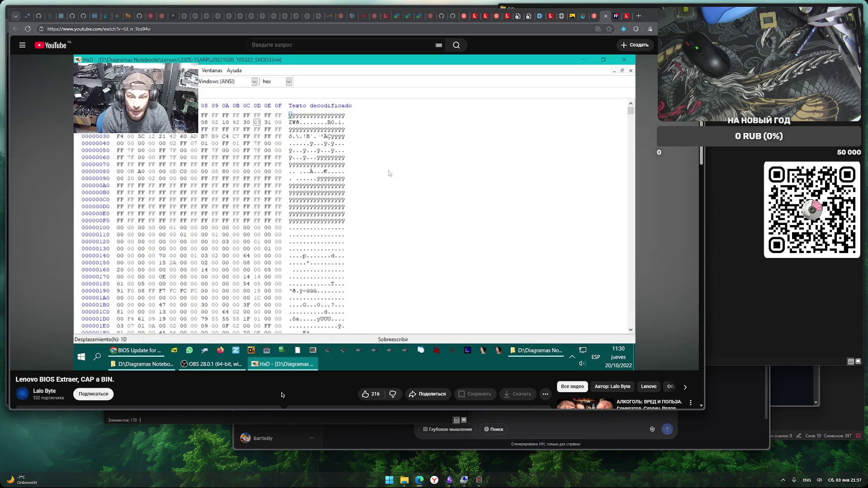
- Rewind to the Lenovo BIOS page and play on, pausing at the folder view
{"action": "key", "text": "j"}
{"action": "key", "text": "j"}
{"action": "key", "text": "j"}
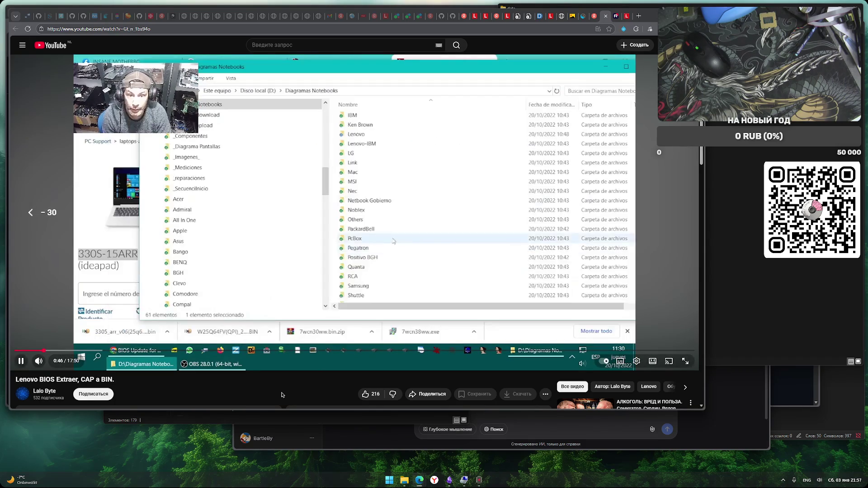
{"action": "key", "text": "j"}
{"action": "key", "text": "j"}
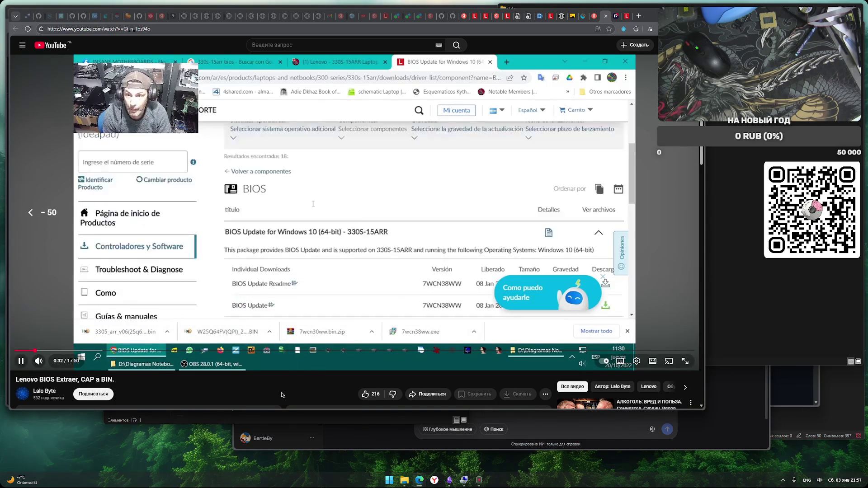
{"action": "key", "text": "j"}
{"action": "key", "text": "k"}
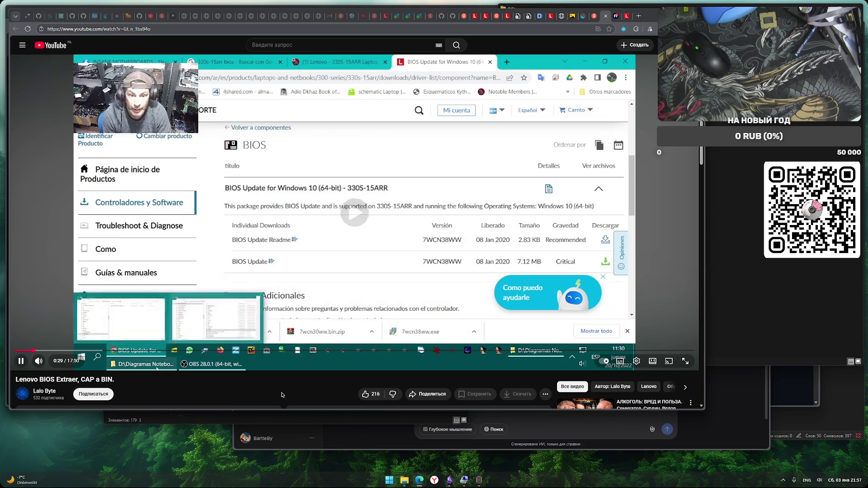
{"action": "key", "text": "k"}
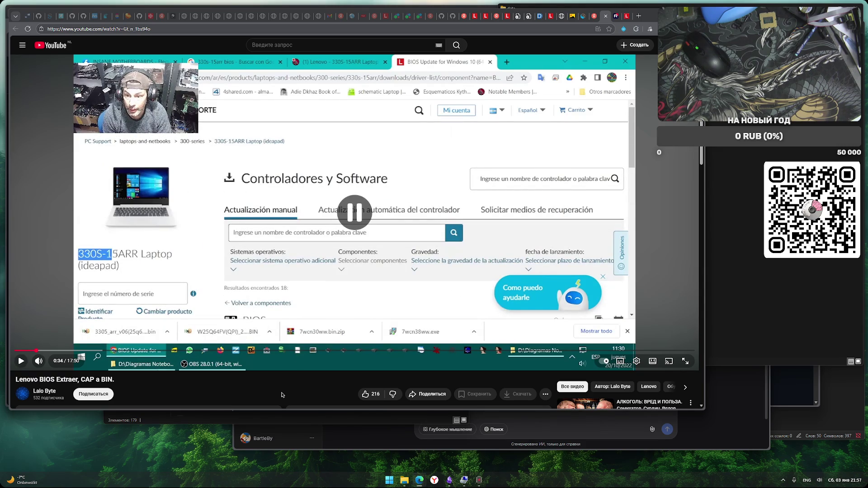
{"action": "key", "text": "k"}
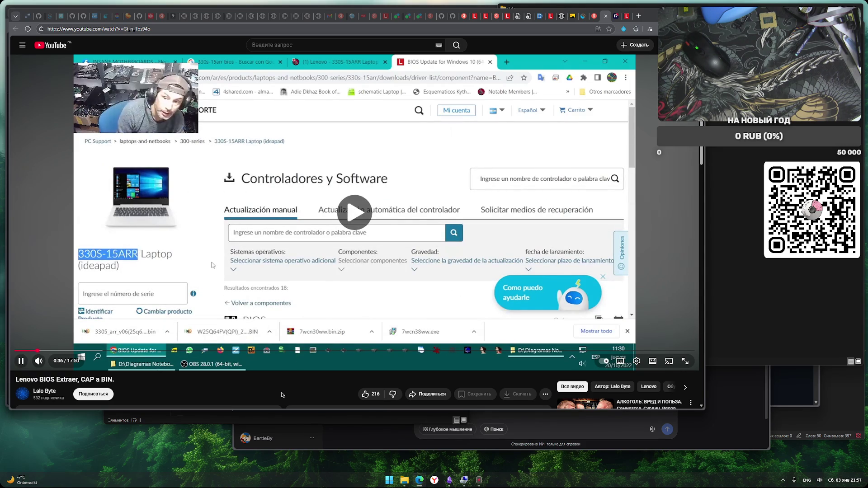
{"action": "key", "text": "k"}
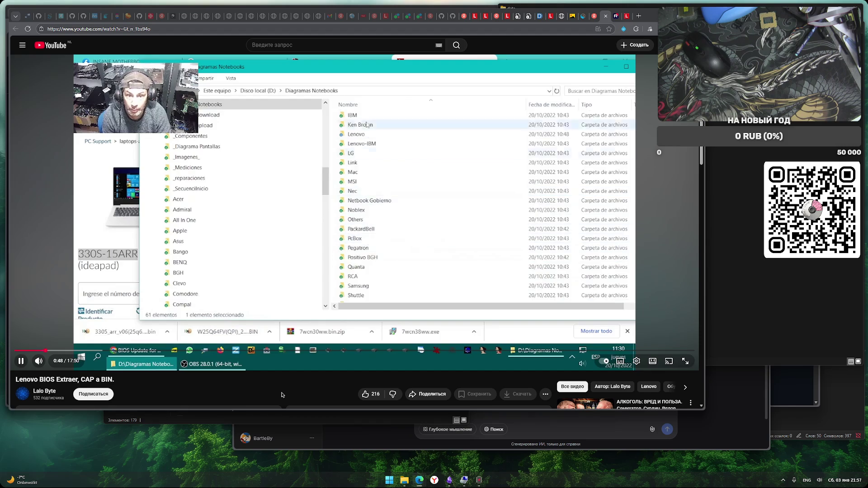
{"action": "key", "text": "k"}
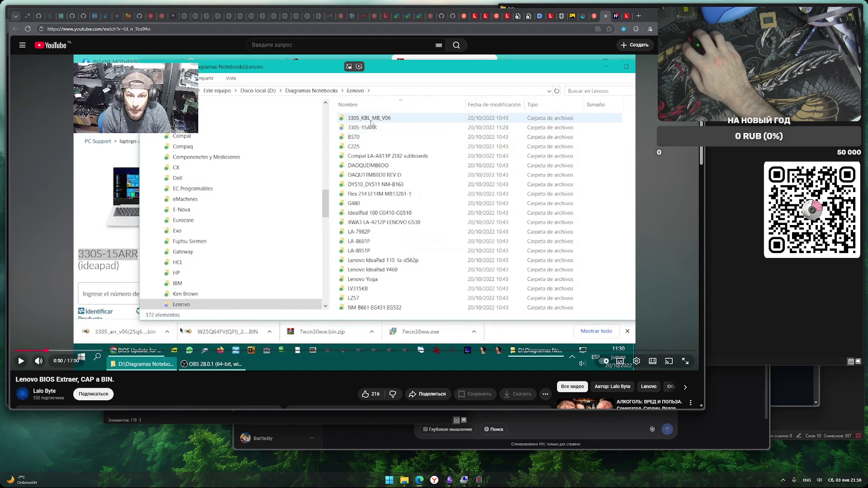
- Resume and skip ahead to where the 7wcn38ww BIOS update sits extracted in its folder
{"action": "left_click", "coordinate": [223, 262]}
{"action": "key", "text": "l"}
{"action": "key", "text": "l"}
{"action": "key", "text": "l"}
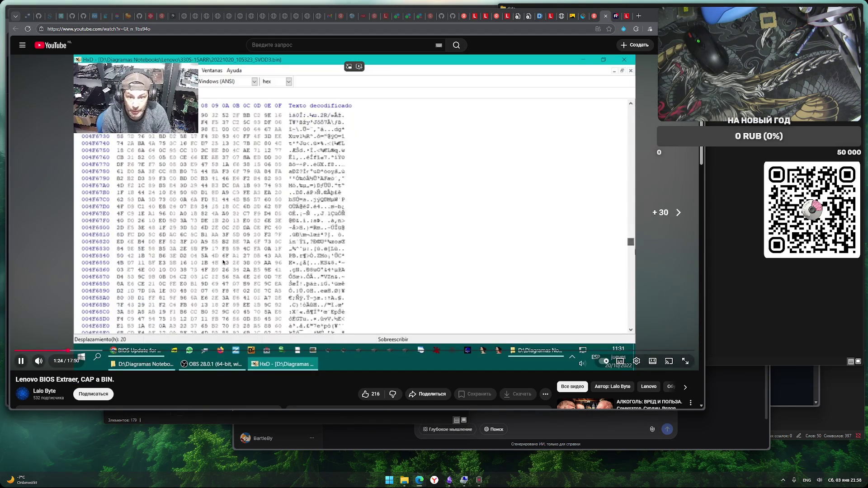
{"action": "key", "text": "l"}
{"action": "key", "text": "l"}
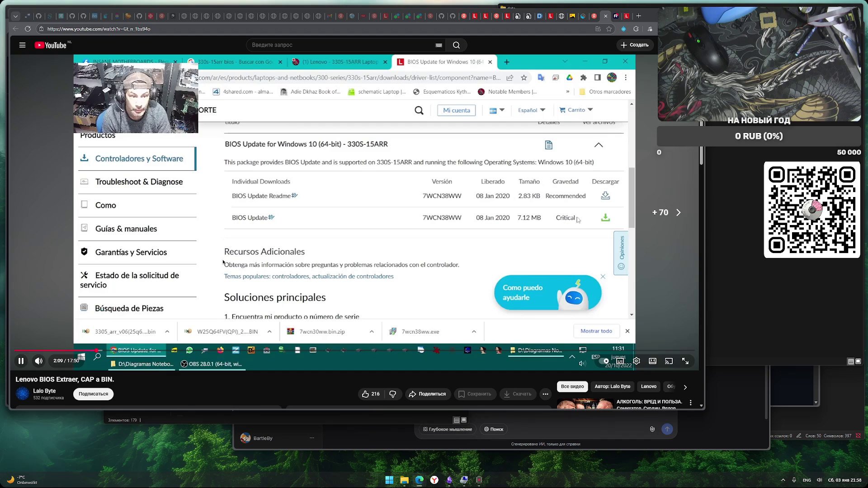
{"action": "key", "text": "l"}
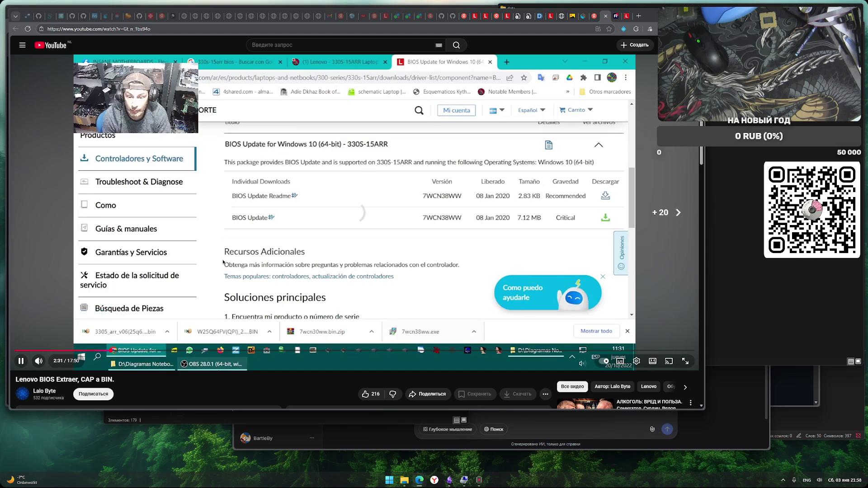
{"action": "key", "text": "l"}
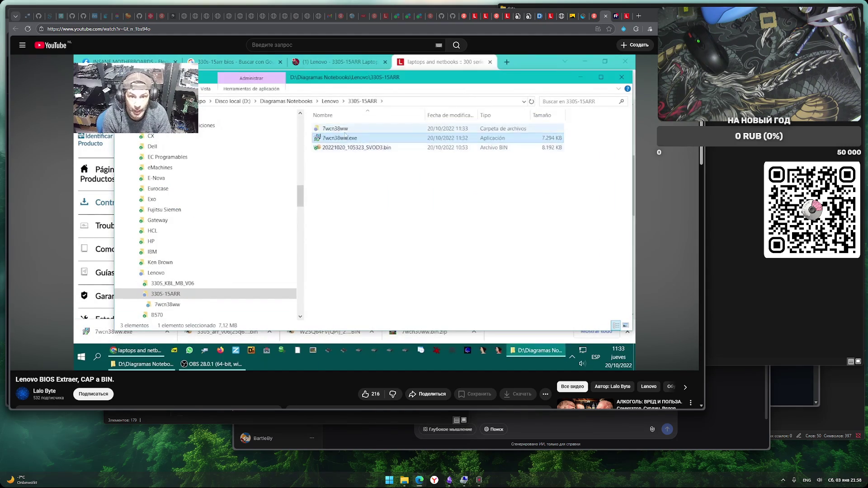
- Play the tutorial through the Phoenix/Dell/EFI SLIC Mod dialog, pausing briefly to read it
{"action": "left_click", "coordinate": [223, 262]}
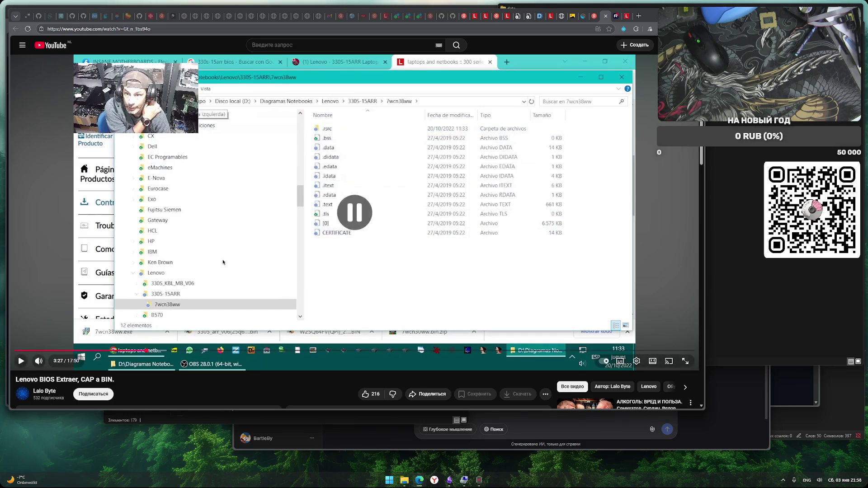
{"action": "left_click", "coordinate": [223, 262]}
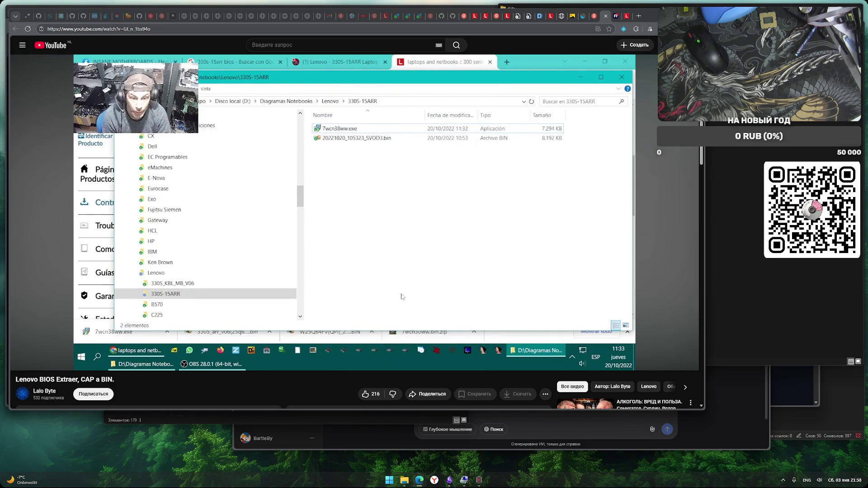
{"action": "left_click", "coordinate": [223, 262]}
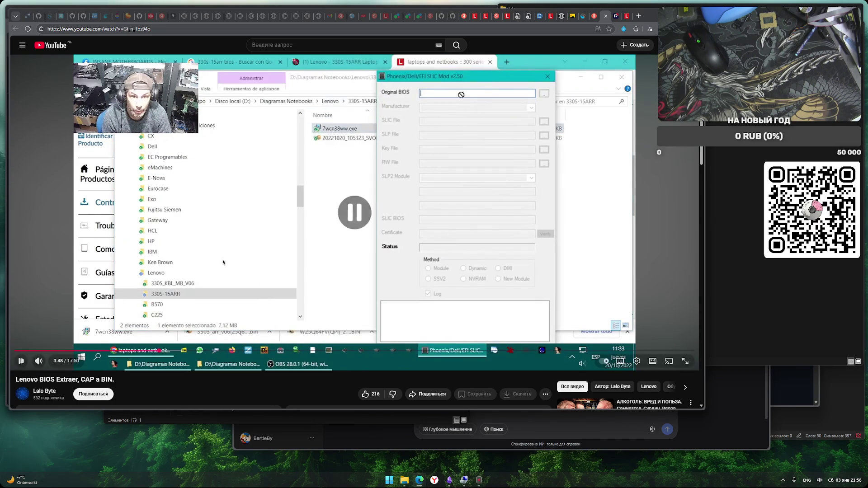
{"action": "left_click", "coordinate": [223, 262]}
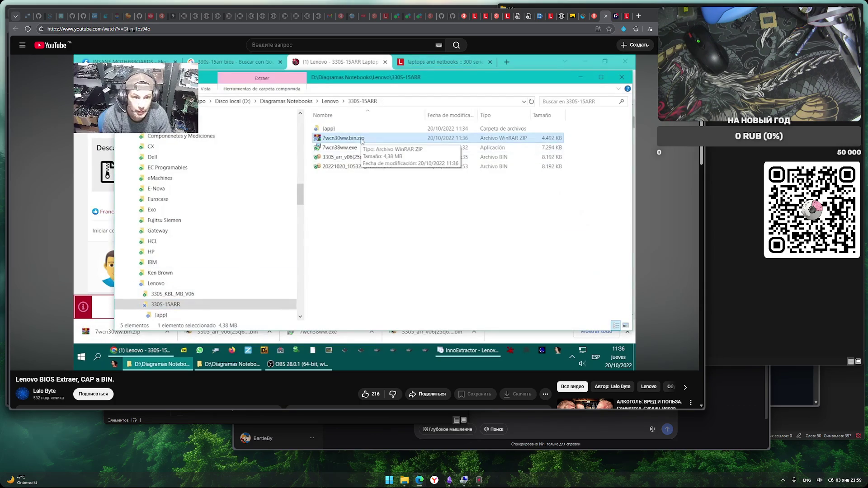
- Skip past the hex comparison and BIOS.cap.bak rename to the bin contents, then switch to Rutube
{"action": "key", "text": "l"}
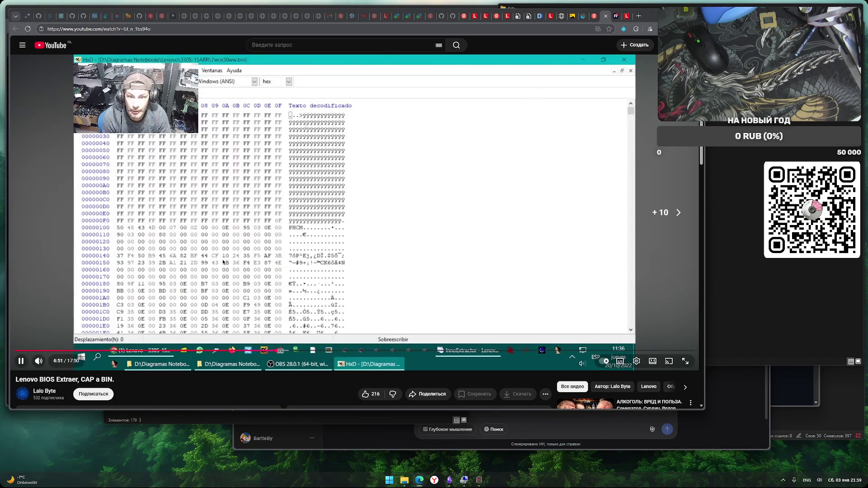
{"action": "key", "text": "l"}
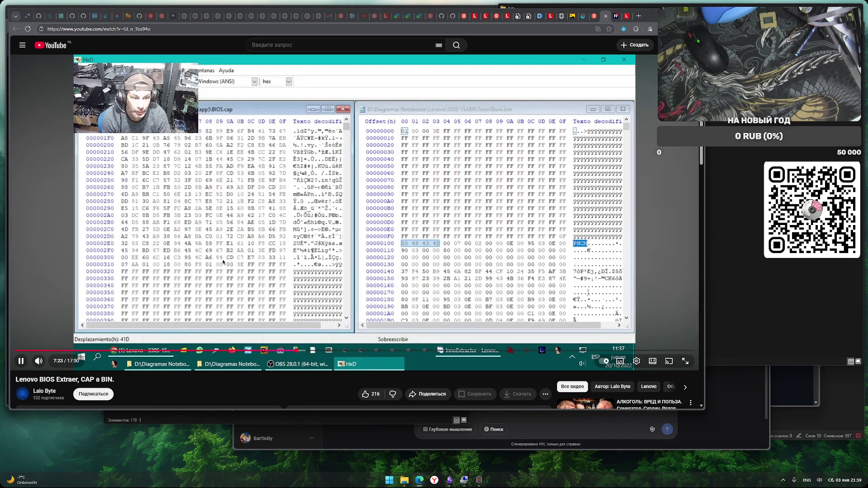
{"action": "key", "text": "l"}
{"action": "key", "text": "l"}
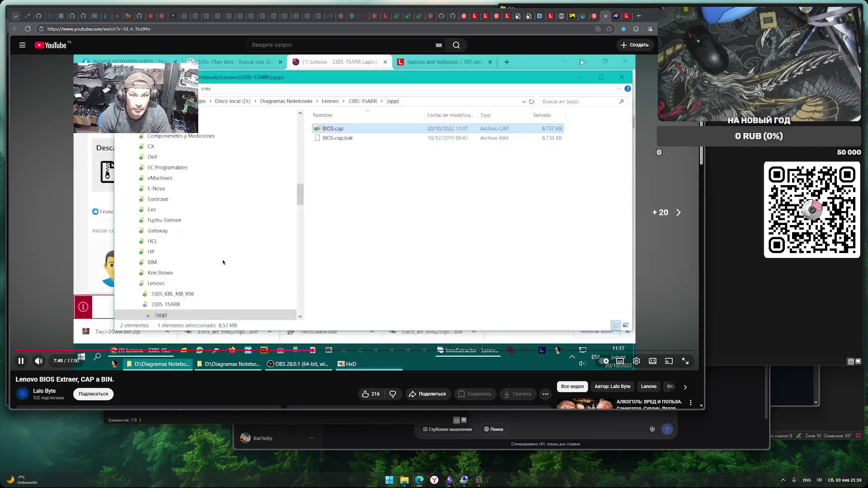
{"action": "key", "text": "l"}
{"action": "key", "text": "l"}
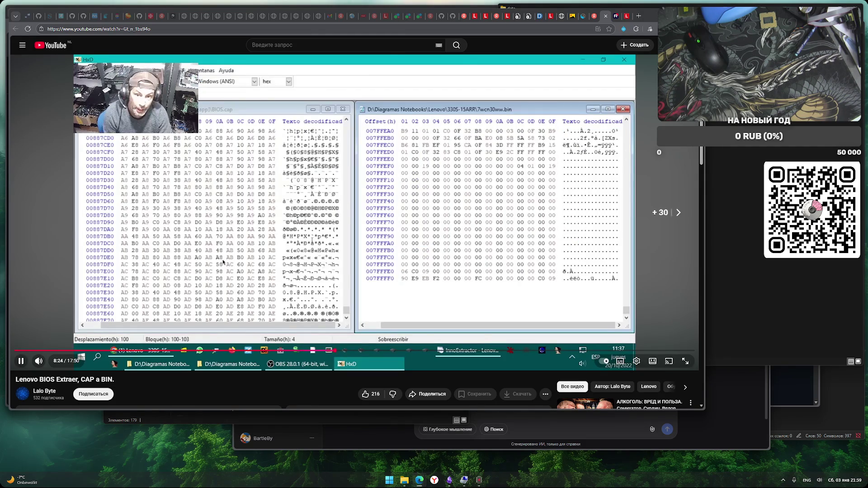
{"action": "key", "text": "l"}
{"action": "key", "text": "l"}
{"action": "key", "text": "l"}
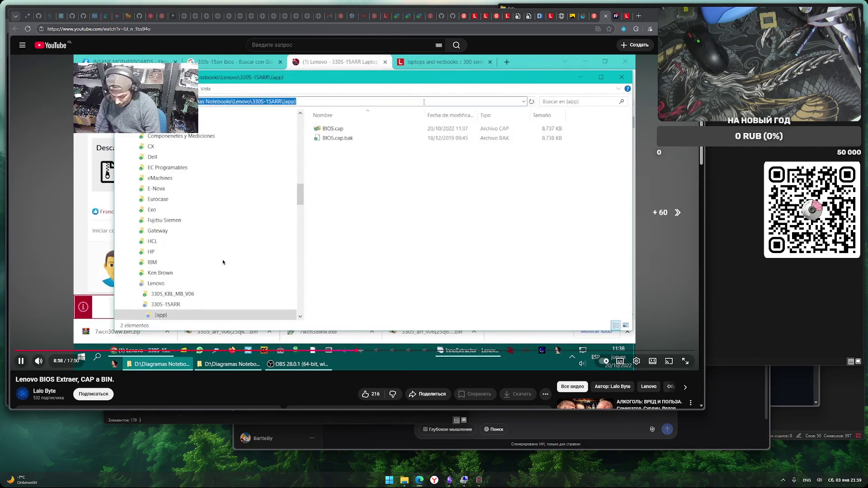
{"action": "key", "text": "l"}
{"action": "key", "text": "l"}
{"action": "key", "text": "l"}
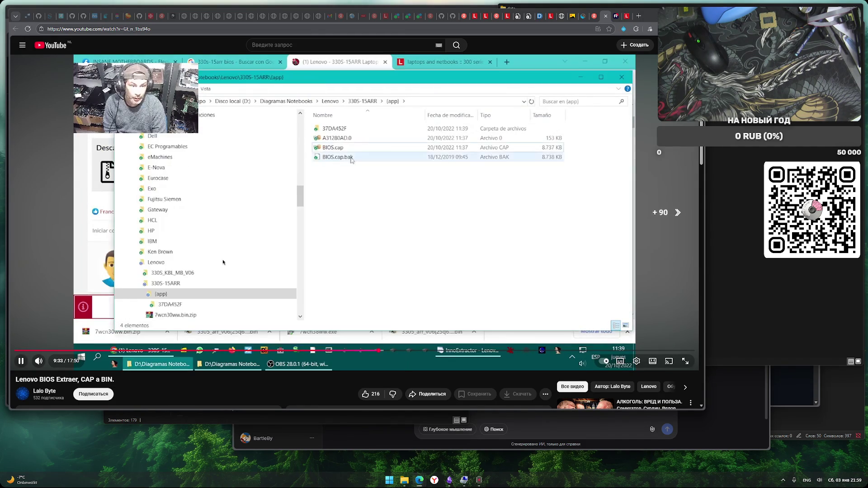
{"action": "key", "text": "l"}
{"action": "key", "text": "l"}
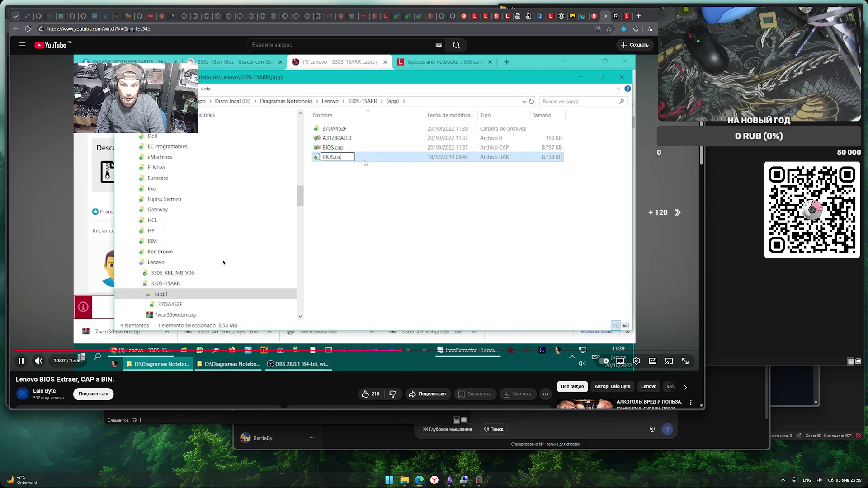
{"action": "key", "text": "l"}
{"action": "key", "text": "l"}
{"action": "key", "text": "l"}
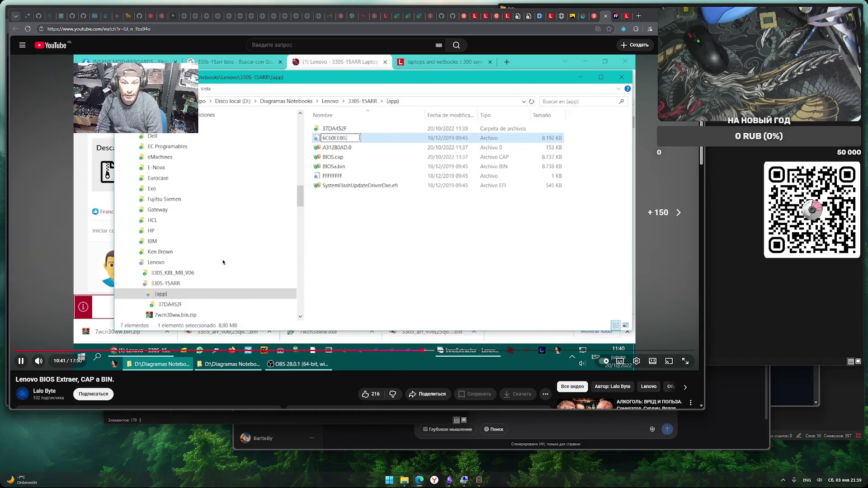
{"action": "key", "text": "l"}
{"action": "key", "text": "l"}
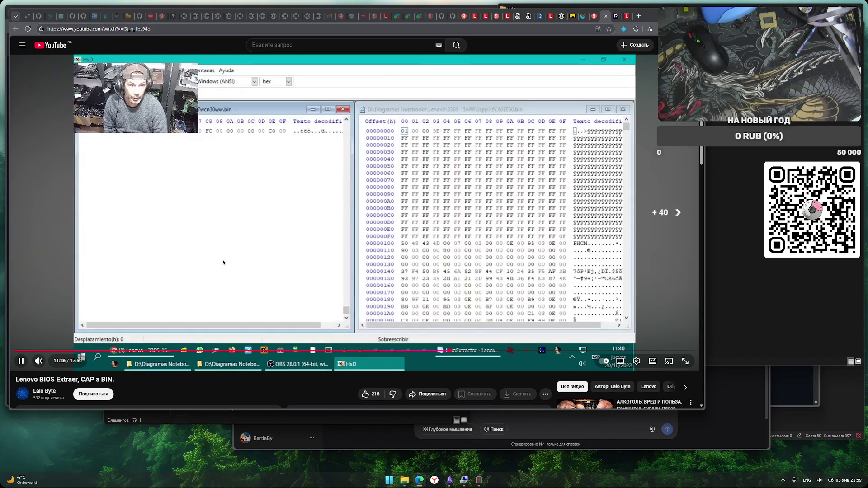
{"action": "key", "text": "ctrl+Tab"}
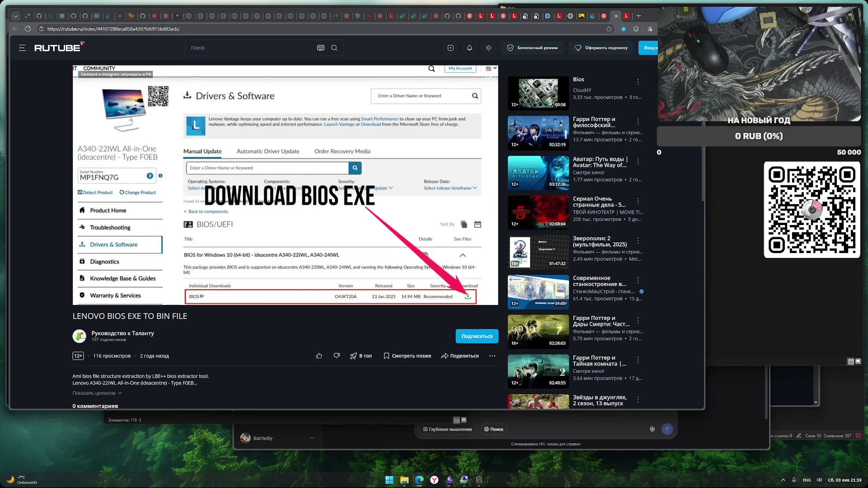
- Play the Rutube EXE-to-BIN tutorial, pausing on the extractor log
{"action": "left_click", "coordinate": [223, 261]}
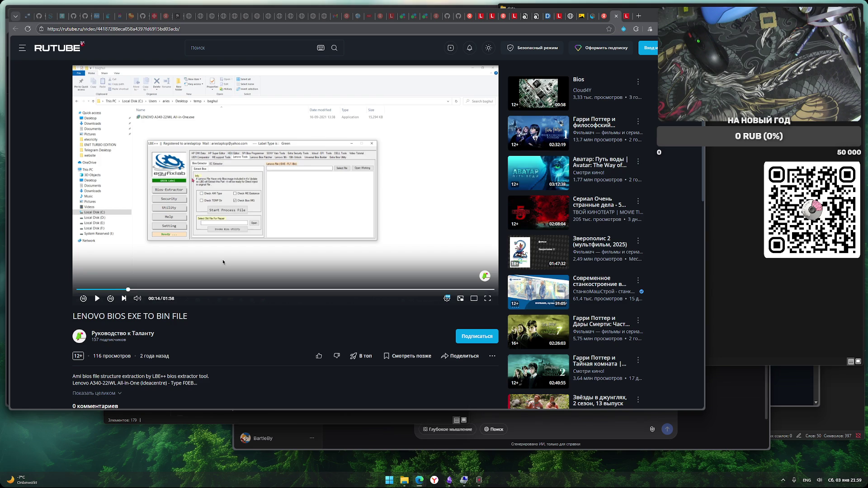
{"action": "left_click", "coordinate": [223, 262]}
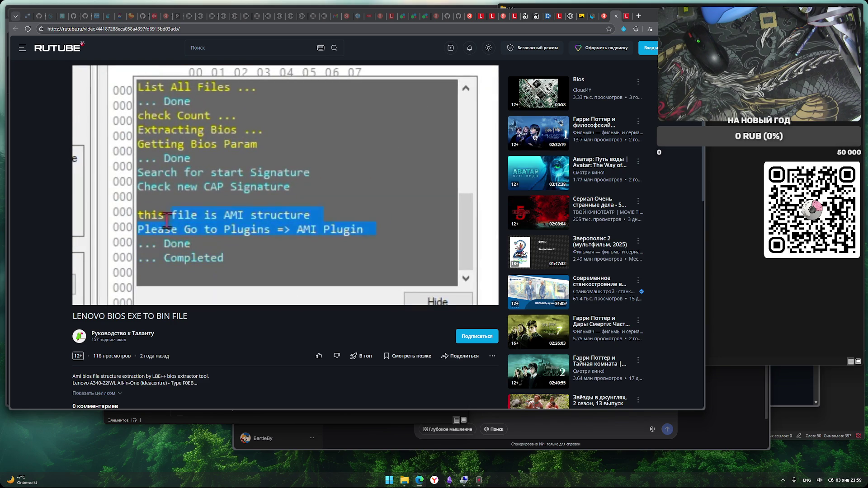
{"action": "left_click", "coordinate": [223, 262]}
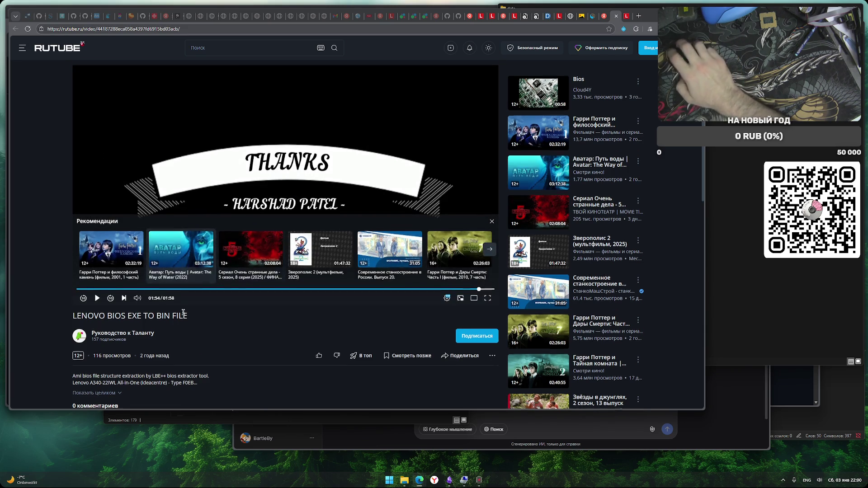
- Expand the description, check its Lenovo BIOS download link, then go back and close the Rutube tab
{"action": "scroll", "coordinate": [136, 253], "scroll_direction": "down", "scroll_amount": 3}
{"action": "left_click", "coordinate": [115, 258]}
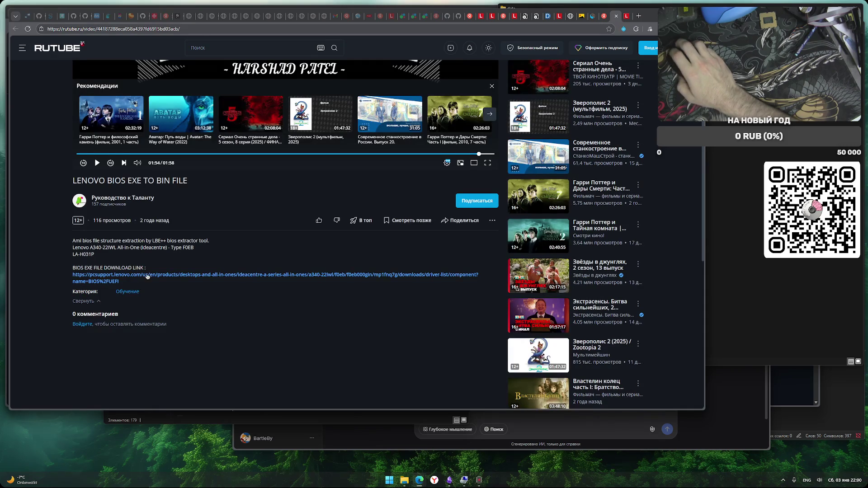
{"action": "left_click", "coordinate": [147, 276]}
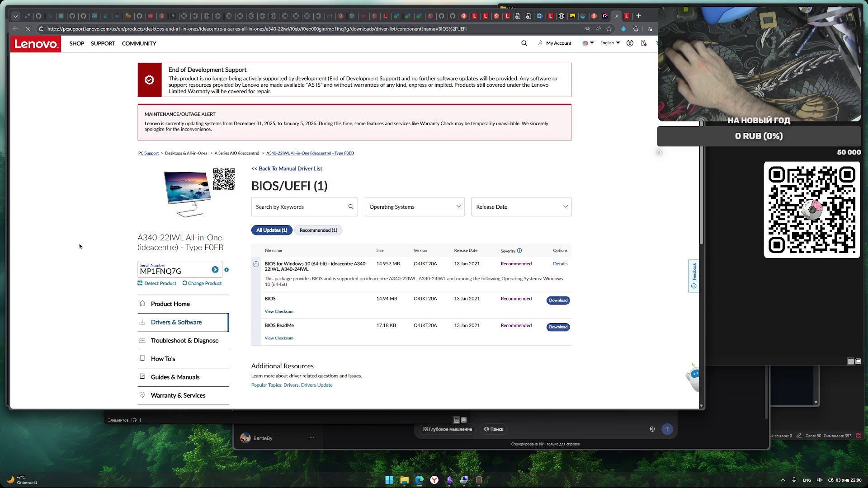
{"action": "scroll", "coordinate": [79, 246], "scroll_direction": "down", "scroll_amount": 5}
{"action": "scroll", "coordinate": [79, 246], "scroll_direction": "up", "scroll_amount": 5}
{"action": "key", "text": "alt+Left"}
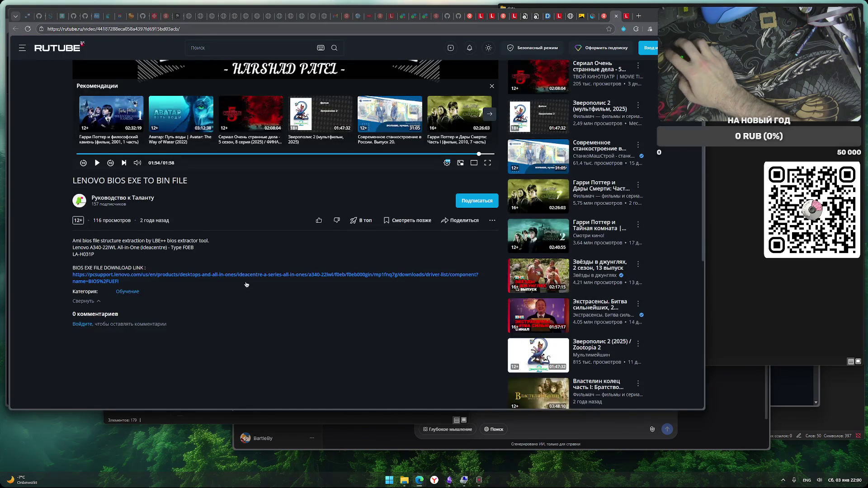
{"action": "key", "text": "ctrl+w"}
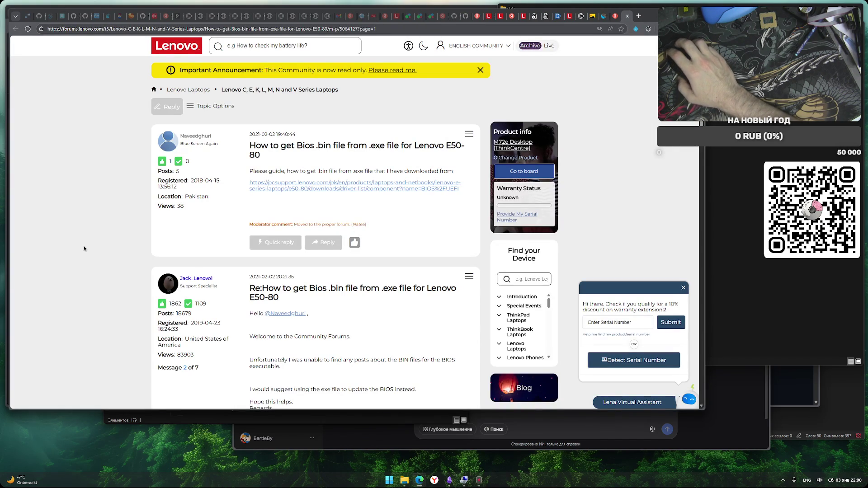
- Skim the opening post of the Lenovo E50-80 BIOS .bin forum thread
{"action": "scroll", "coordinate": [85, 248], "scroll_direction": "down", "scroll_amount": 3}
{"action": "scroll", "coordinate": [86, 247], "scroll_direction": "up", "scroll_amount": 2}
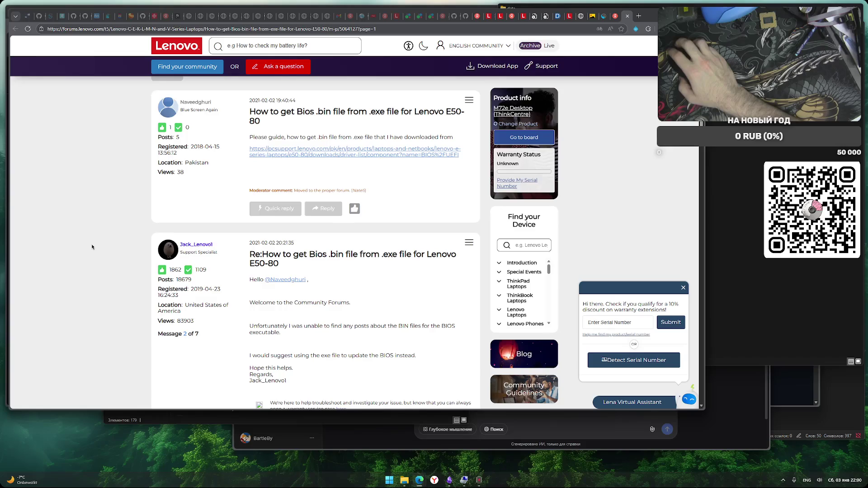
{"action": "scroll", "coordinate": [92, 247], "scroll_direction": "down", "scroll_amount": 4}
{"action": "scroll", "coordinate": [297, 190], "scroll_direction": "up", "scroll_amount": 4}
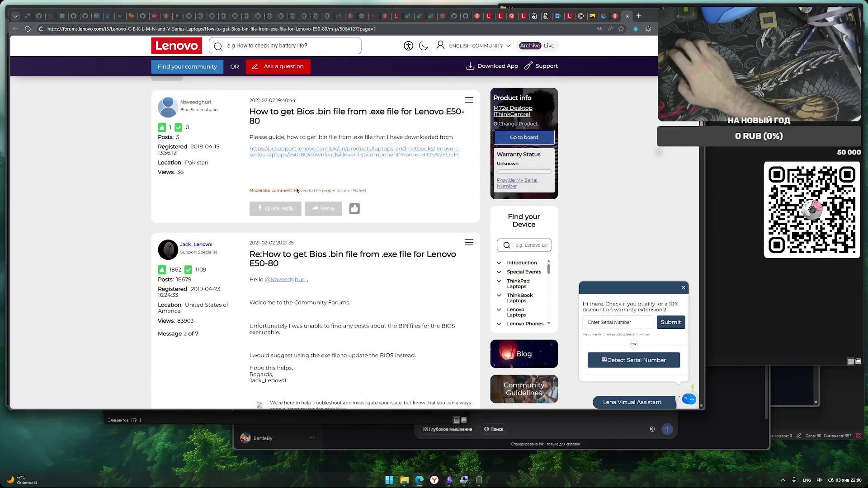
{"action": "left_click_drag", "start_coordinate": [327, 137], "coordinate": [445, 137]}
{"action": "left_click", "coordinate": [59, 231]}
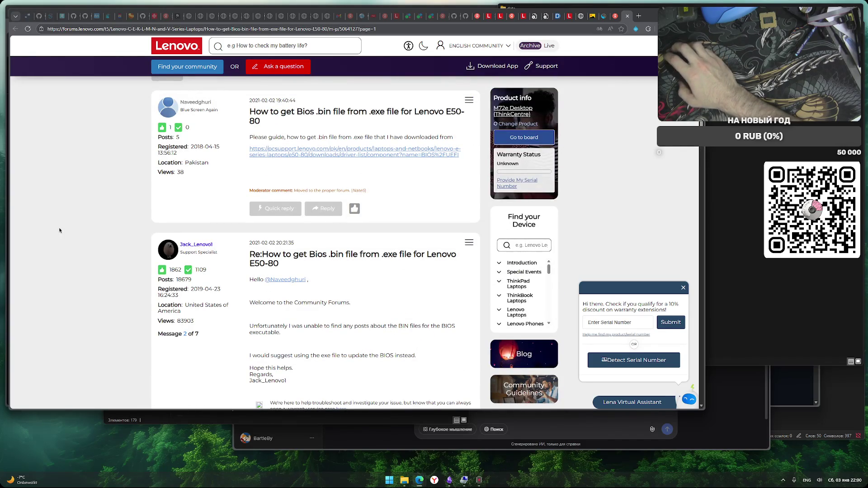
- Scroll through the replies and open the Google Drive and MediaFire links in background tabs
{"action": "scroll", "coordinate": [63, 230], "scroll_direction": "down", "scroll_amount": 3}
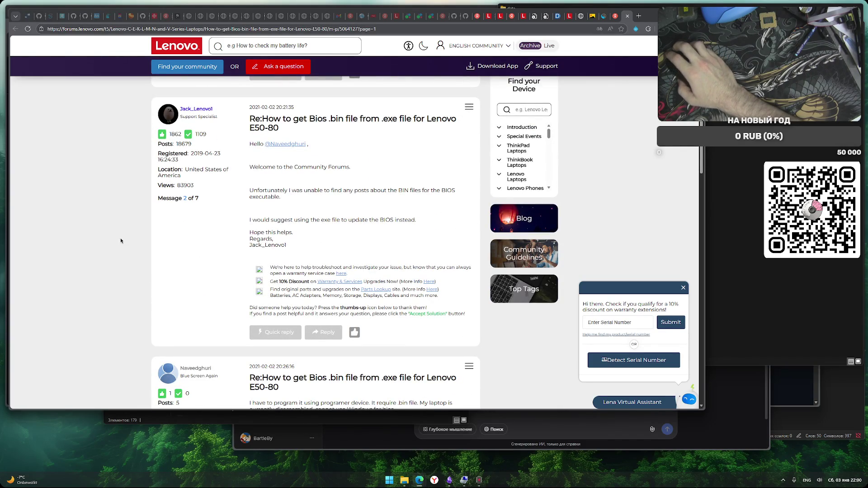
{"action": "scroll", "coordinate": [120, 241], "scroll_direction": "down", "scroll_amount": 5}
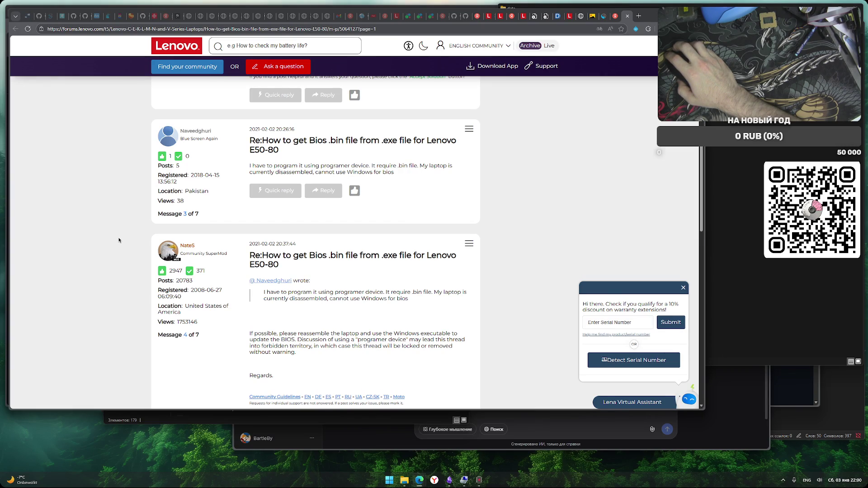
{"action": "scroll", "coordinate": [119, 240], "scroll_direction": "down", "scroll_amount": 1}
{"action": "scroll", "coordinate": [119, 240], "scroll_direction": "down", "scroll_amount": 3}
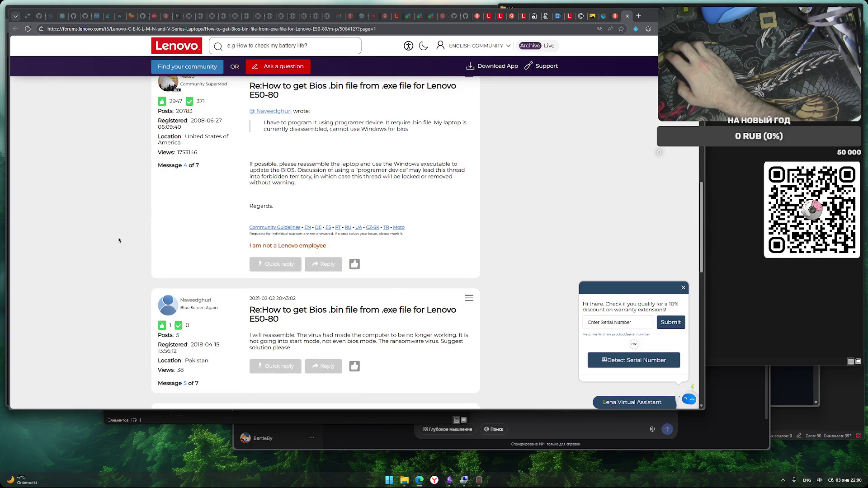
{"action": "scroll", "coordinate": [119, 240], "scroll_direction": "down", "scroll_amount": 4}
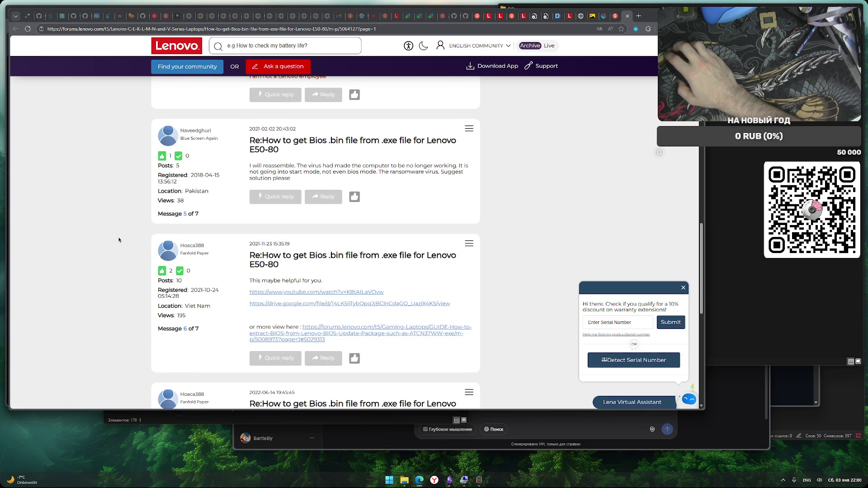
{"action": "scroll", "coordinate": [119, 240], "scroll_direction": "down", "scroll_amount": 3}
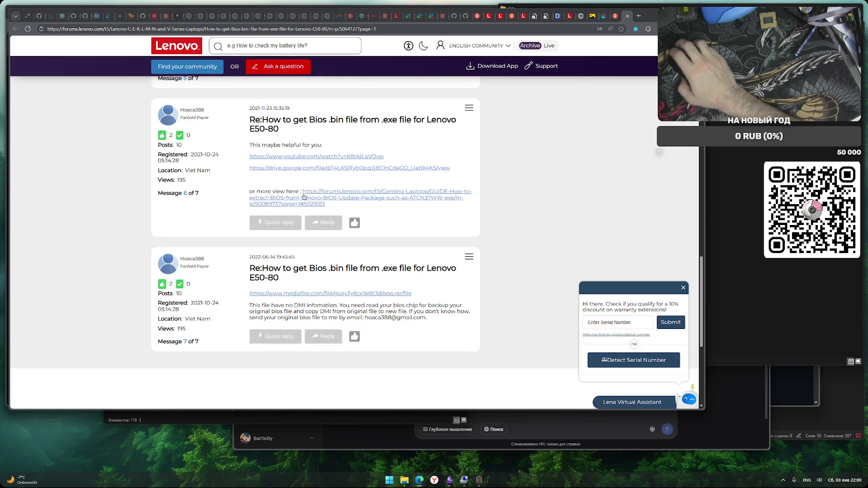
{"action": "middle_click", "coordinate": [327, 167]}
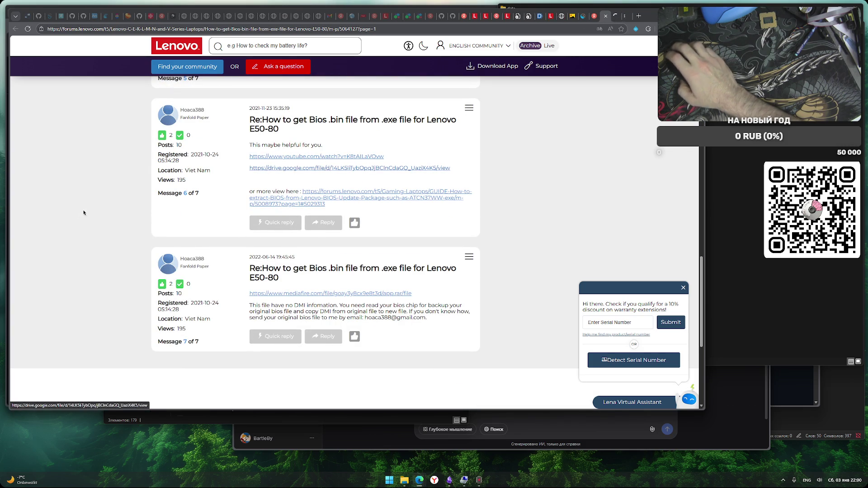
{"action": "scroll", "coordinate": [326, 181], "scroll_direction": "down", "scroll_amount": 3}
{"action": "middle_click", "coordinate": [323, 191]}
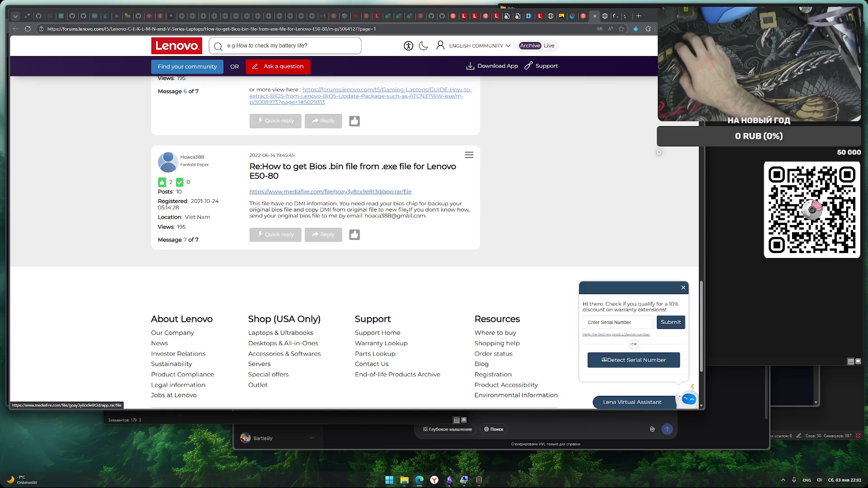
- Highlight the advice about reading the BIOS chip, then close the forum thread tab
{"action": "left_click_drag", "start_coordinate": [274, 204], "coordinate": [399, 203]}
{"action": "left_click", "coordinate": [390, 203]}
{"action": "left_click_drag", "start_coordinate": [333, 203], "coordinate": [435, 203]}
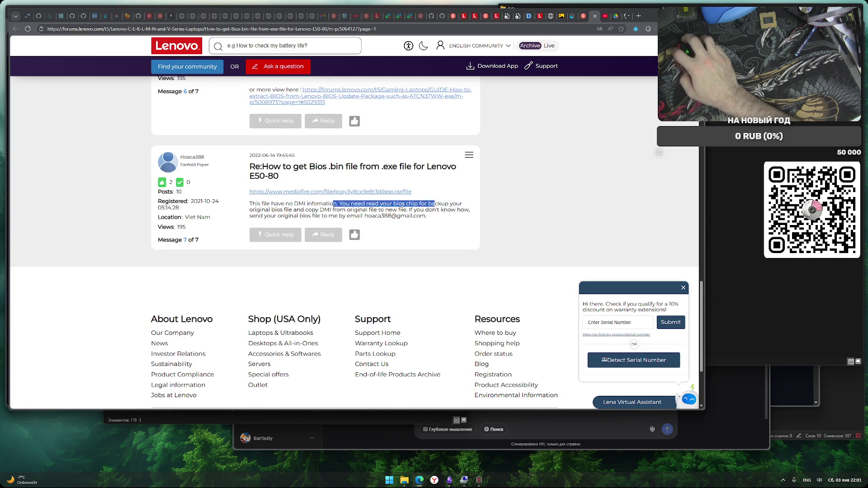
{"action": "left_click_drag", "start_coordinate": [268, 209], "coordinate": [399, 216]}
{"action": "left_click", "coordinate": [527, 145]}
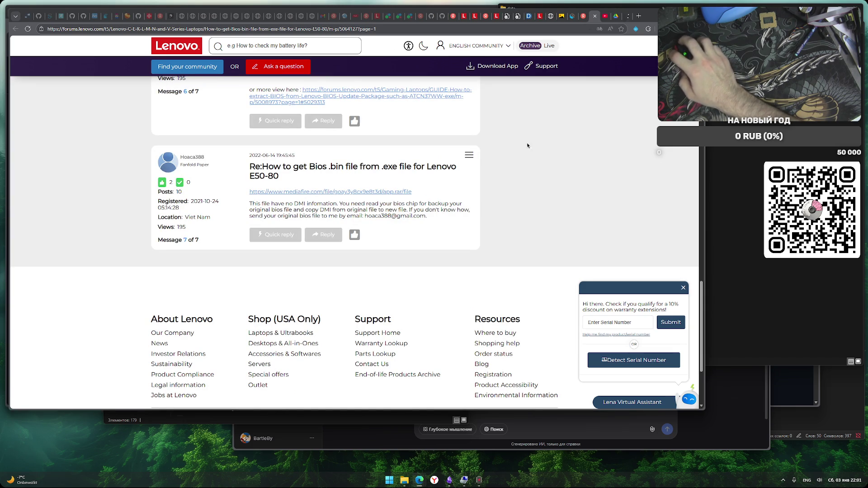
{"action": "left_click", "coordinate": [595, 16]}
- Seek the EXE TO BIN video to the LBE++ step, play until it reports Completed, then switch tabs
{"action": "left_click", "coordinate": [107, 351]}
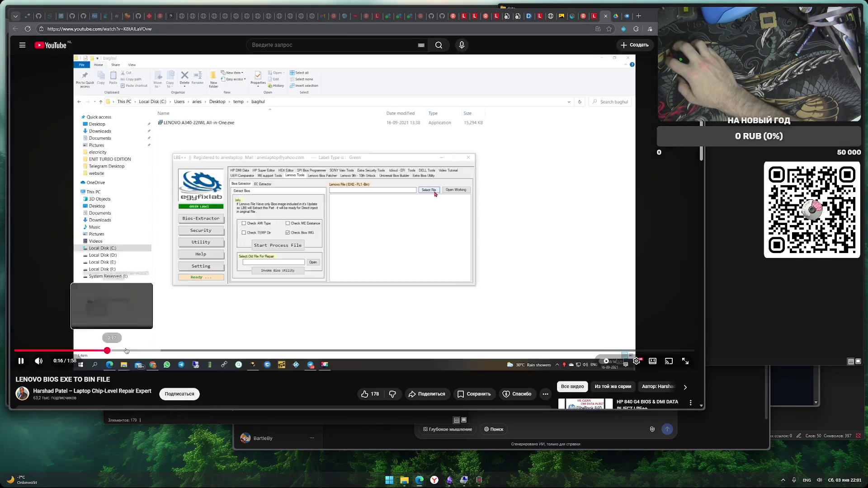
{"action": "left_click", "coordinate": [160, 351]}
{"action": "left_click", "coordinate": [512, 244]}
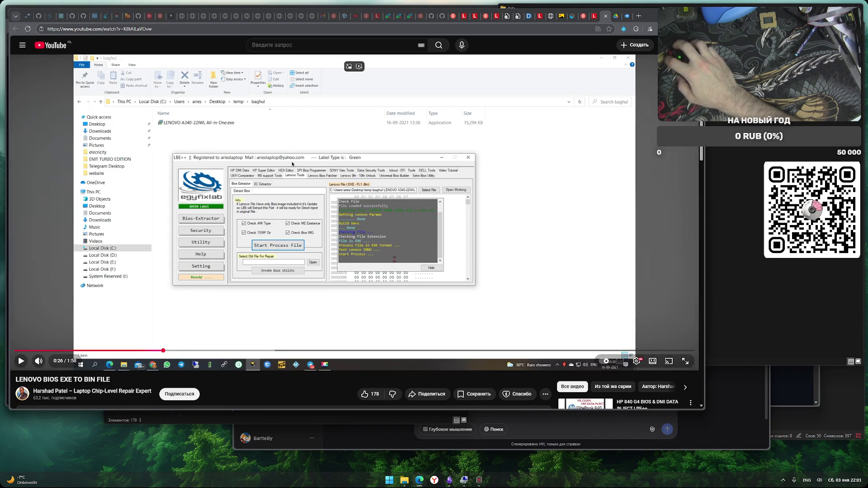
{"action": "left_click", "coordinate": [539, 262]}
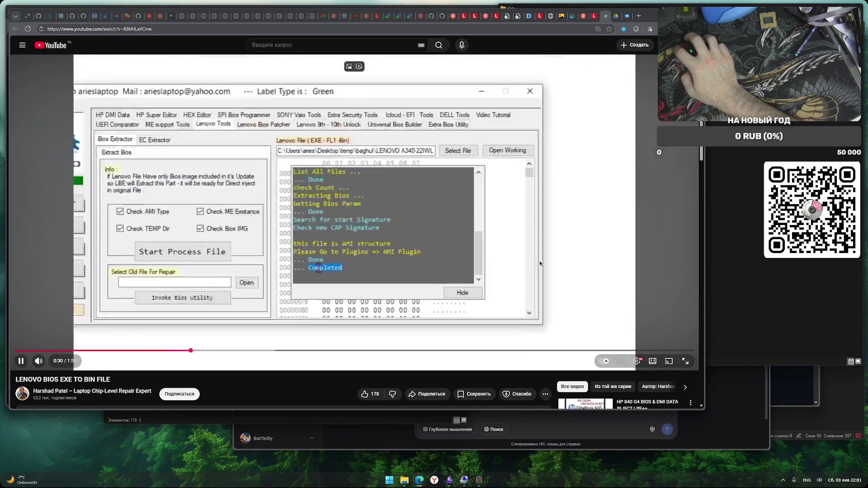
{"action": "left_click", "coordinate": [542, 260]}
{"action": "left_click", "coordinate": [427, 278]}
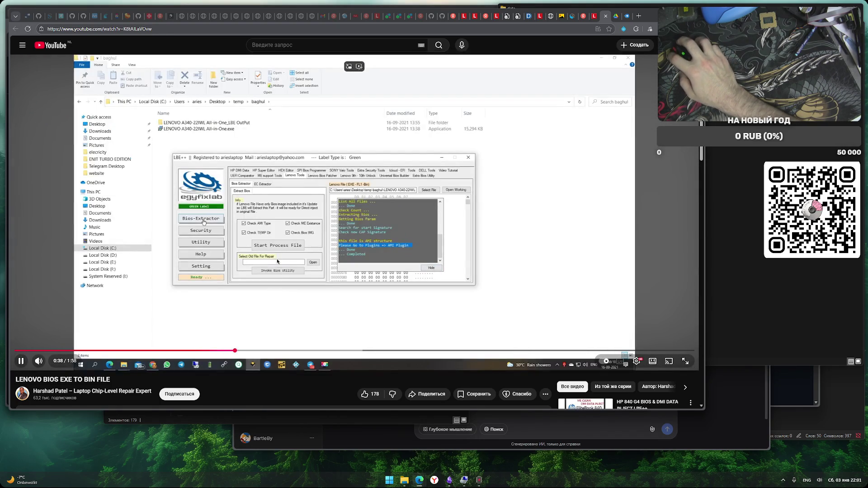
{"action": "left_click", "coordinate": [228, 288]}
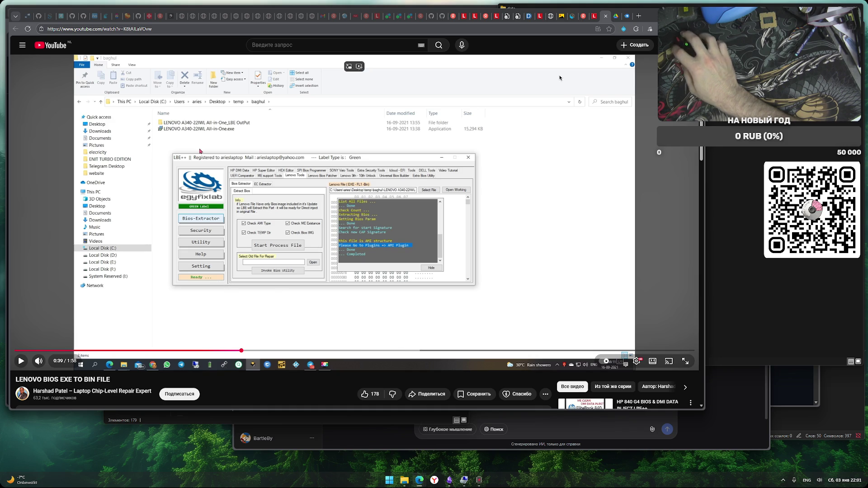
{"action": "key", "text": "ctrl+Tab"}
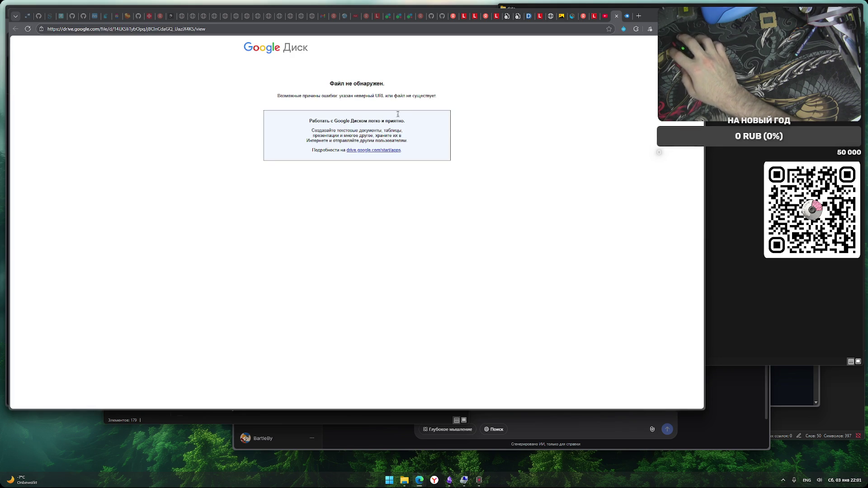
- Close the dead Google Drive tab, accept MediaFire's cookies, and download app.rar (3.66MB)
{"action": "left_click", "coordinate": [617, 16]}
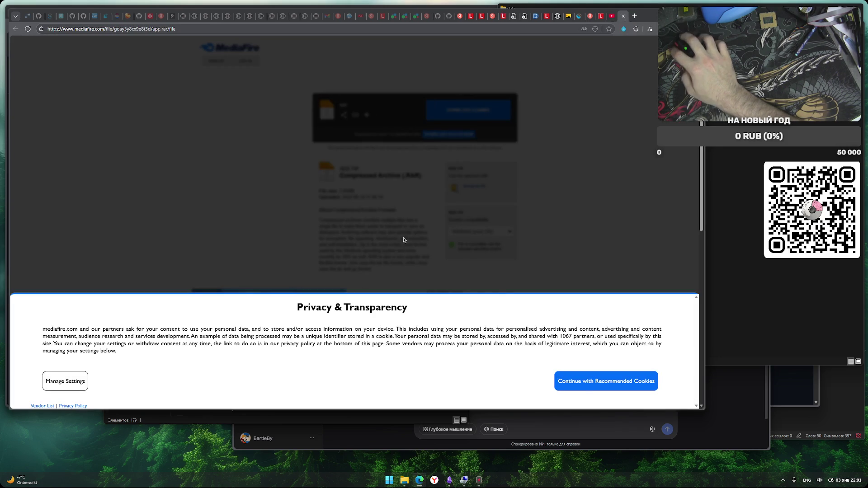
{"action": "left_click", "coordinate": [594, 382]}
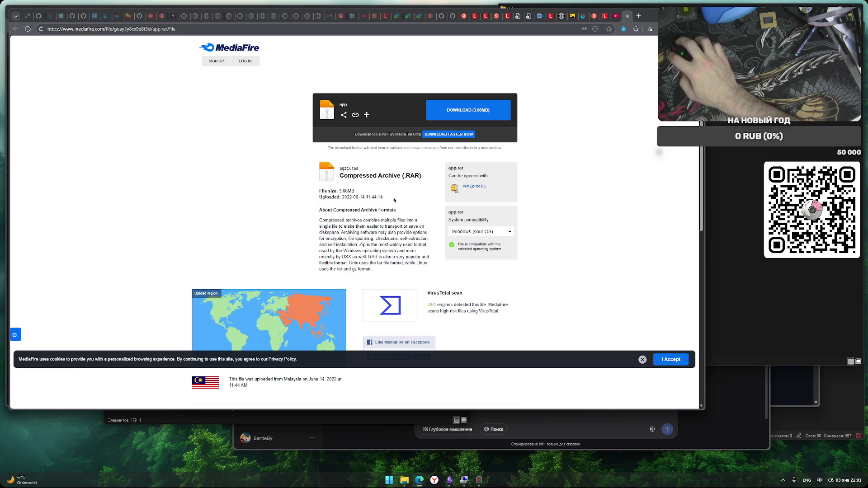
{"action": "left_click", "coordinate": [460, 113]}
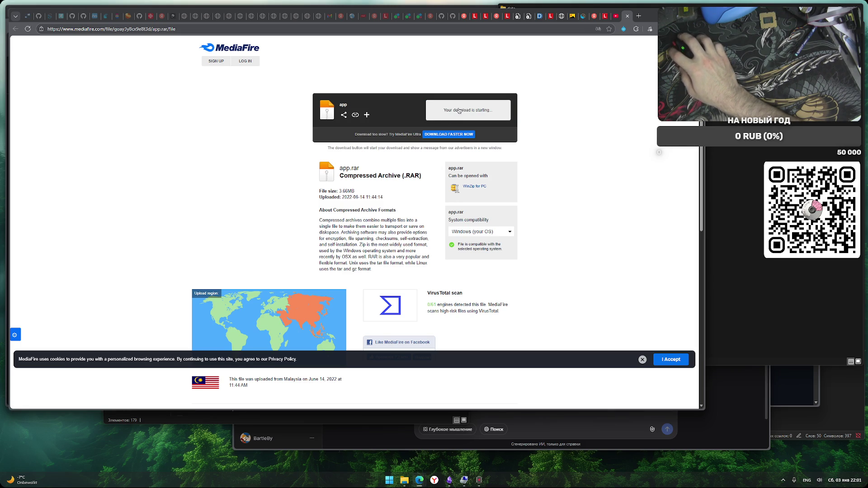
- Play the tutorial video forward through the tool steps, pausing on the extracted BIN region list
{"action": "left_click", "coordinate": [616, 16]}
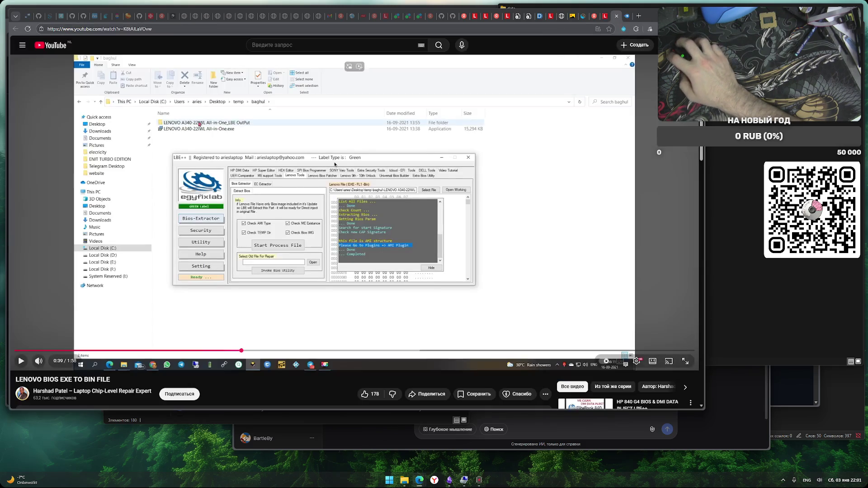
{"action": "left_click", "coordinate": [287, 314]}
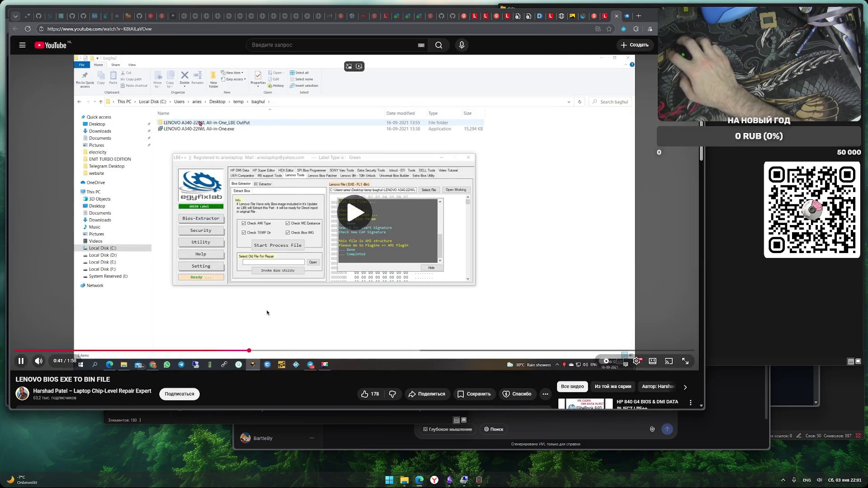
{"action": "left_click", "coordinate": [269, 350]}
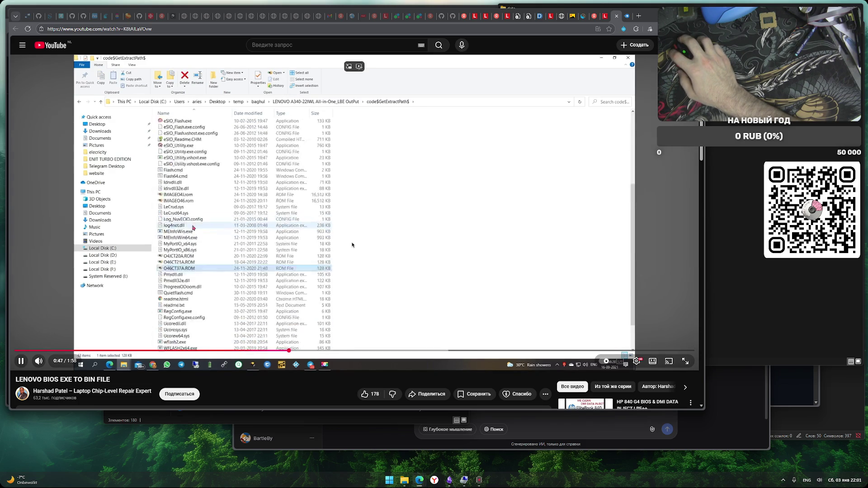
{"action": "key", "text": "Right"}
{"action": "key", "text": "Right"}
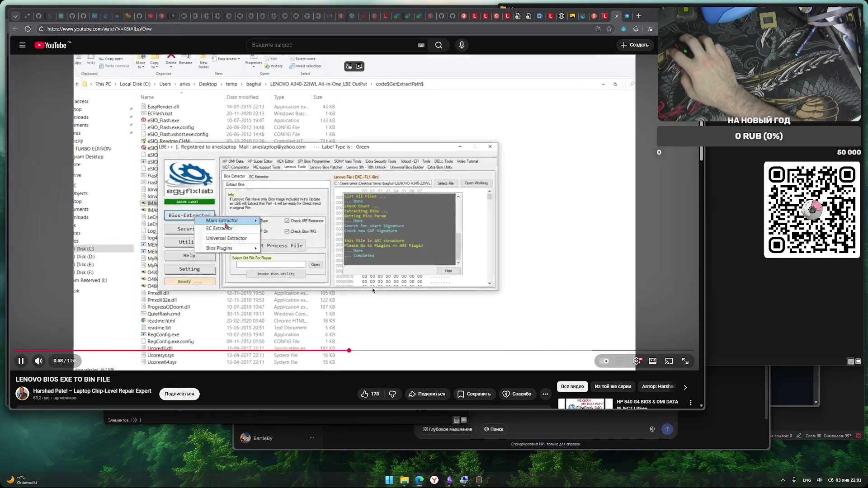
{"action": "key", "text": "Right"}
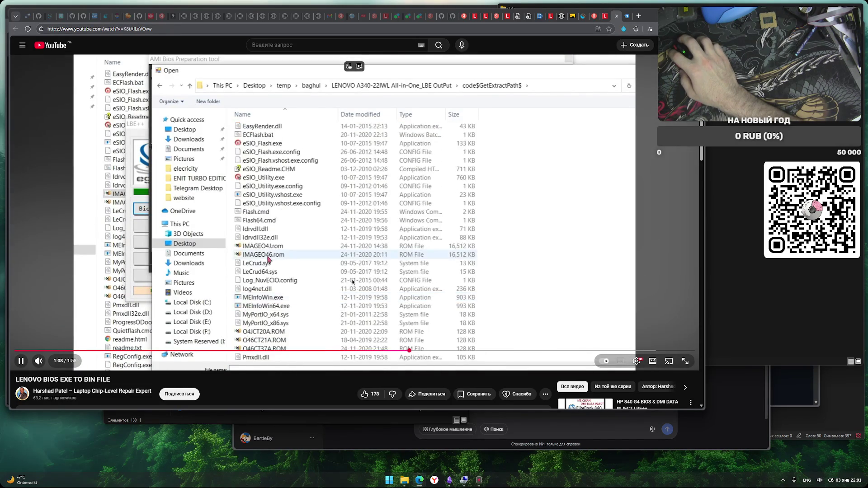
{"action": "key", "text": "Right"}
{"action": "key", "text": "Right"}
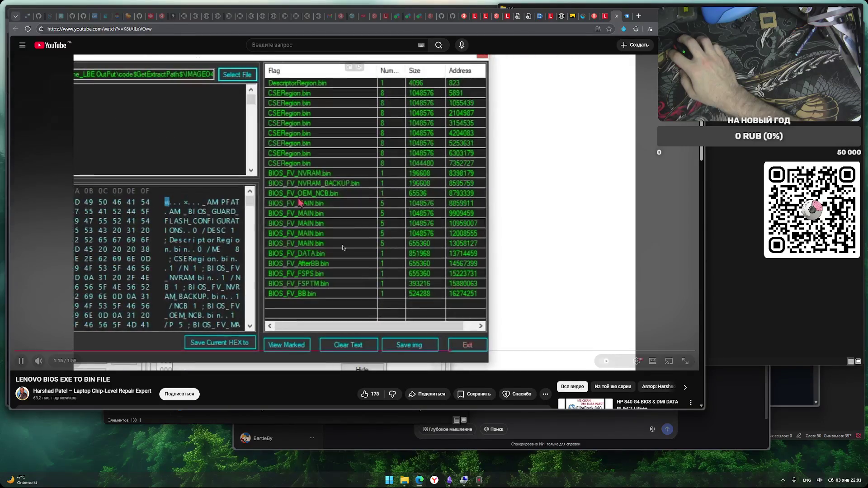
{"action": "left_click", "coordinate": [326, 216]}
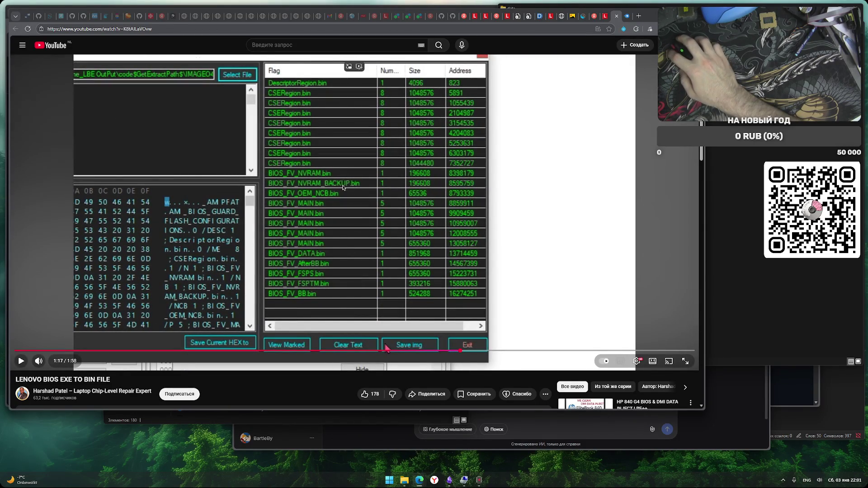
{"action": "left_click", "coordinate": [342, 304]}
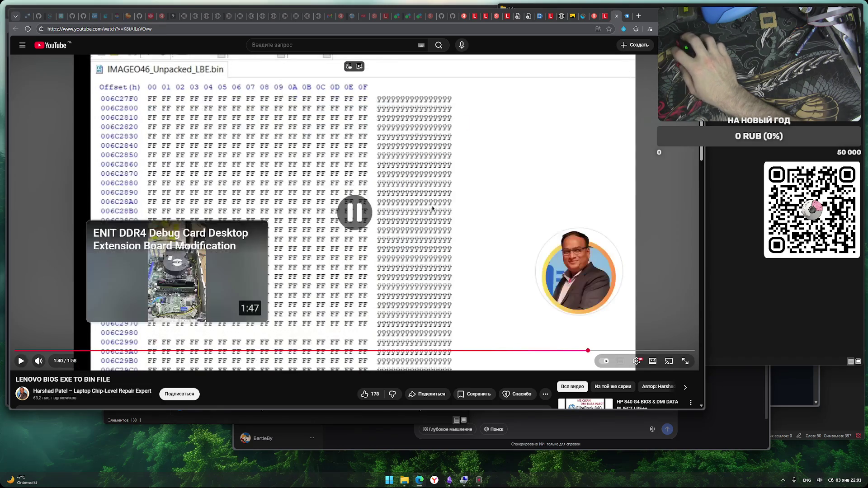
- Glance at the MediaFire and Lenovo forum tabs, then rewind the video to the LBE++ extraction result
{"action": "left_click", "coordinate": [628, 16]}
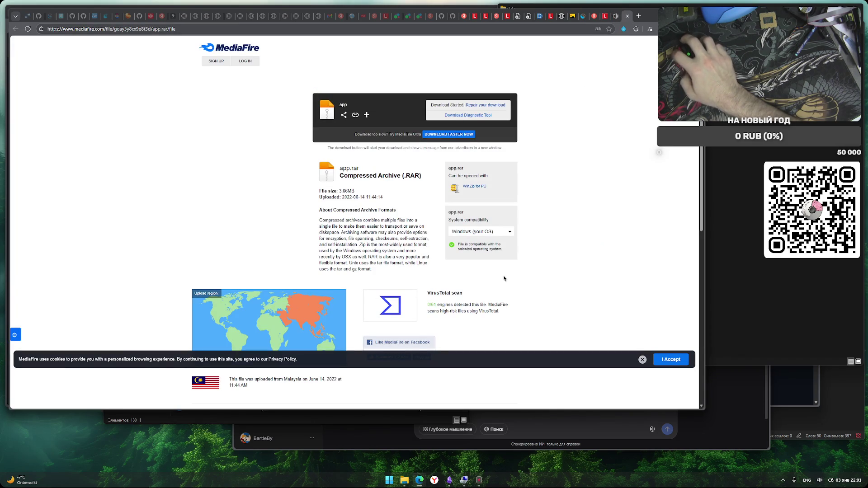
{"action": "left_click", "coordinate": [615, 19]}
{"action": "left_click", "coordinate": [605, 17]}
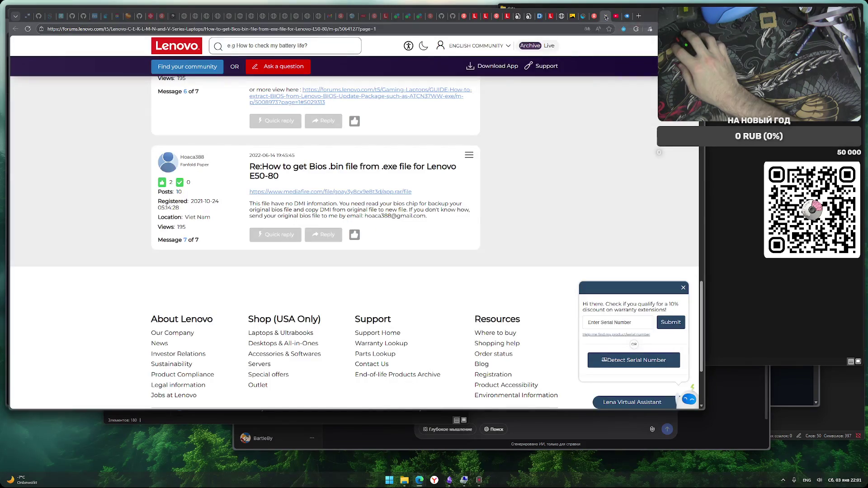
{"action": "left_click", "coordinate": [616, 17]}
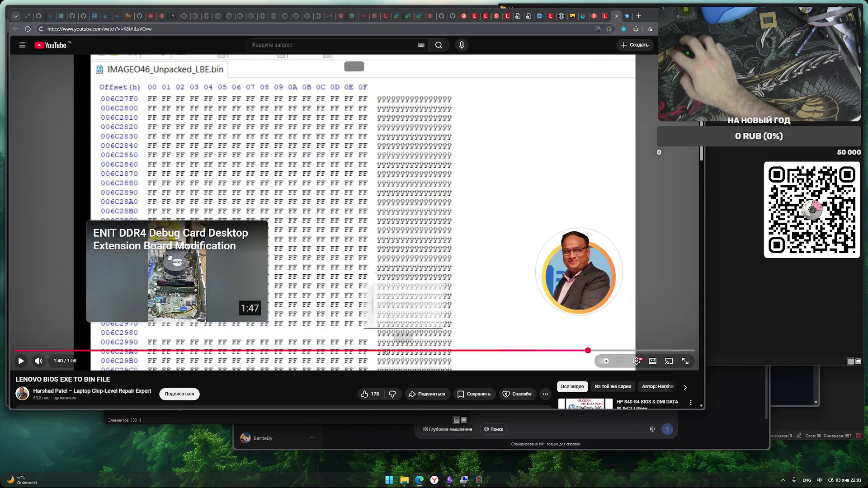
{"action": "left_click", "coordinate": [277, 350]}
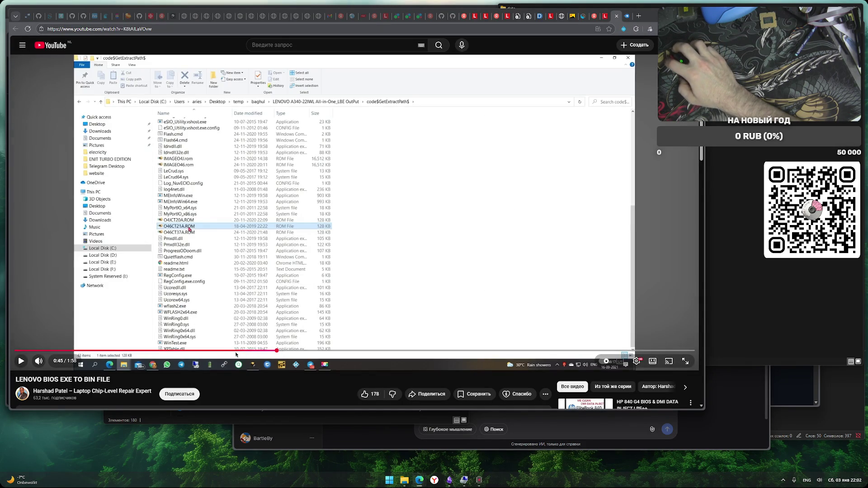
{"action": "left_click", "coordinate": [235, 351]}
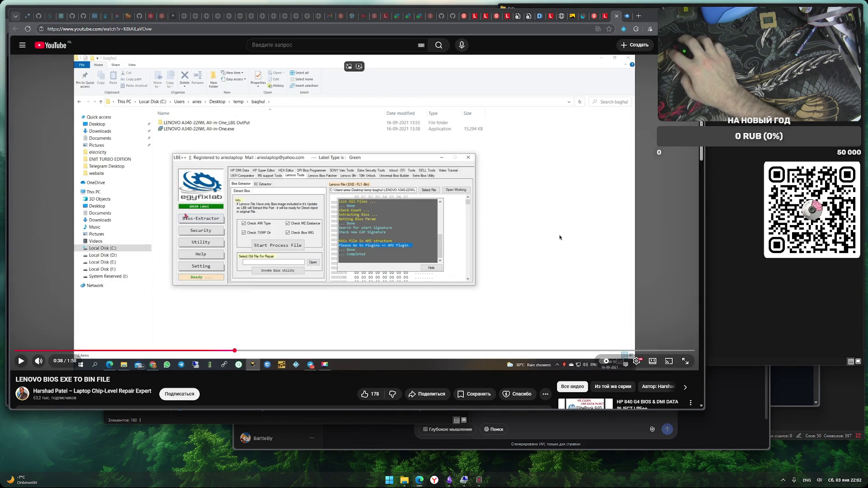
- Expand the video description, scroll the comments, and accept cookies on Lenovo's BIOS/UEFI page
{"action": "scroll", "coordinate": [267, 331], "scroll_direction": "down", "scroll_amount": 5}
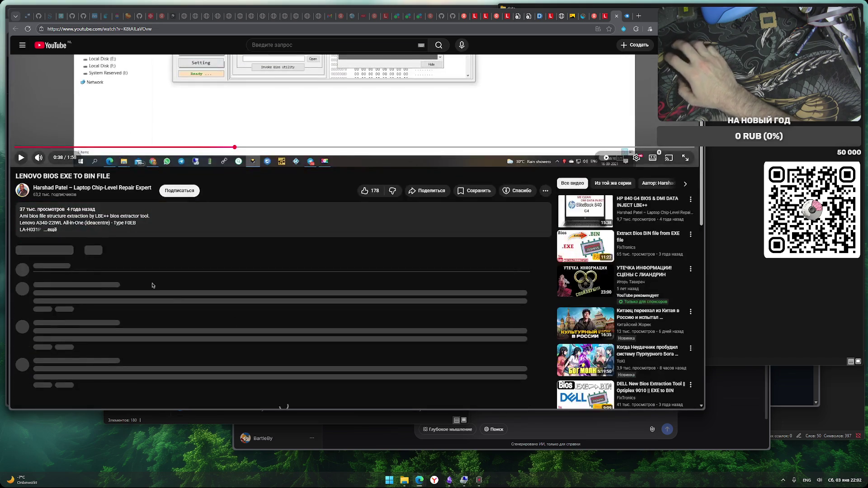
{"action": "left_click", "coordinate": [51, 229]}
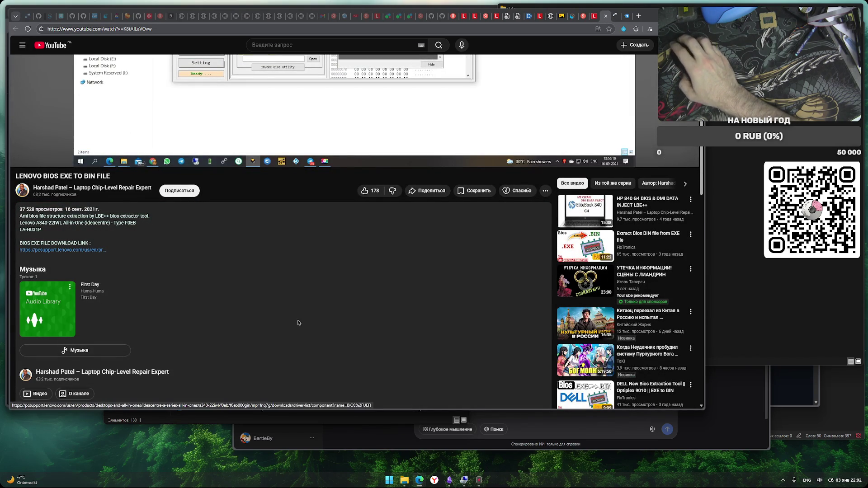
{"action": "scroll", "coordinate": [262, 338], "scroll_direction": "down", "scroll_amount": 4}
{"action": "scroll", "coordinate": [260, 345], "scroll_direction": "down", "scroll_amount": 6}
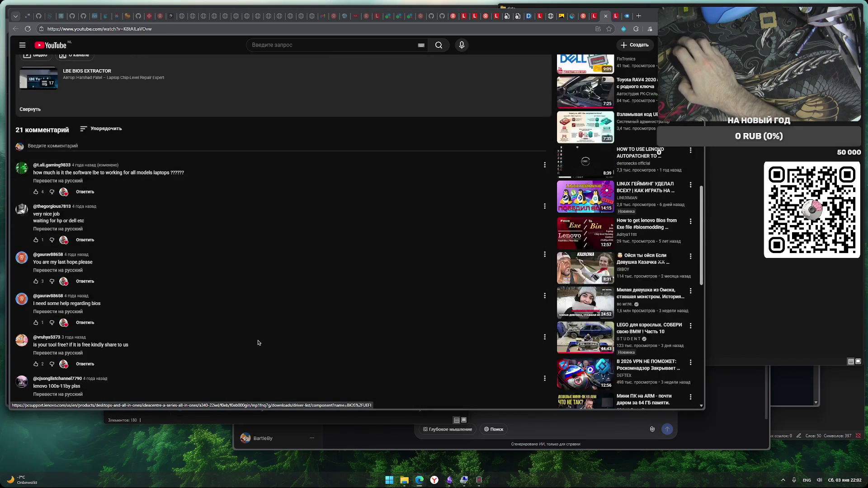
{"action": "scroll", "coordinate": [260, 344], "scroll_direction": "up", "scroll_amount": 15}
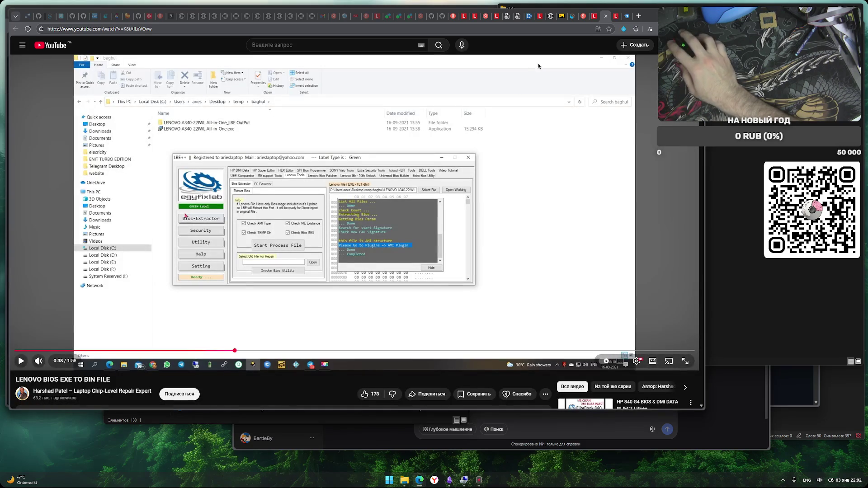
{"action": "left_click", "coordinate": [614, 16]}
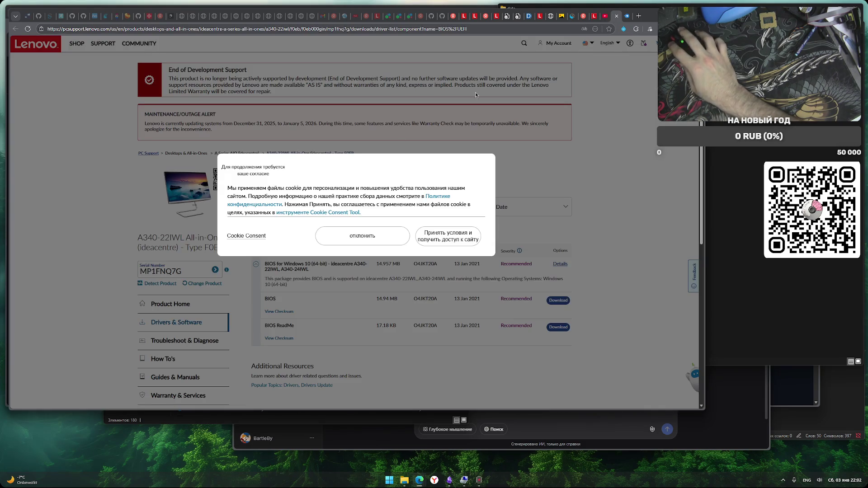
{"action": "left_click", "coordinate": [455, 239]}
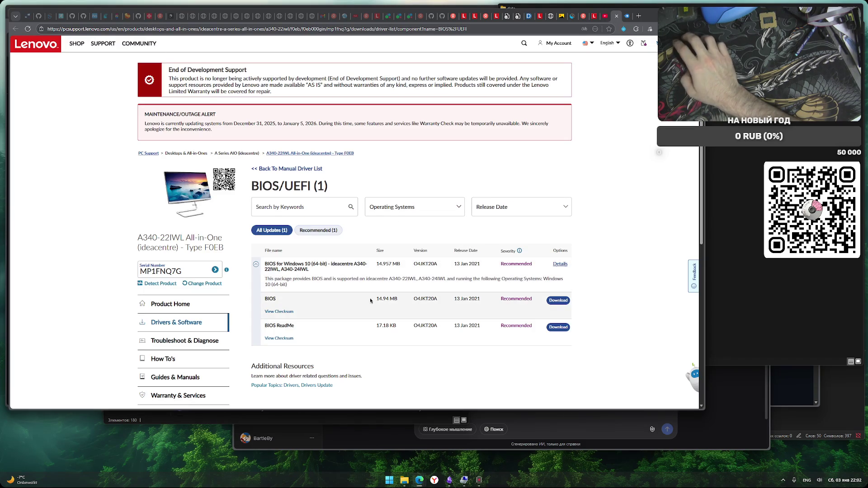
- Close the Lenovo support page and search Yandex for 'lbe++' in a new tab
{"action": "left_click", "coordinate": [617, 14]}
{"action": "left_click", "coordinate": [586, 16]}
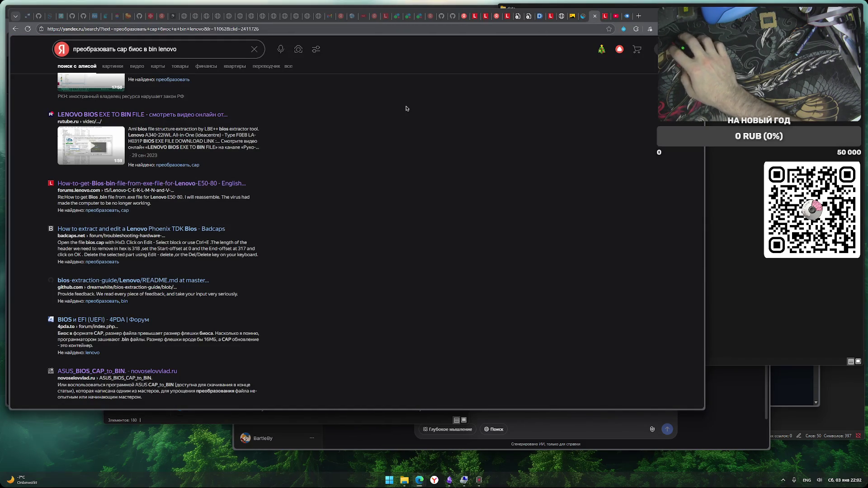
{"action": "key", "text": "ctrl+t"}
{"action": "type", "text": "lbe++"}
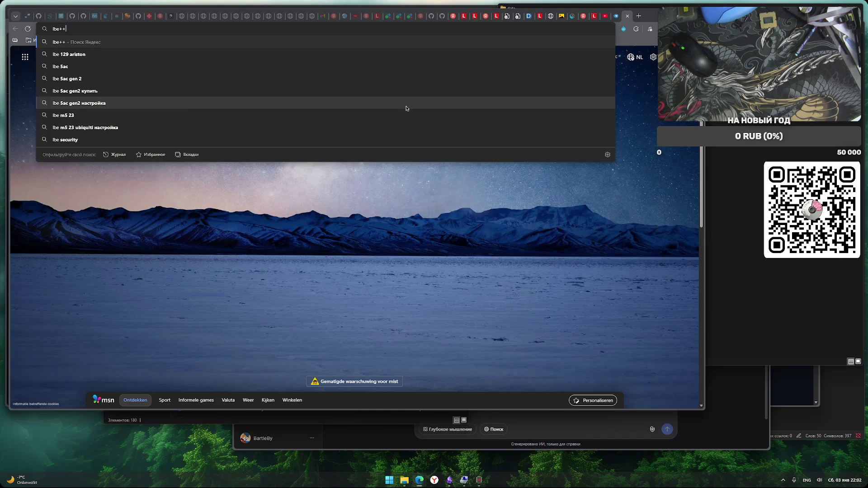
{"action": "key", "text": "Return"}
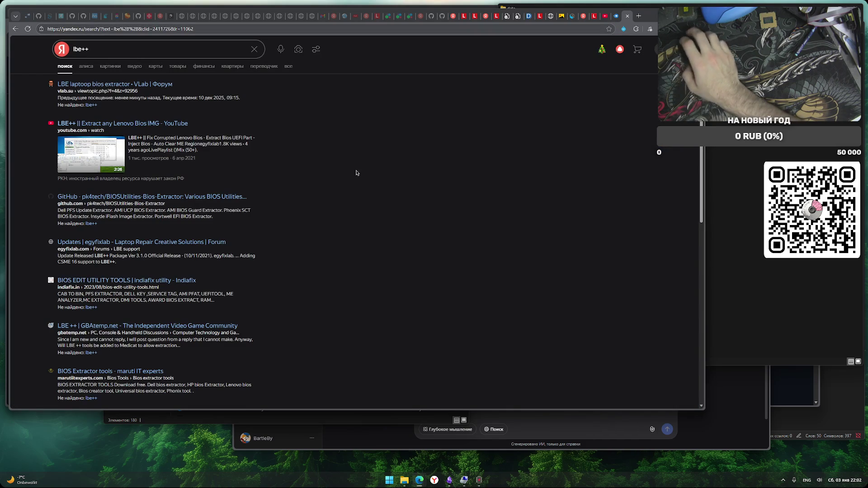
- Read the vlab.su 'LBE laptop bios extractor' thread, then open the GitHub BIOSUtilities result in a new tab
{"action": "middle_click", "coordinate": [113, 84]}
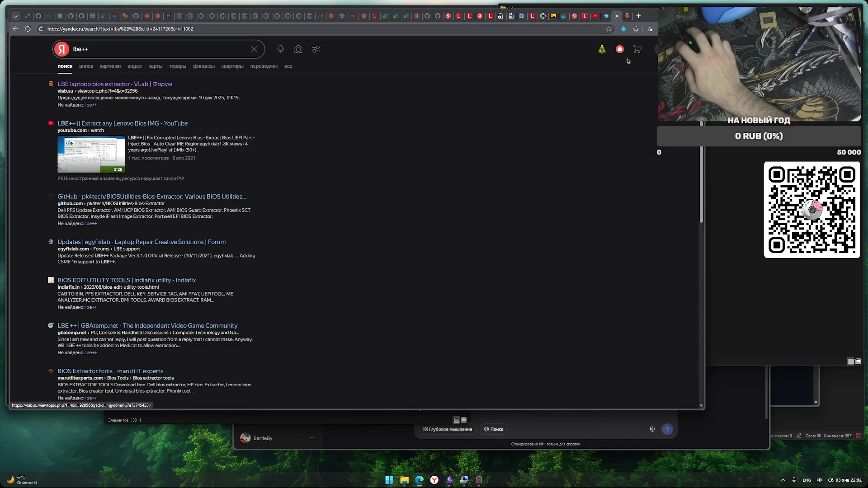
{"action": "left_click", "coordinate": [627, 16]}
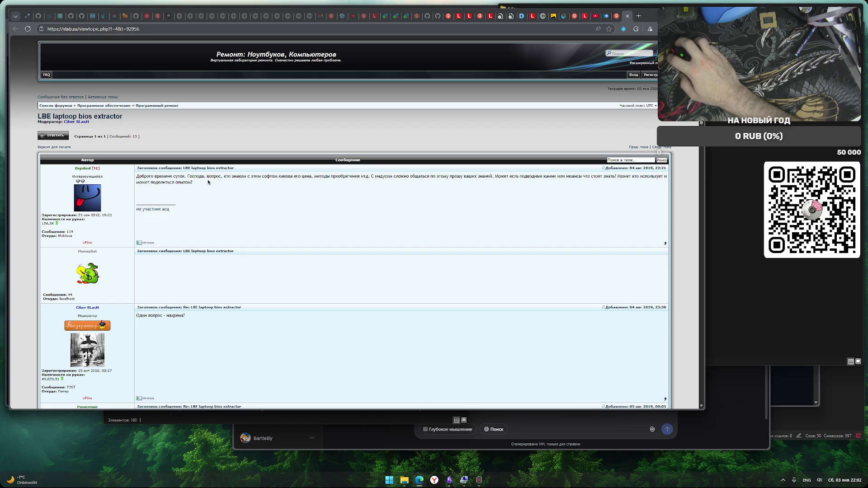
{"action": "left_click_drag", "start_coordinate": [216, 176], "coordinate": [290, 176]}
{"action": "left_click", "coordinate": [304, 231]}
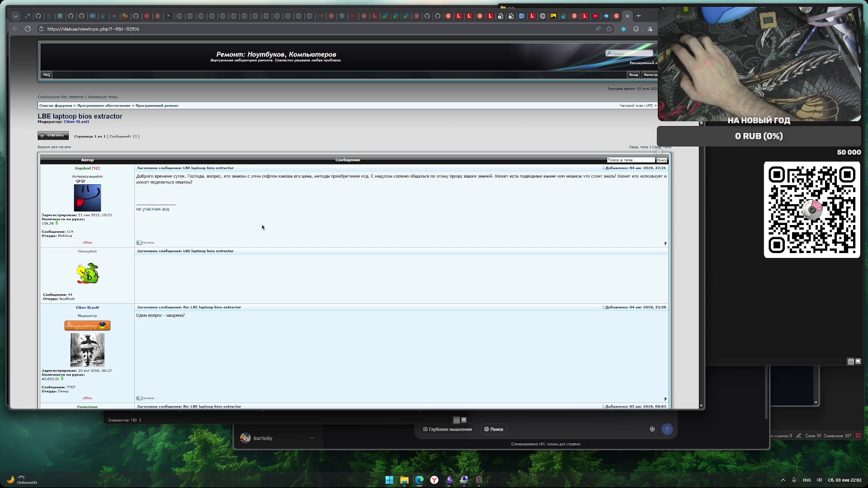
{"action": "scroll", "coordinate": [262, 226], "scroll_direction": "down", "scroll_amount": 6}
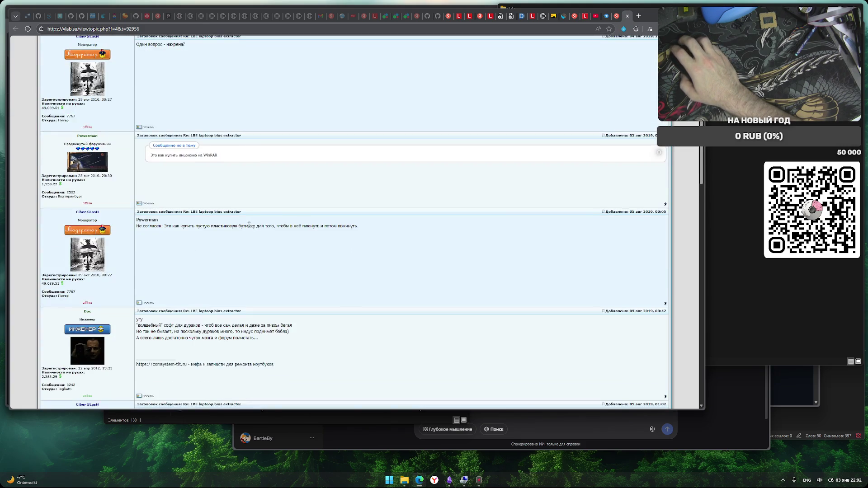
{"action": "scroll", "coordinate": [248, 224], "scroll_direction": "down", "scroll_amount": 2}
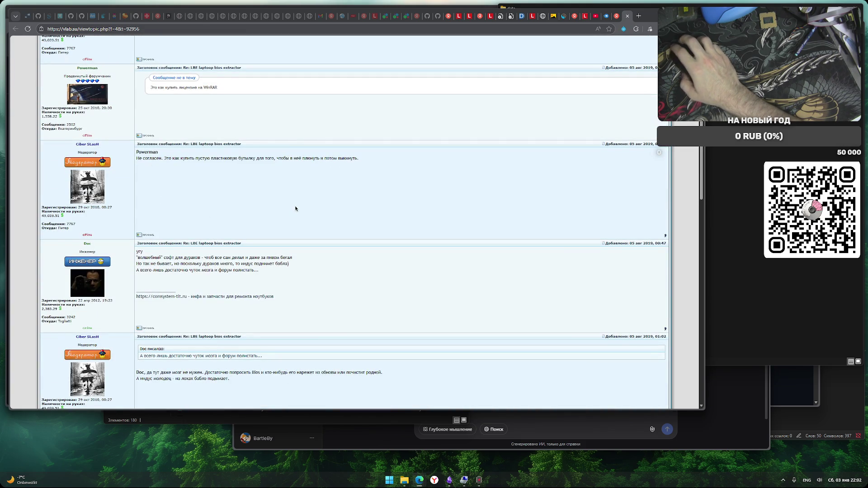
{"action": "scroll", "coordinate": [294, 207], "scroll_direction": "down", "scroll_amount": 5}
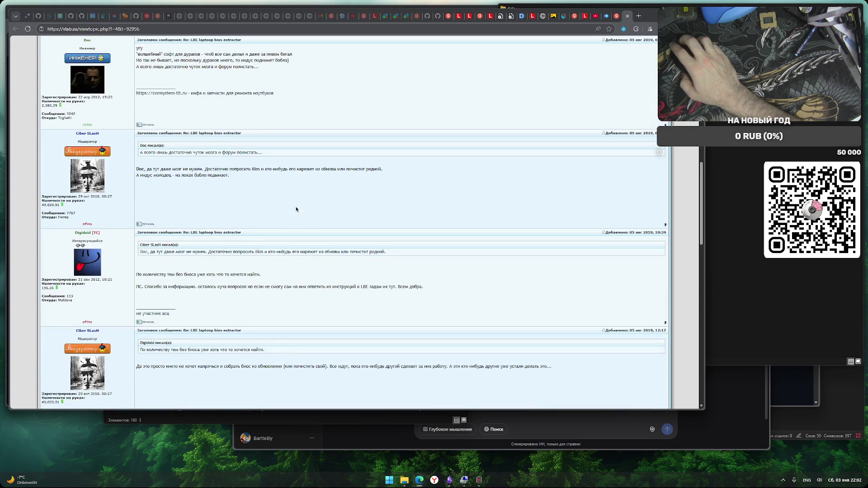
{"action": "scroll", "coordinate": [296, 209], "scroll_direction": "down", "scroll_amount": 10}
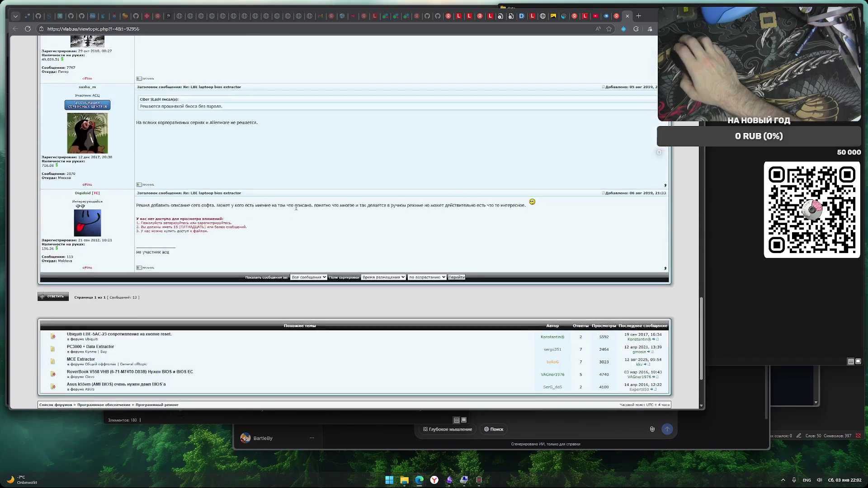
{"action": "left_click", "coordinate": [607, 16]}
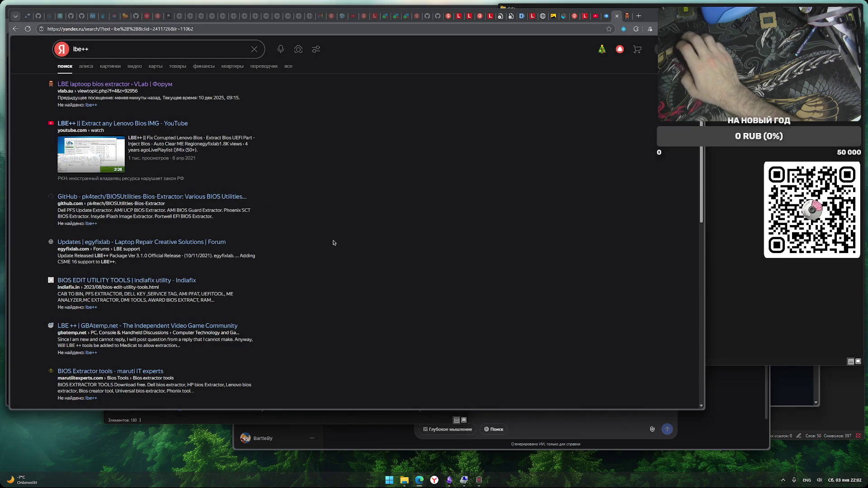
{"action": "middle_click", "coordinate": [170, 199]}
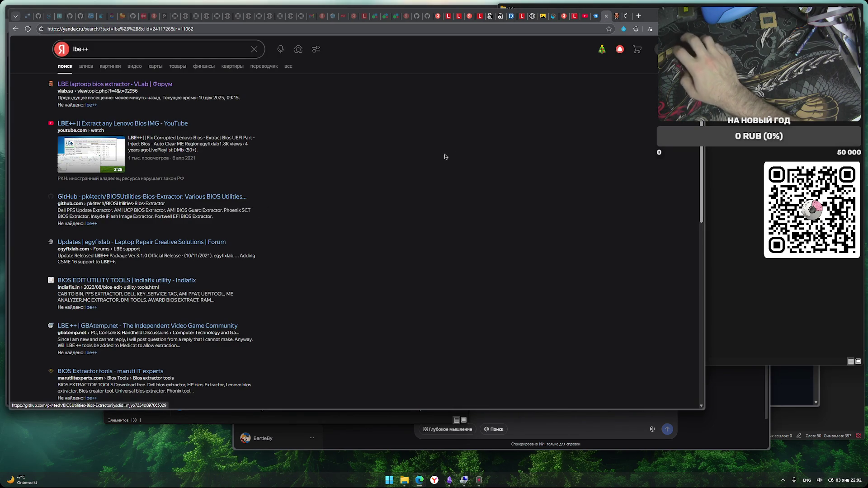
- Read through the GitHub BIOSUtilities-Bios-Extractor README
{"action": "left_click", "coordinate": [628, 17]}
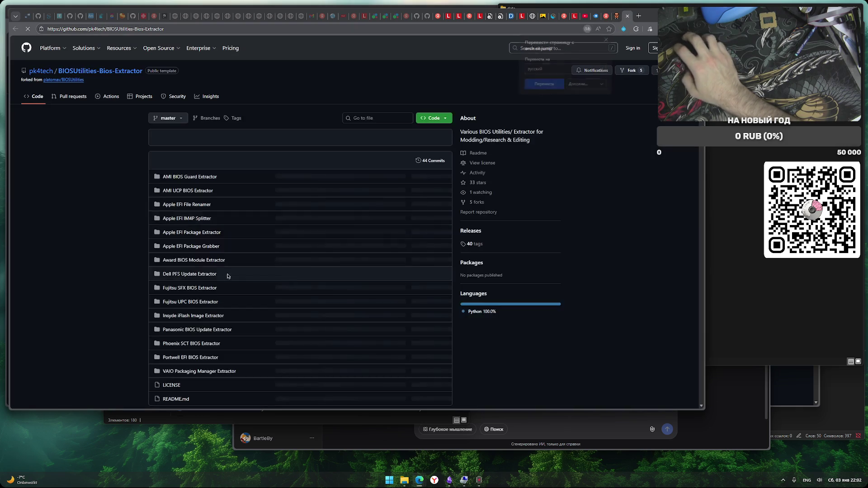
{"action": "scroll", "coordinate": [100, 253], "scroll_direction": "down", "scroll_amount": 5}
{"action": "scroll", "coordinate": [100, 250], "scroll_direction": "down", "scroll_amount": 8}
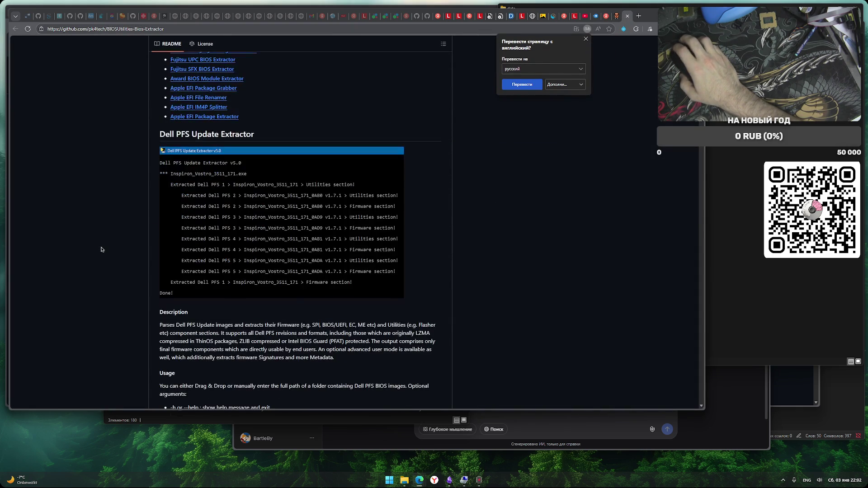
{"action": "scroll", "coordinate": [101, 249], "scroll_direction": "down", "scroll_amount": 3}
{"action": "scroll", "coordinate": [101, 250], "scroll_direction": "up", "scroll_amount": 3}
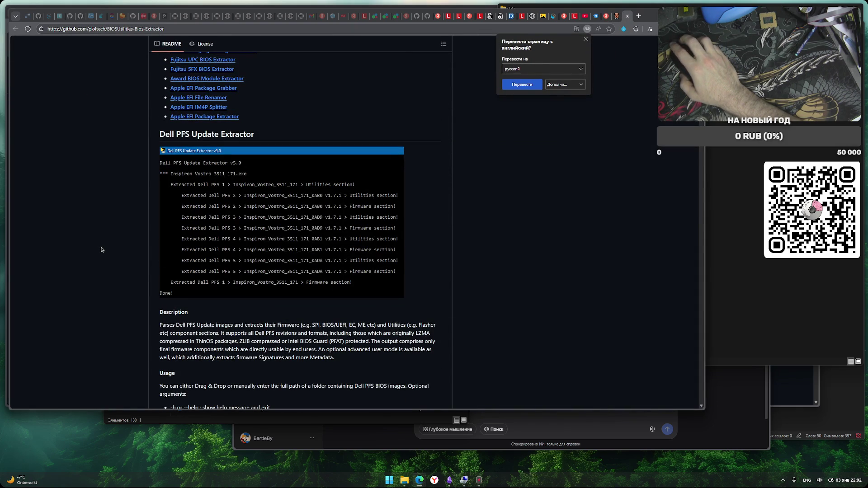
{"action": "scroll", "coordinate": [100, 249], "scroll_direction": "down", "scroll_amount": 5}
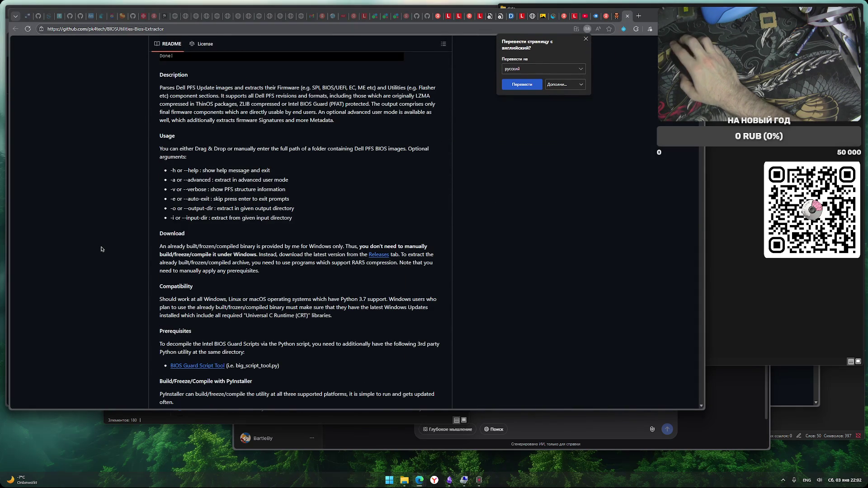
{"action": "scroll", "coordinate": [102, 249], "scroll_direction": "down", "scroll_amount": 10}
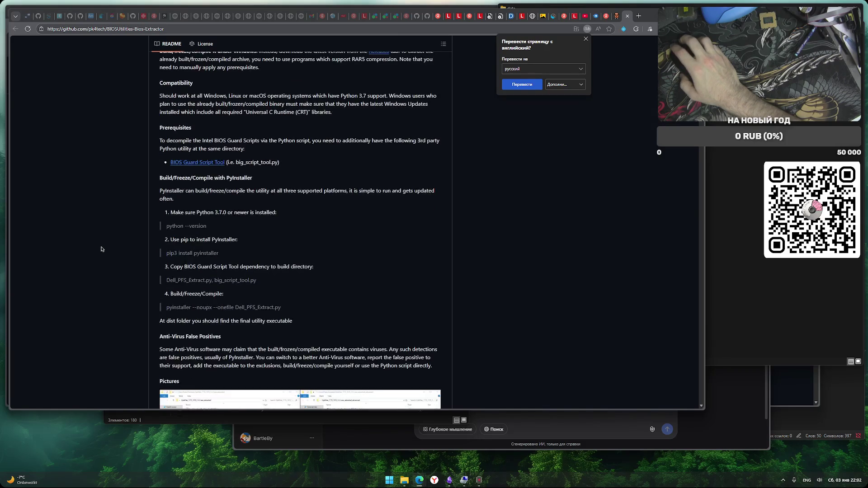
{"action": "scroll", "coordinate": [101, 249], "scroll_direction": "down", "scroll_amount": 20}
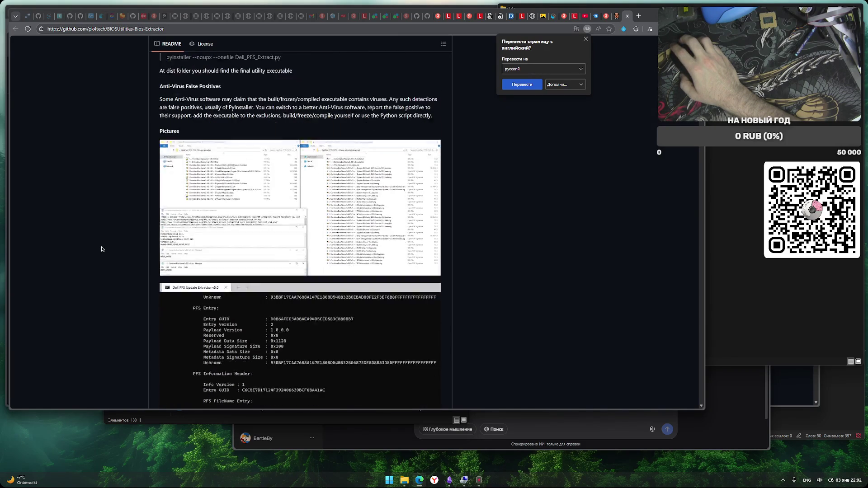
{"action": "scroll", "coordinate": [101, 249], "scroll_direction": "down", "scroll_amount": 20}
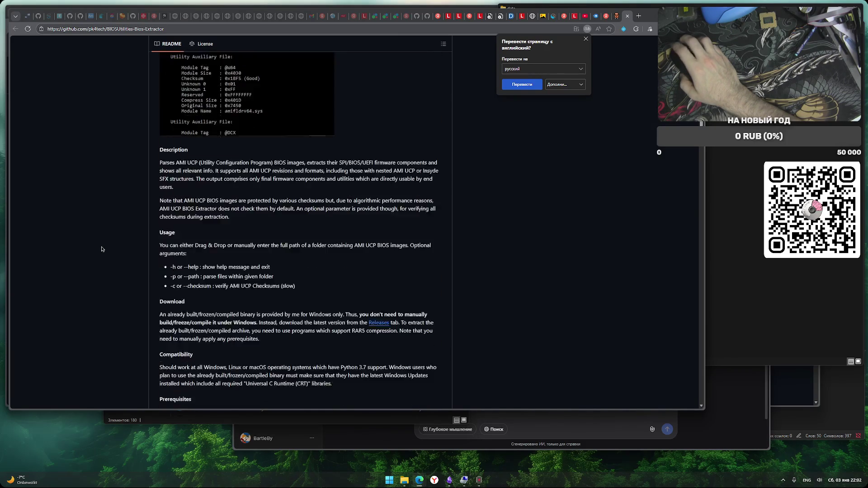
{"action": "scroll", "coordinate": [102, 249], "scroll_direction": "down", "scroll_amount": 20}
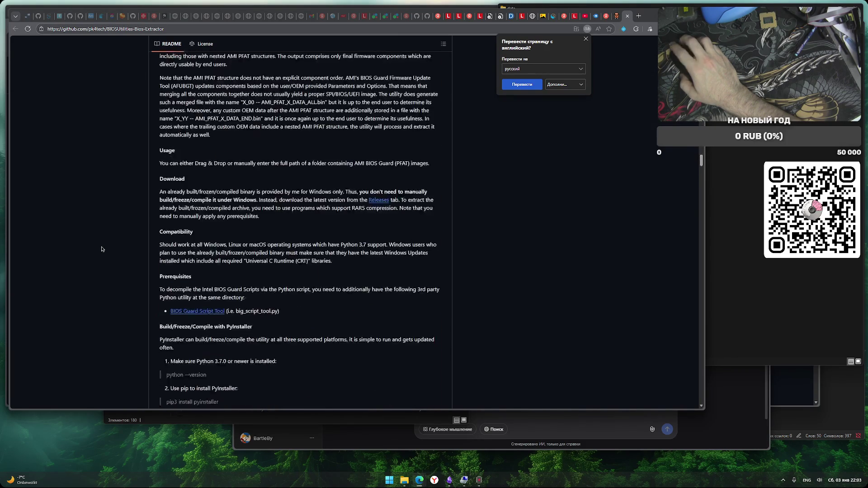
{"action": "scroll", "coordinate": [101, 249], "scroll_direction": "down", "scroll_amount": 20}
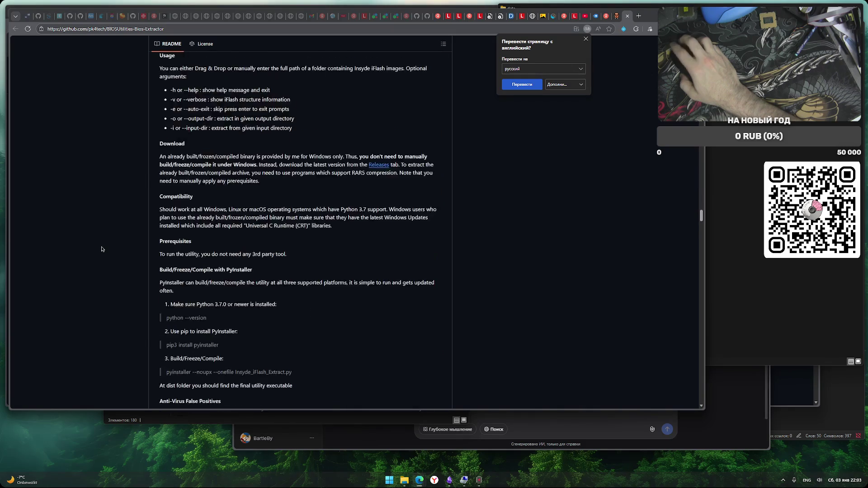
{"action": "scroll", "coordinate": [491, 331], "scroll_direction": "down", "scroll_amount": 10}
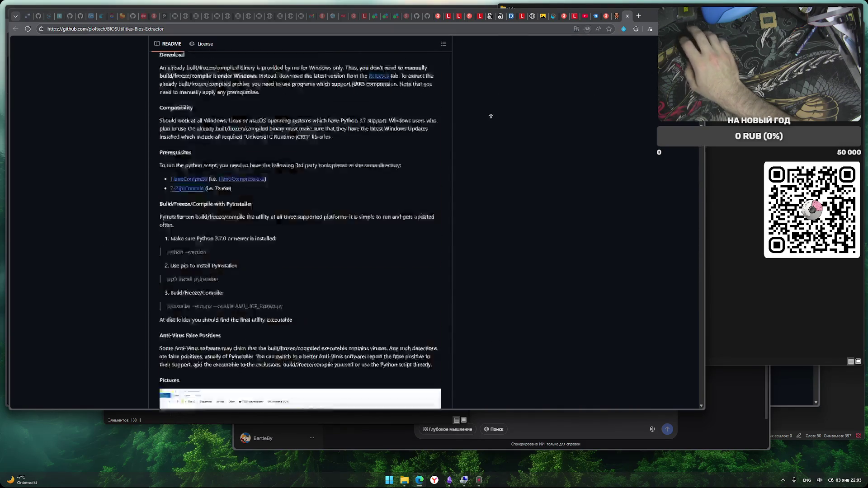
- From the lbe++ results, open the indiafix, GBAtemp and maruti pages in new tabs, viewing indiafix
{"action": "key", "text": "Home"}
{"action": "key", "text": "ctrl+shift+Tab"}
{"action": "key", "text": "ctrl+shift+Tab"}
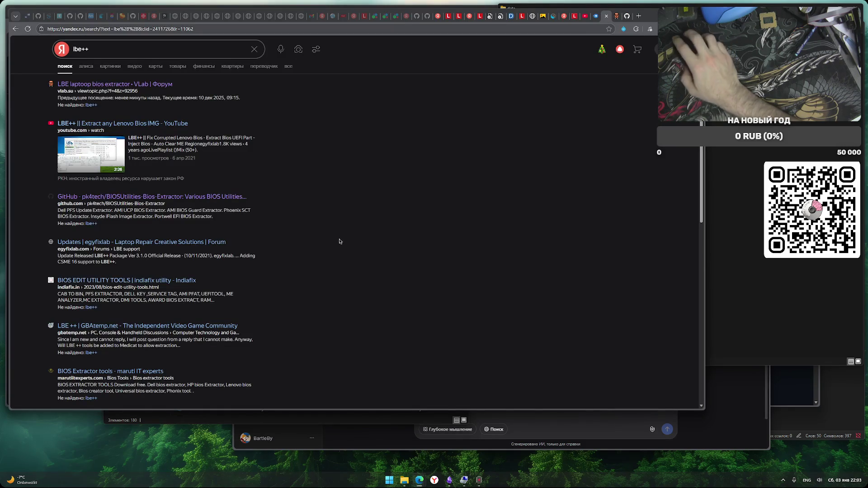
{"action": "scroll", "coordinate": [340, 241], "scroll_direction": "down", "scroll_amount": 1}
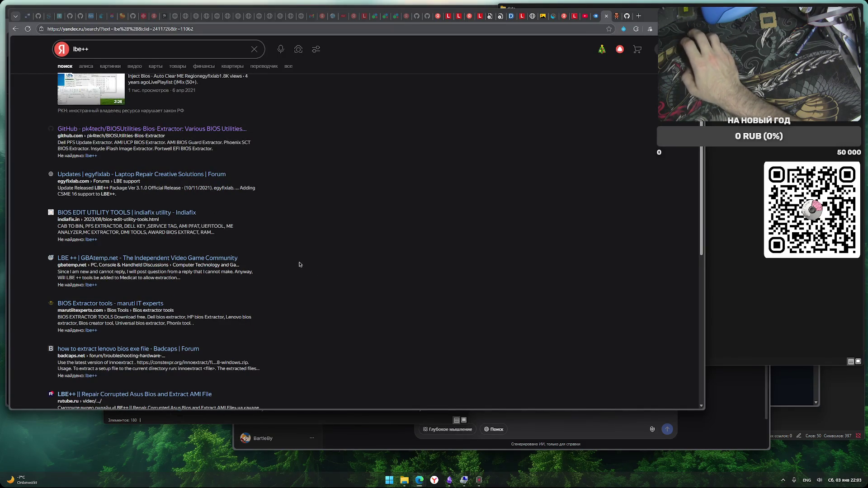
{"action": "middle_click", "coordinate": [144, 211]}
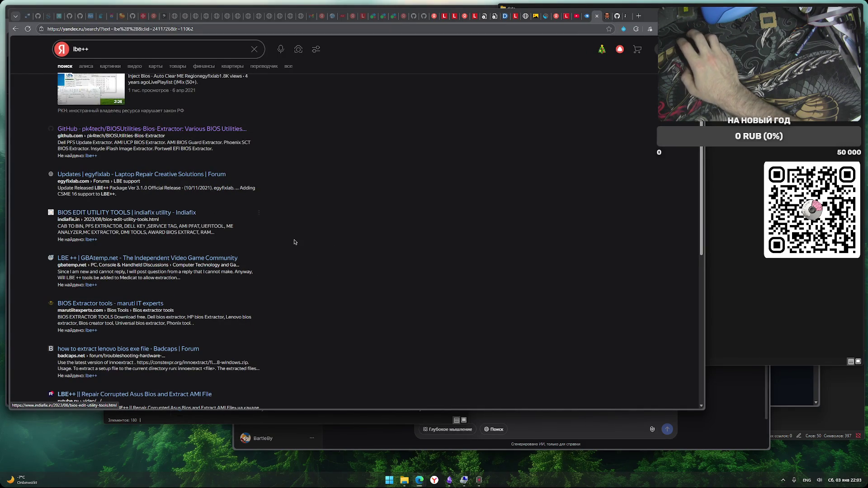
{"action": "middle_click", "coordinate": [179, 259]}
{"action": "middle_click", "coordinate": [146, 308]}
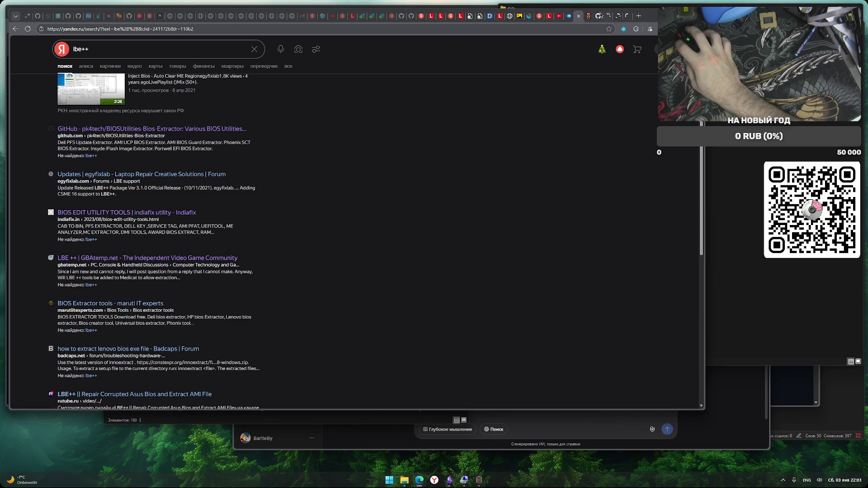
{"action": "key", "text": "ctrl+Tab"}
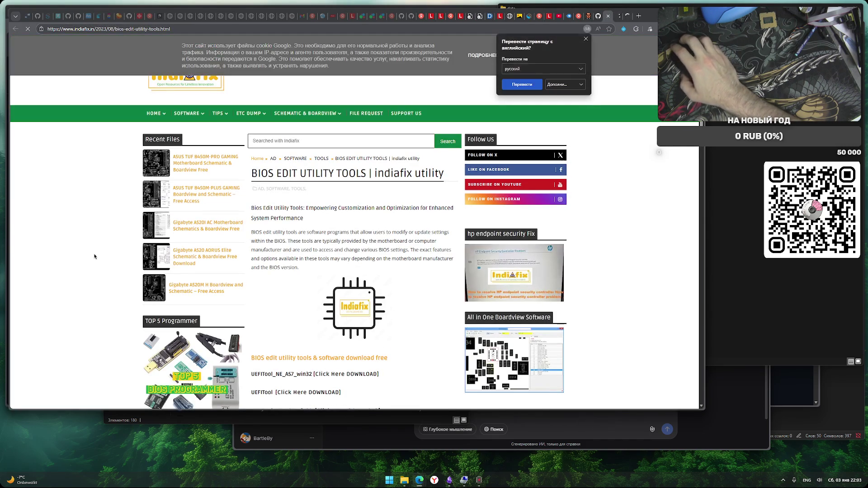
- Skim the indiafix page, then look over and close the GBAtemp LBE ++ thread
{"action": "scroll", "coordinate": [94, 253], "scroll_direction": "down", "scroll_amount": 20}
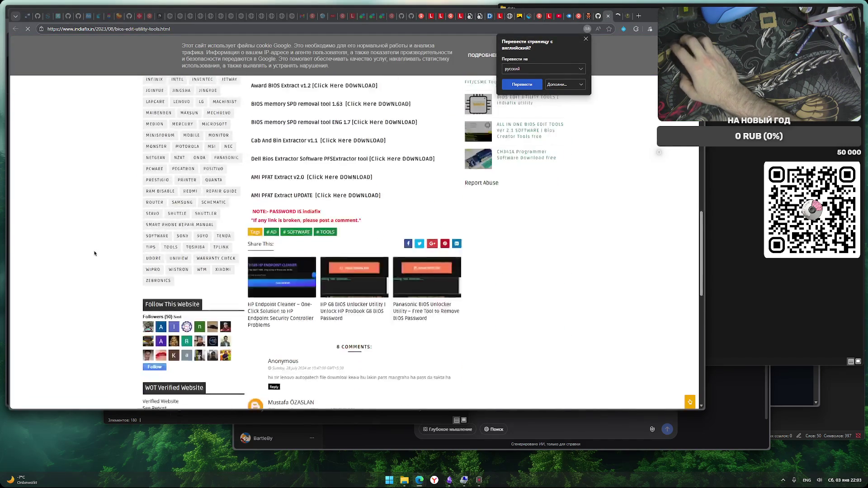
{"action": "scroll", "coordinate": [95, 258], "scroll_direction": "up", "scroll_amount": 8}
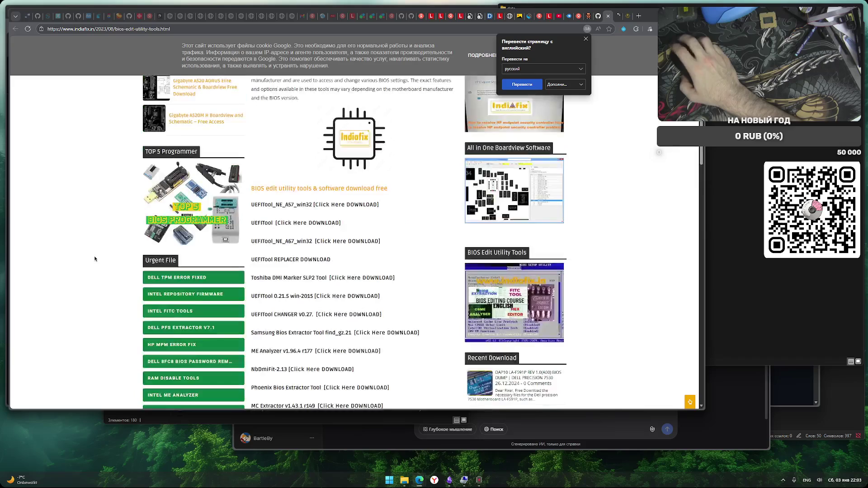
{"action": "scroll", "coordinate": [331, 253], "scroll_direction": "down", "scroll_amount": 3}
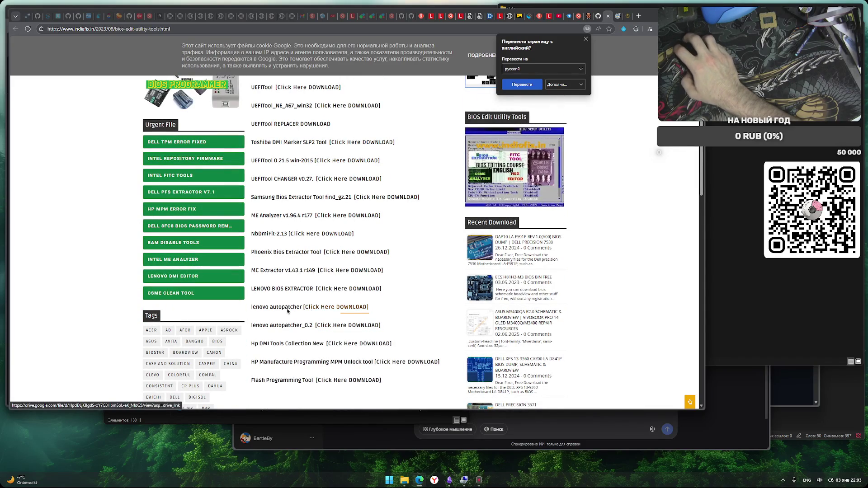
{"action": "left_click", "coordinate": [618, 16]}
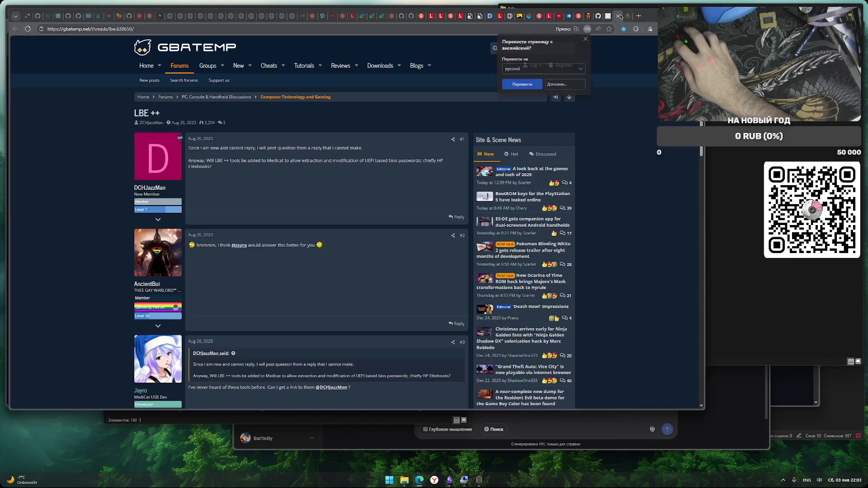
{"action": "scroll", "coordinate": [97, 261], "scroll_direction": "down", "scroll_amount": 12}
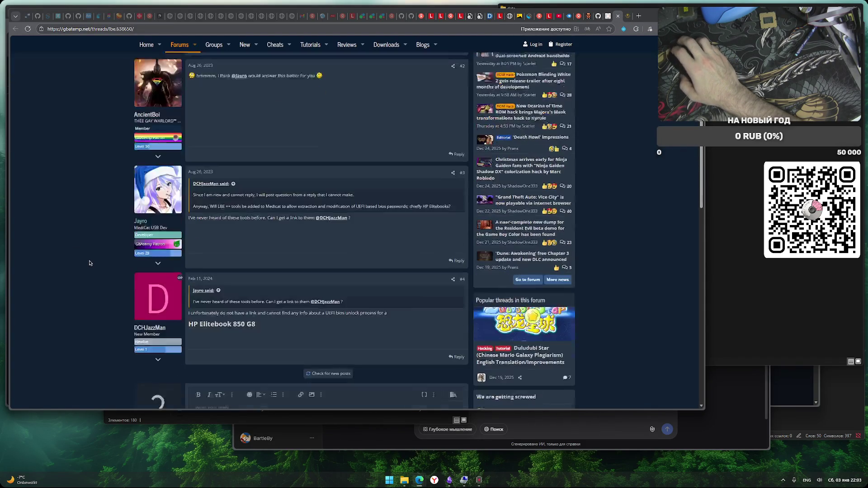
{"action": "left_click", "coordinate": [617, 18]}
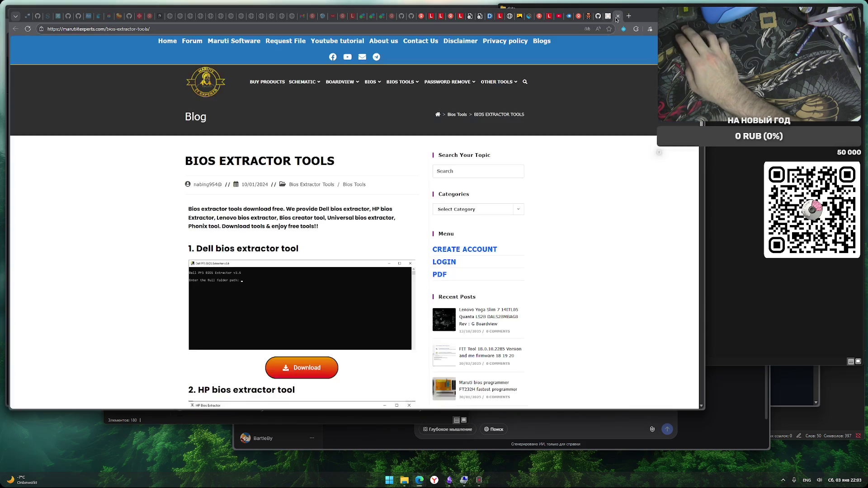
- Scroll the Maruti BIOS Extractor Tools page to the Phonix tool download
{"action": "scroll", "coordinate": [82, 256], "scroll_direction": "down", "scroll_amount": 7}
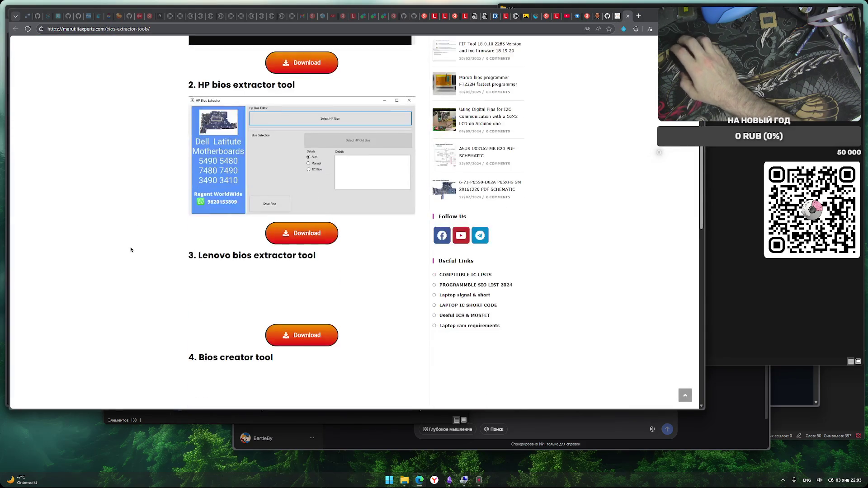
{"action": "scroll", "coordinate": [135, 235], "scroll_direction": "down", "scroll_amount": 3}
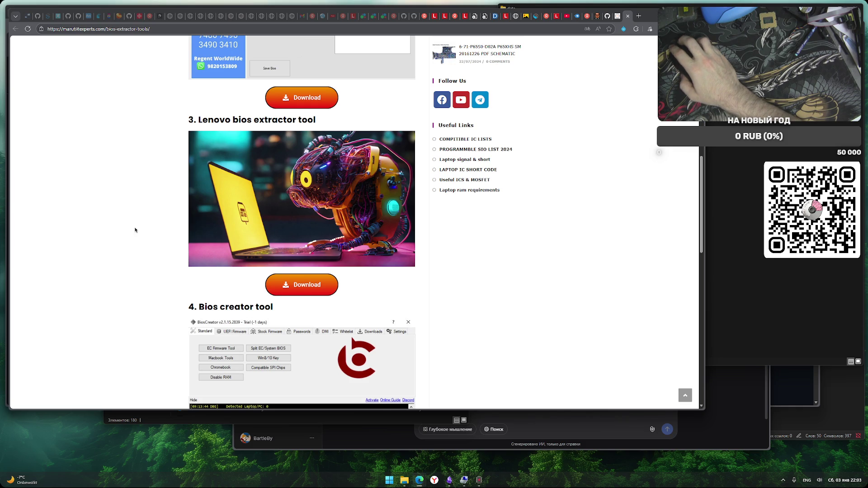
{"action": "scroll", "coordinate": [135, 232], "scroll_direction": "down", "scroll_amount": 9}
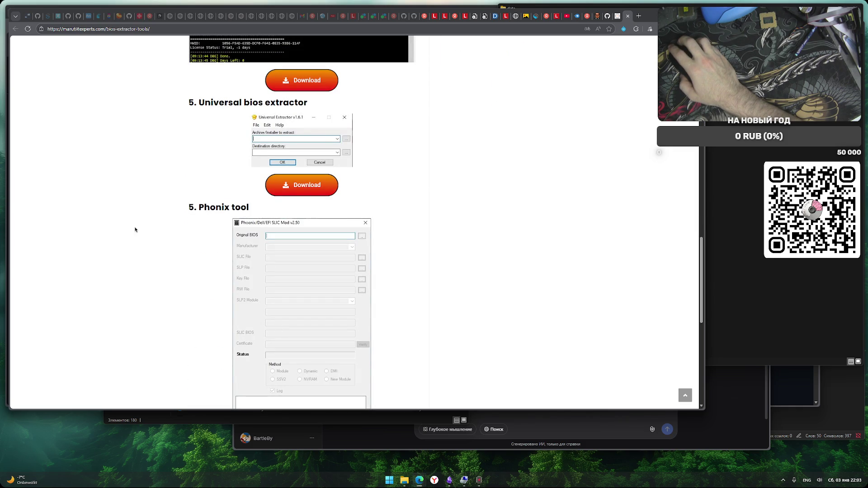
{"action": "scroll", "coordinate": [135, 230], "scroll_direction": "down", "scroll_amount": 3}
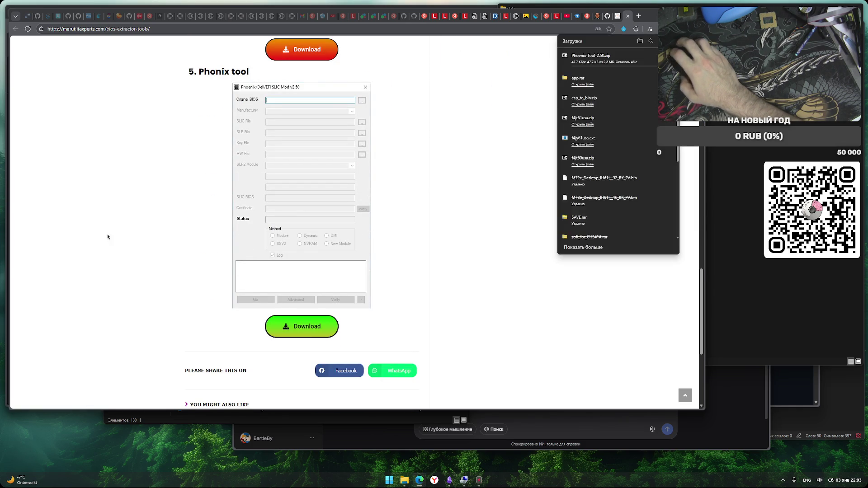
{"action": "scroll", "coordinate": [131, 225], "scroll_direction": "up", "scroll_amount": 3}
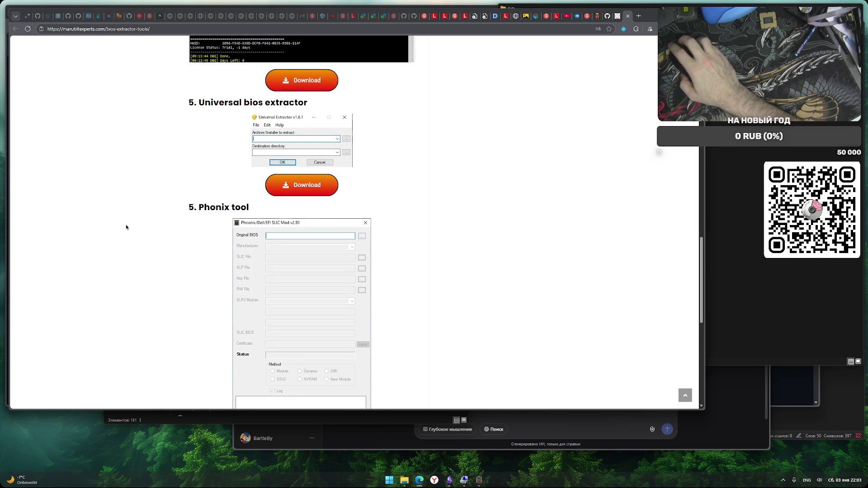
{"action": "scroll", "coordinate": [125, 228], "scroll_direction": "down", "scroll_amount": 6}
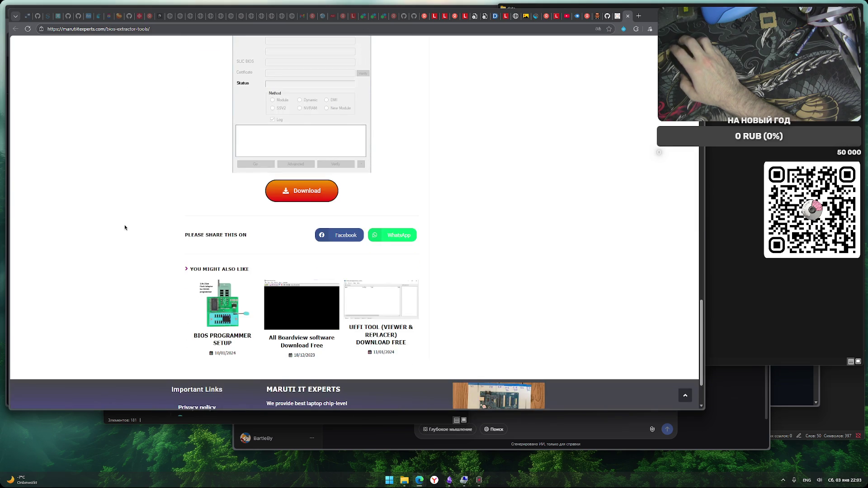
{"action": "scroll", "coordinate": [126, 228], "scroll_direction": "up", "scroll_amount": 2}
{"action": "scroll", "coordinate": [125, 228], "scroll_direction": "up", "scroll_amount": 20}
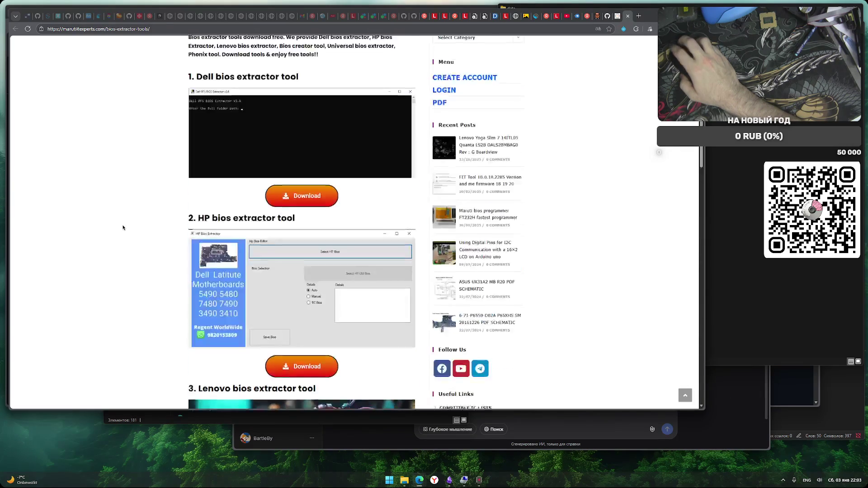
{"action": "scroll", "coordinate": [120, 237], "scroll_direction": "down", "scroll_amount": 6}
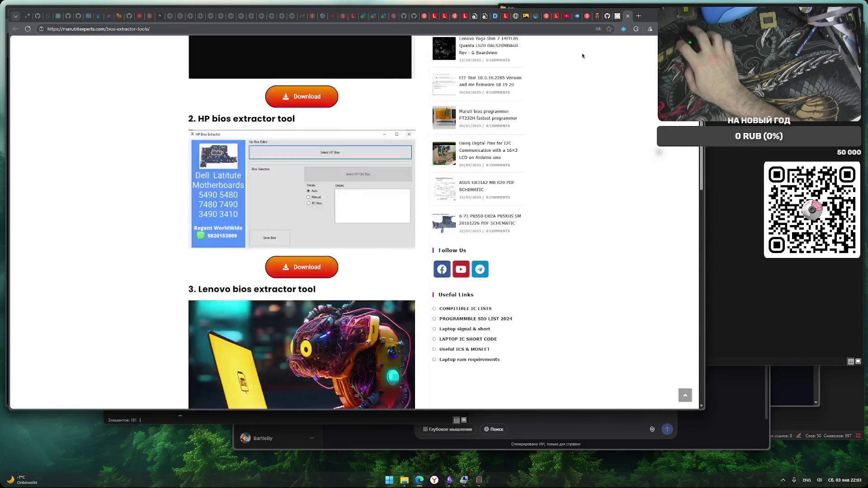
- Move Phoenix-Tool-2.50.zip and app.rar from Загрузки into the soft_for_CH341A folder
{"action": "left_click", "coordinate": [754, 163]}
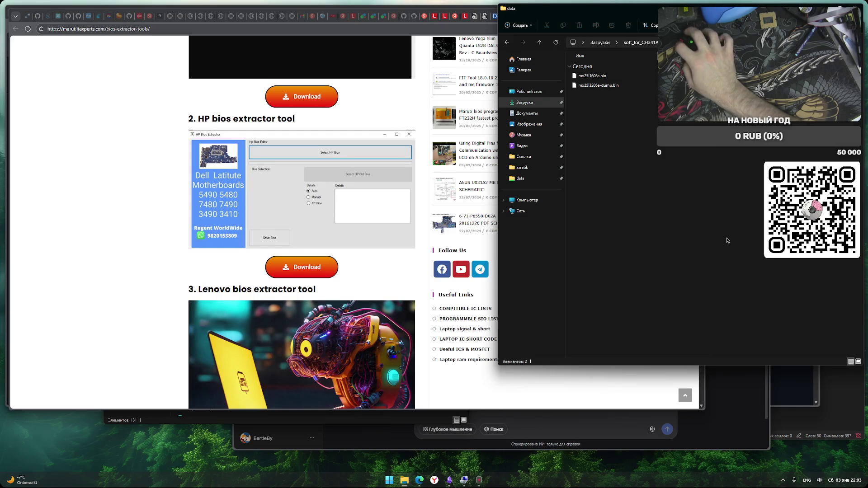
{"action": "key", "text": "alt+Left"}
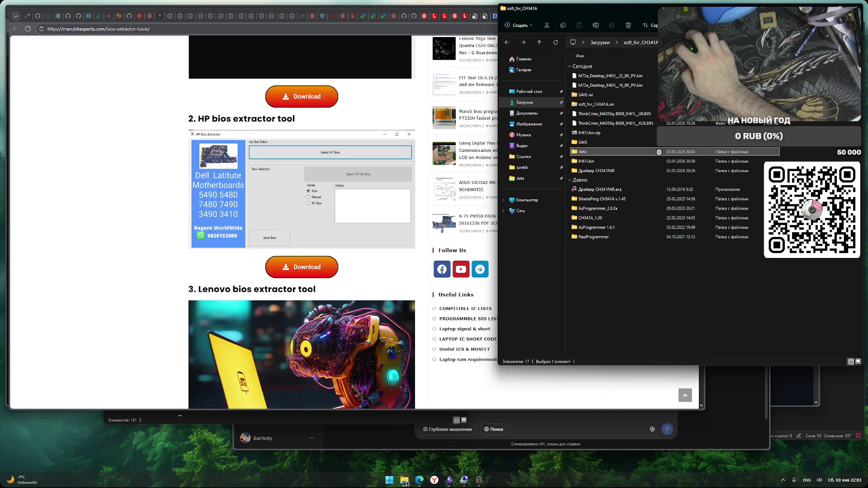
{"action": "mouse_move", "coordinate": [406, 482]}
{"action": "left_click", "coordinate": [405, 445]}
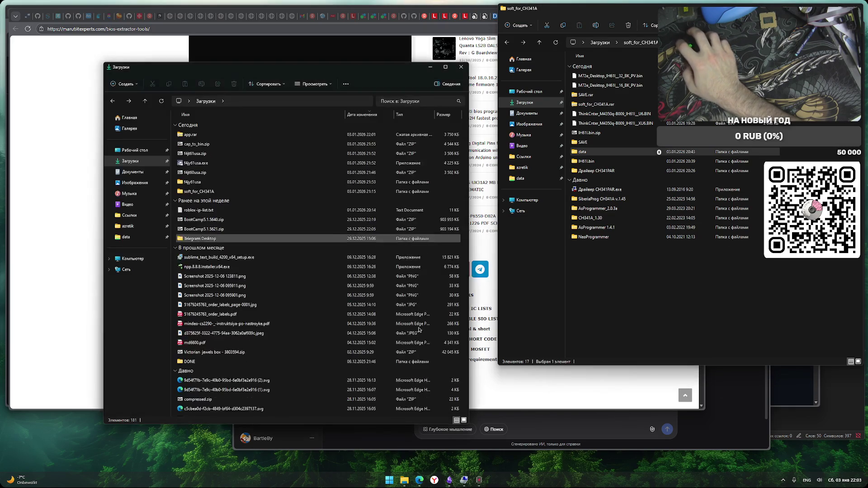
{"action": "mouse_move", "coordinate": [261, 70]}
{"action": "left_mouse_down"}
{"action": "mouse_move", "coordinate": [287, 332]}
{"action": "mouse_move", "coordinate": [273, 70]}
{"action": "mouse_move", "coordinate": [209, 118]}
{"action": "left_mouse_up"}
{"action": "left_click", "coordinate": [93, 74]}
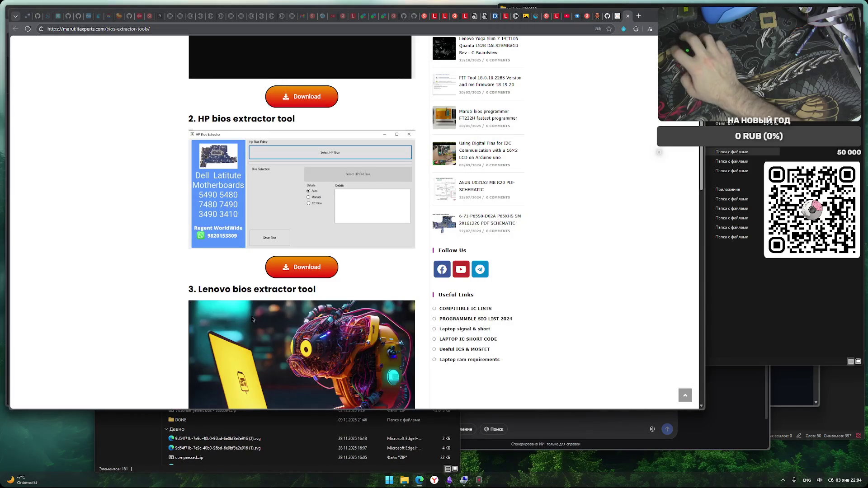
{"action": "left_click", "coordinate": [133, 430]}
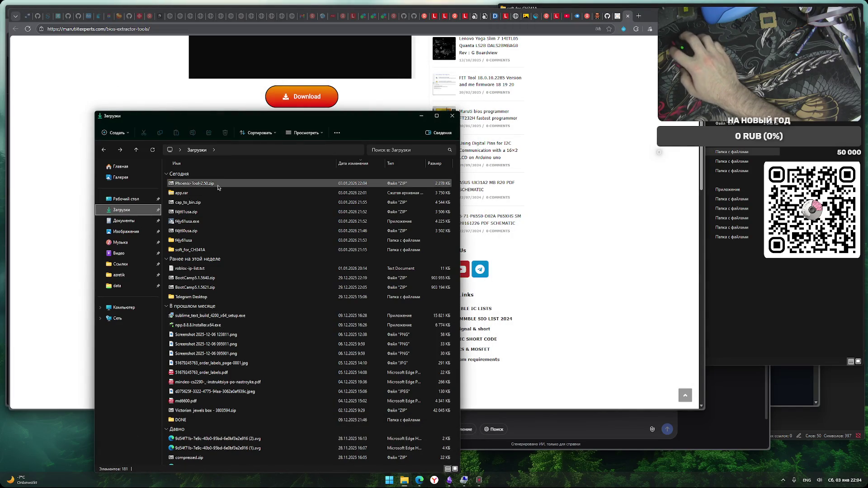
{"action": "left_click", "coordinate": [198, 186]}
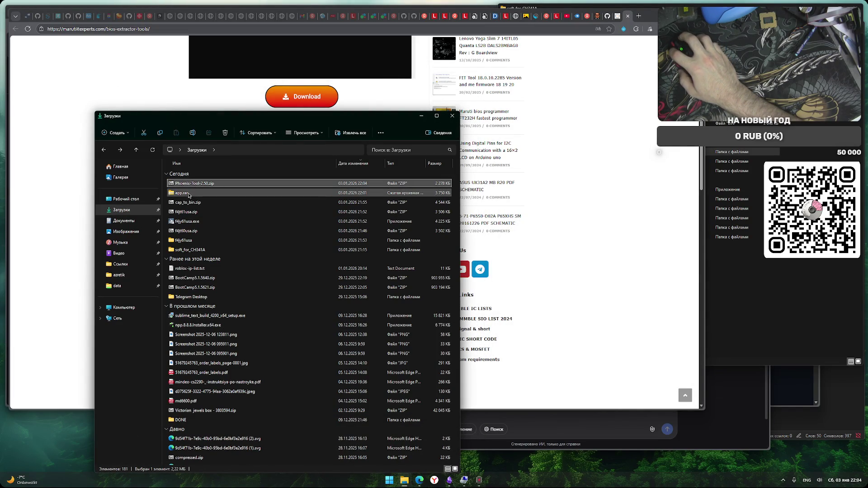
{"action": "left_click", "coordinate": [202, 193]}
{"action": "left_click", "coordinate": [201, 187], "text": "ctrl"}
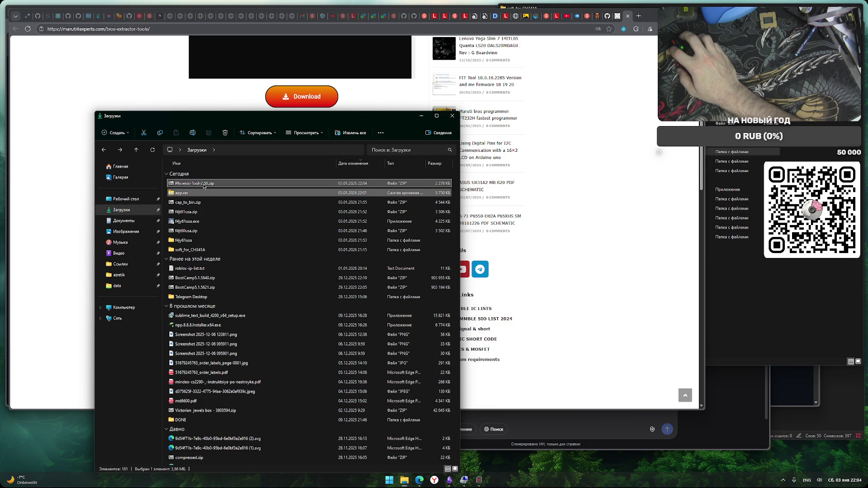
{"action": "left_click_drag", "start_coordinate": [201, 187], "coordinate": [708, 275]}
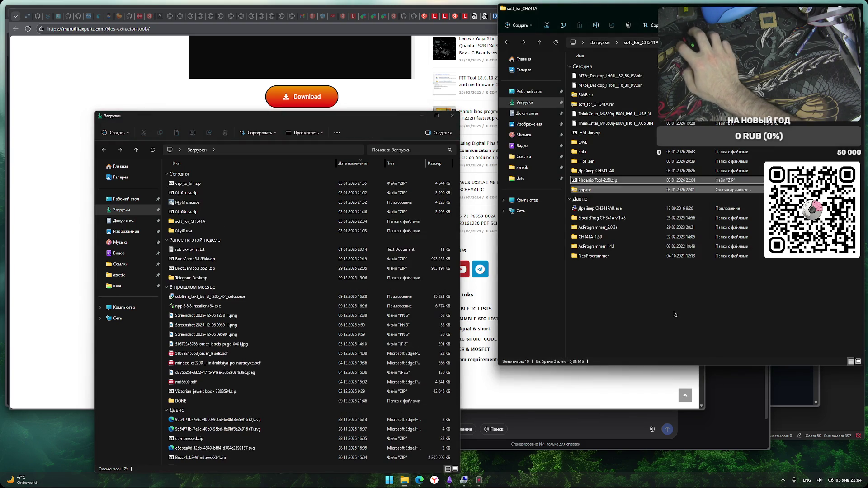
- Extract Phoenix-Tool-2.50.zip and app.rar in place with 7-Zip's Extract here
{"action": "right_click", "coordinate": [605, 182]}
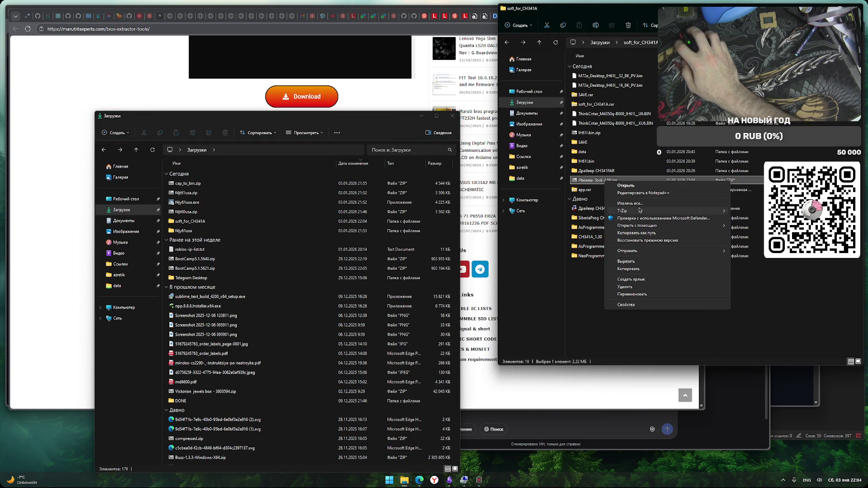
{"action": "mouse_move", "coordinate": [639, 210]}
{"action": "left_click", "coordinate": [750, 241]}
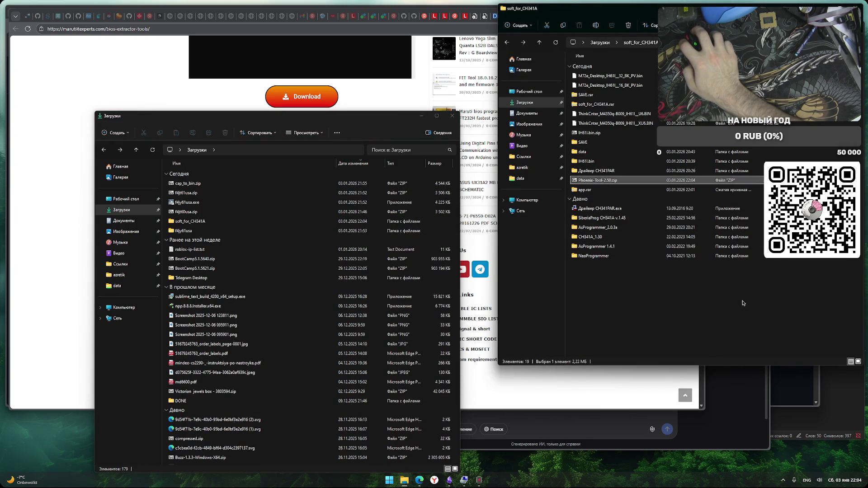
{"action": "left_click", "coordinate": [658, 315]}
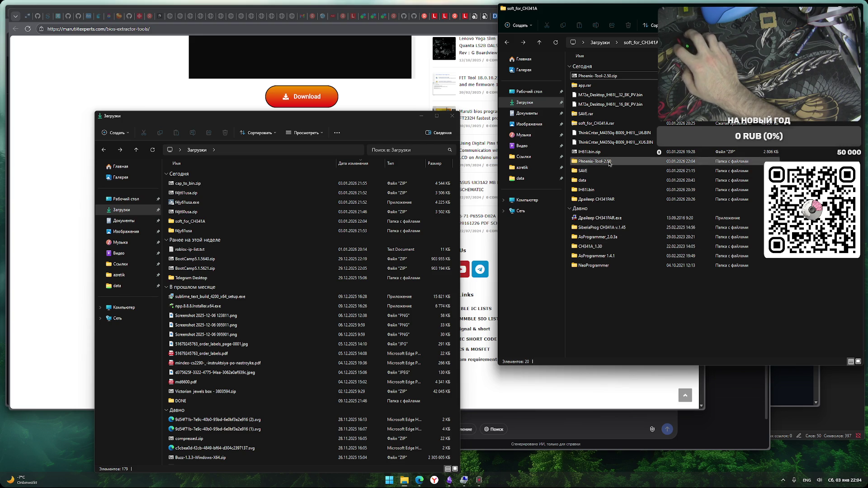
{"action": "right_click", "coordinate": [588, 86]}
{"action": "mouse_move", "coordinate": [635, 143]}
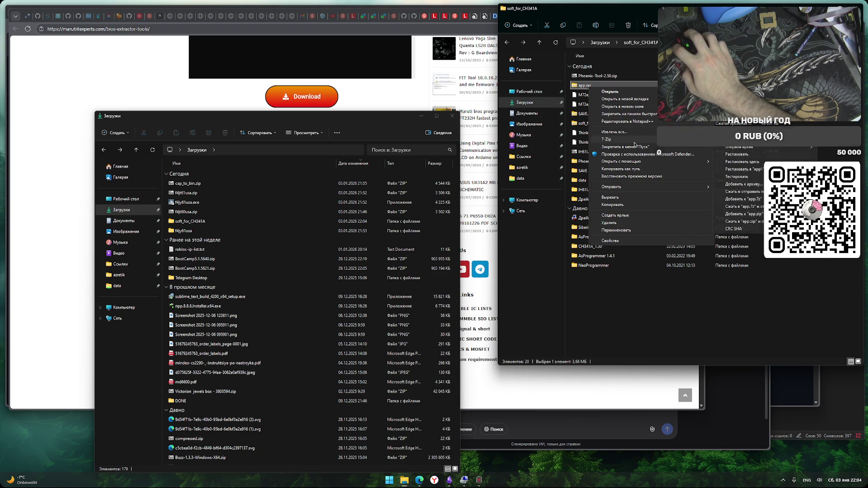
{"action": "left_click", "coordinate": [754, 163]}
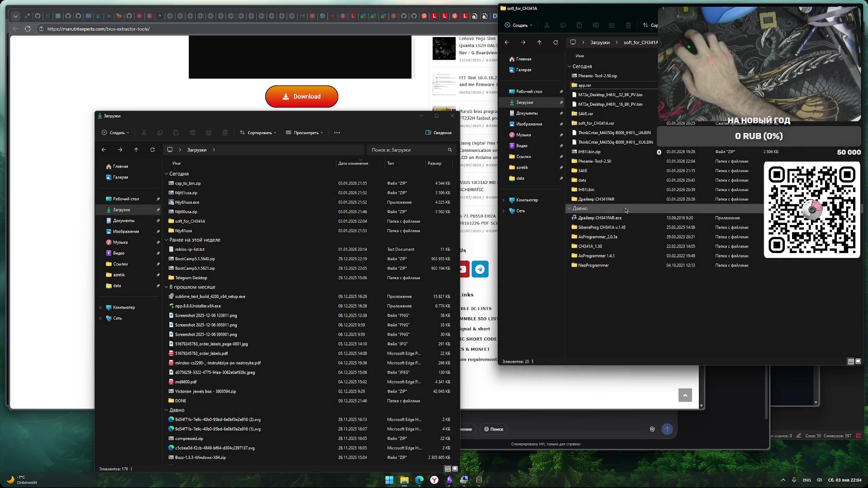
- Check and delete the app folder and app.rar, then open the Phoenix-Tool-2.50 folder
{"action": "double_click", "coordinate": [593, 256]}
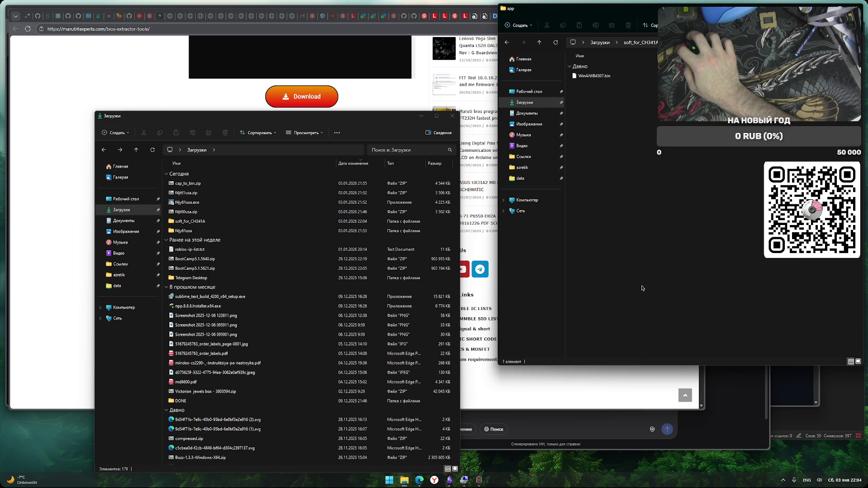
{"action": "key", "text": "BackSpace"}
{"action": "left_click", "coordinate": [628, 25]}
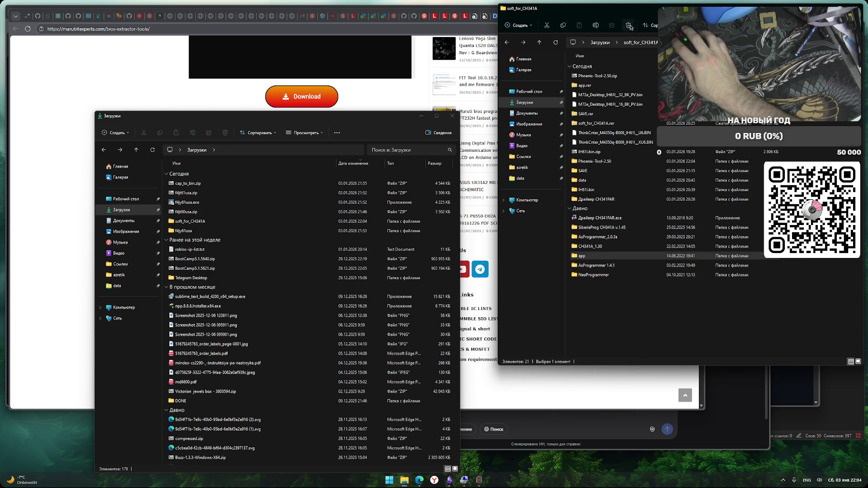
{"action": "left_click", "coordinate": [627, 26]}
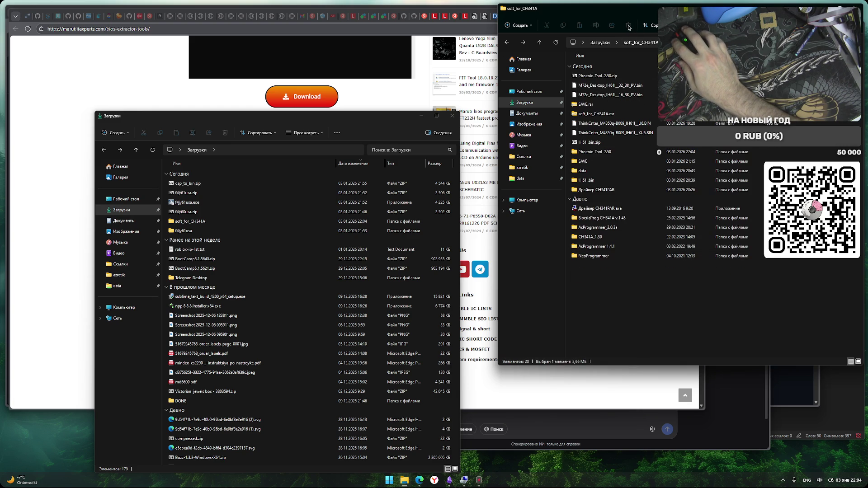
{"action": "left_click", "coordinate": [610, 153]}
{"action": "double_click", "coordinate": [610, 153]}
- Run the Phoenix Tool 2.50 installer with the default folder and desktop shortcut, then finish it
{"action": "double_click", "coordinate": [598, 76]}
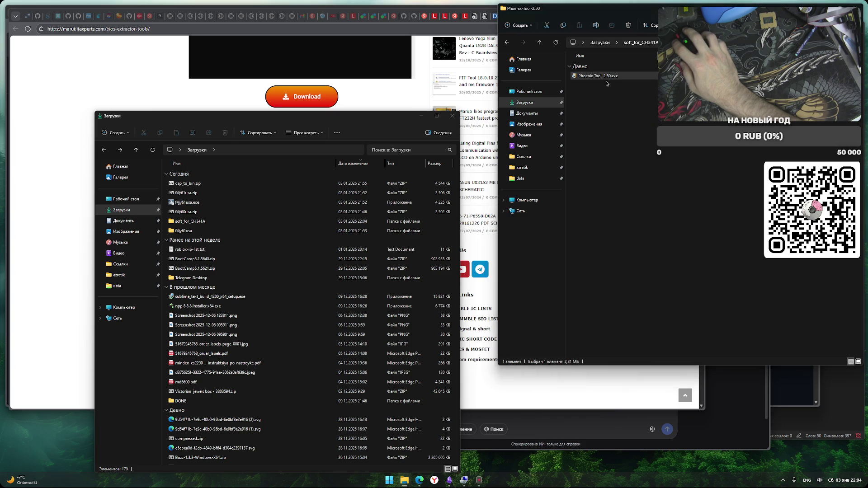
{"action": "left_click", "coordinate": [433, 262]}
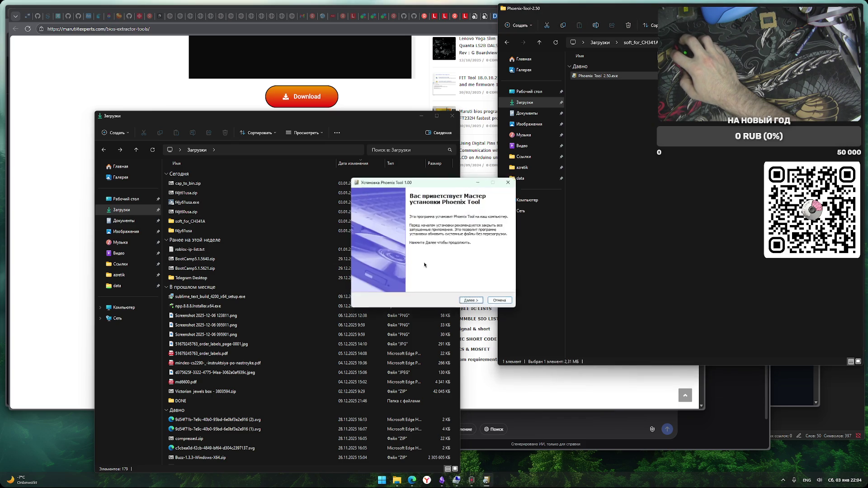
{"action": "left_click", "coordinate": [471, 302]}
{"action": "left_click", "coordinate": [473, 302]}
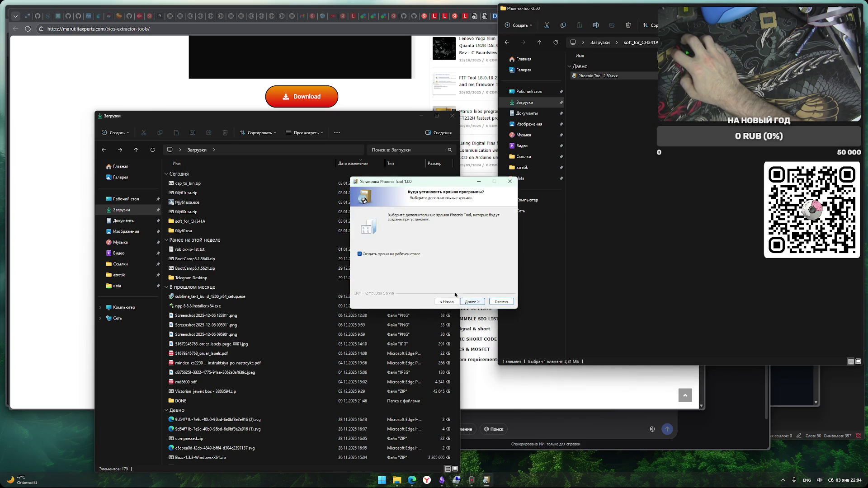
{"action": "left_click", "coordinate": [472, 301]}
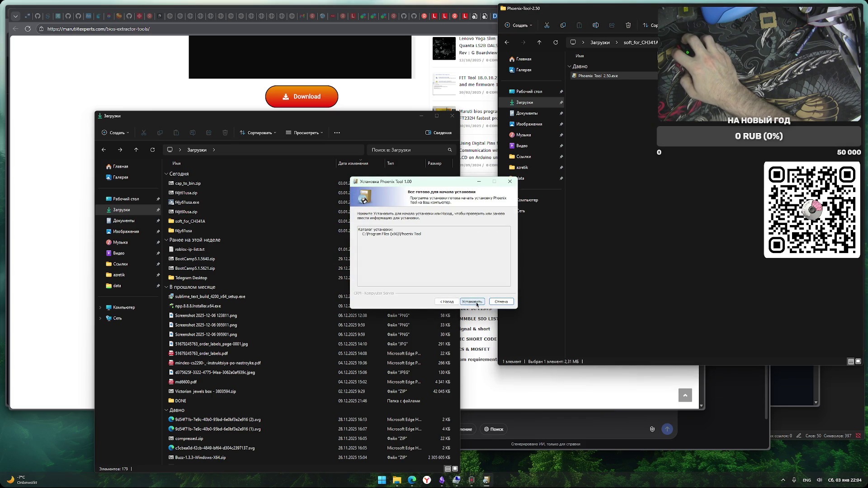
{"action": "left_click", "coordinate": [476, 303]}
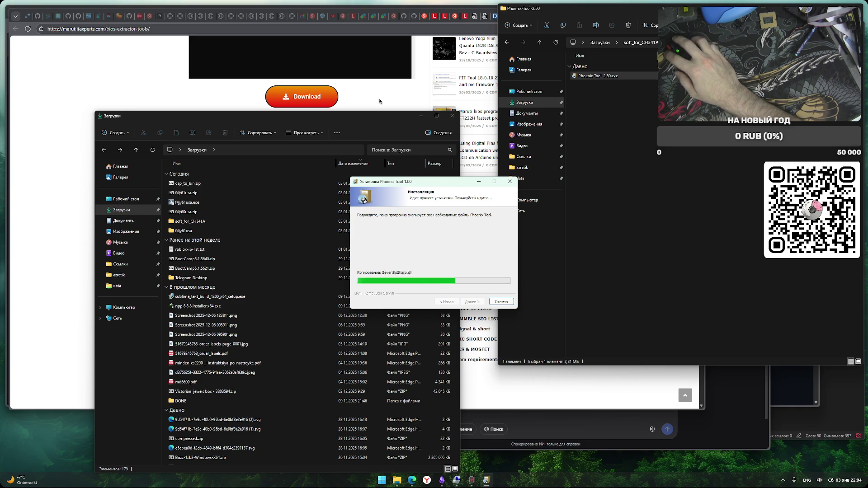
{"action": "left_click_drag", "start_coordinate": [426, 184], "coordinate": [378, 88]}
{"action": "left_click", "coordinate": [678, 210]}
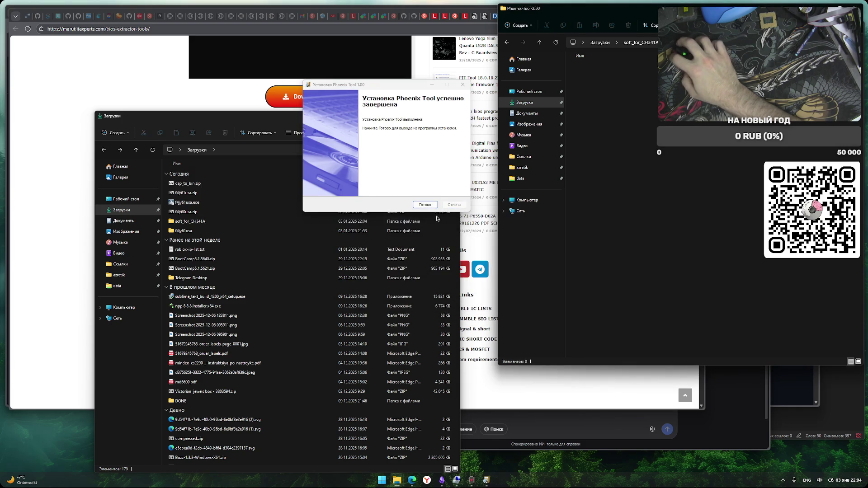
{"action": "left_click", "coordinate": [425, 205]}
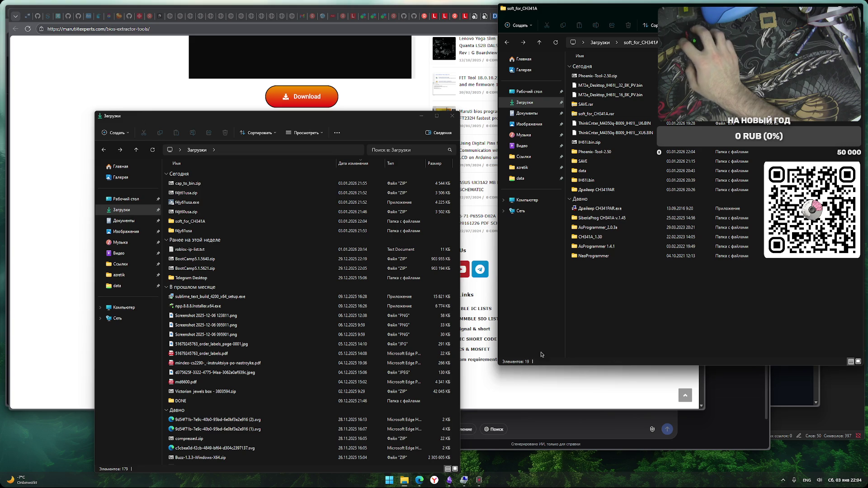
- Browse the Start menu's All apps list looking for Phoenix Tool
{"action": "left_click", "coordinate": [388, 484]}
{"action": "left_click", "coordinate": [497, 262]}
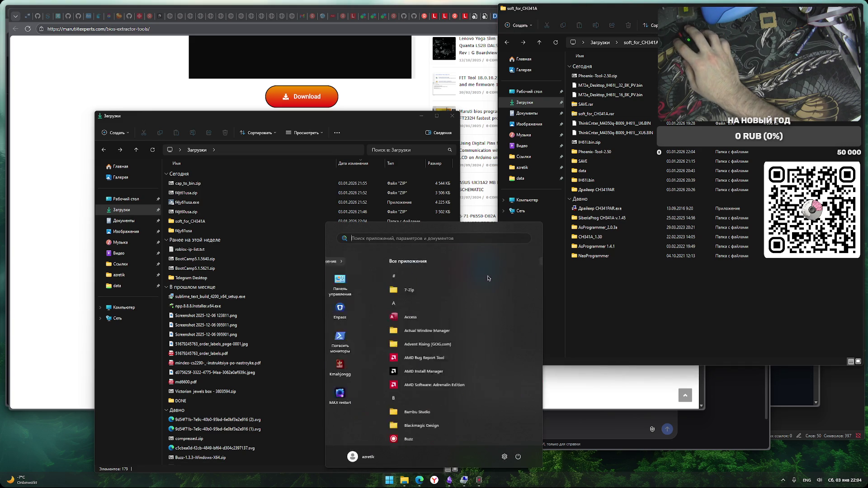
{"action": "scroll", "coordinate": [436, 393], "scroll_direction": "down", "scroll_amount": 5}
{"action": "scroll", "coordinate": [437, 393], "scroll_direction": "down", "scroll_amount": 8}
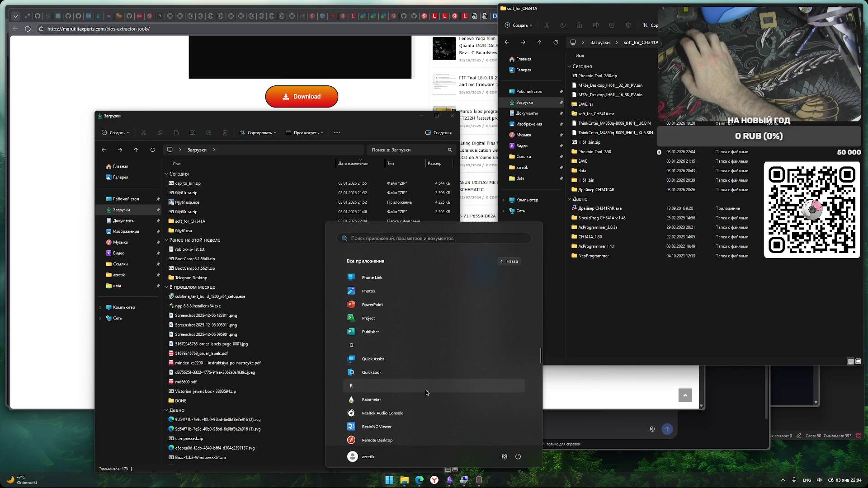
{"action": "scroll", "coordinate": [411, 325], "scroll_direction": "up", "scroll_amount": 3}
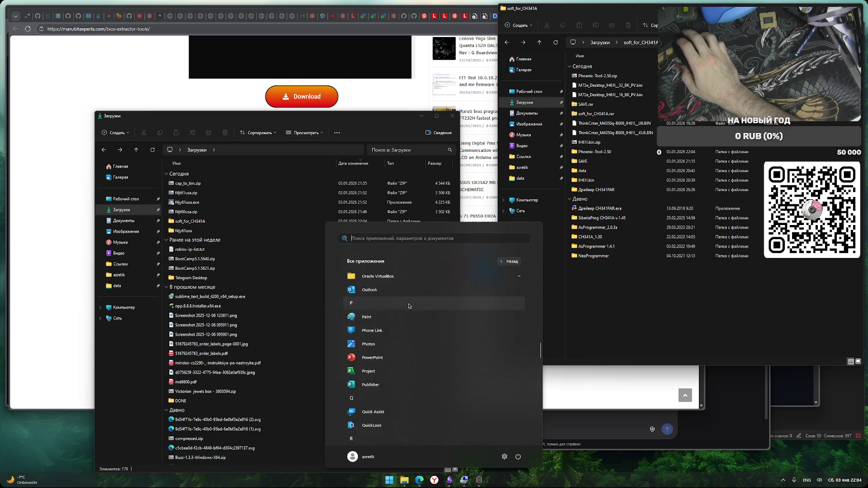
{"action": "scroll", "coordinate": [412, 330], "scroll_direction": "down", "scroll_amount": 6}
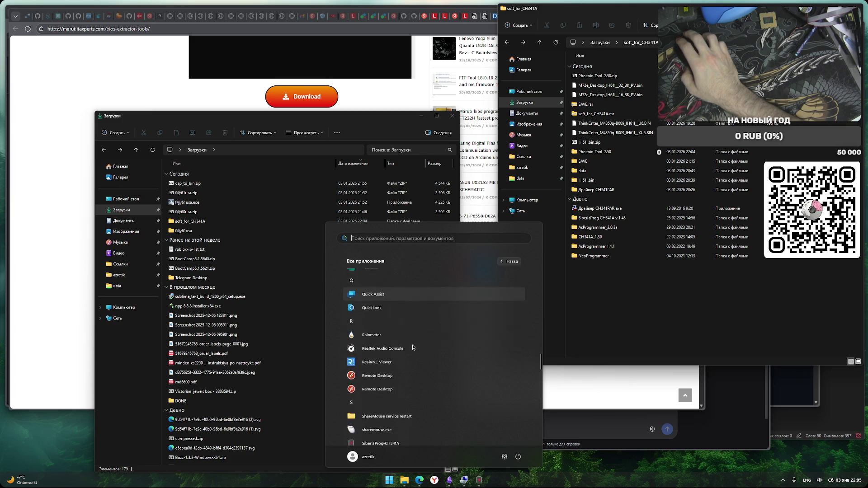
{"action": "scroll", "coordinate": [412, 347], "scroll_direction": "down", "scroll_amount": 12}
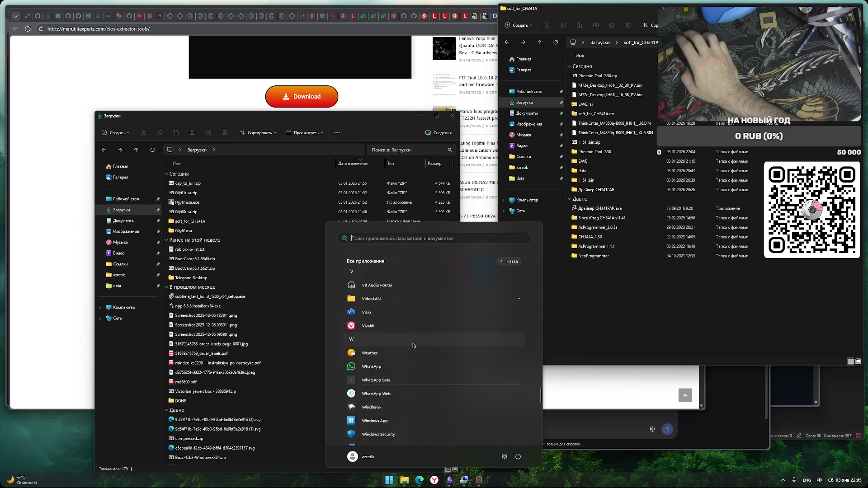
{"action": "scroll", "coordinate": [413, 345], "scroll_direction": "down", "scroll_amount": 10}
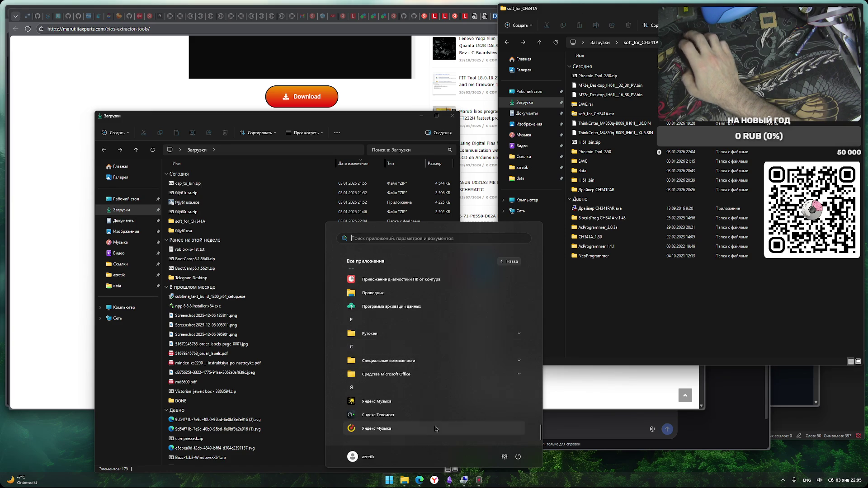
{"action": "scroll", "coordinate": [408, 335], "scroll_direction": "up", "scroll_amount": 5}
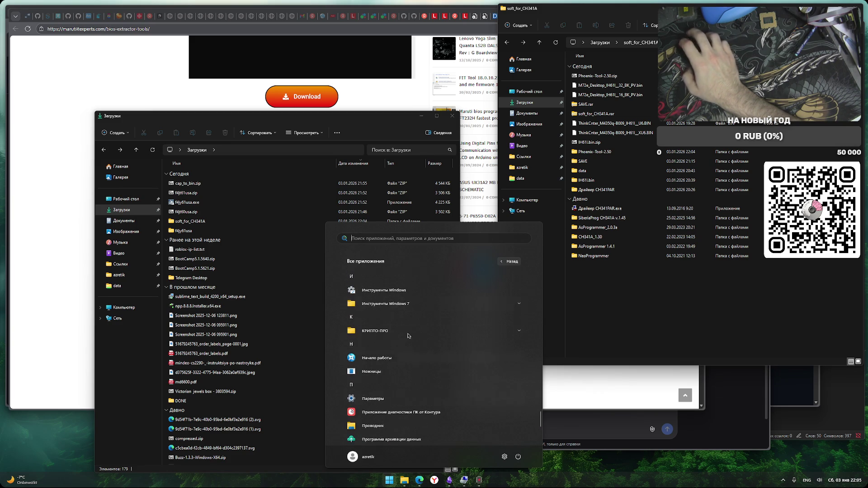
- Search Start for 'phoenix' and open the Phoenix Tool 2.50 result
{"action": "type", "text": "photos"}
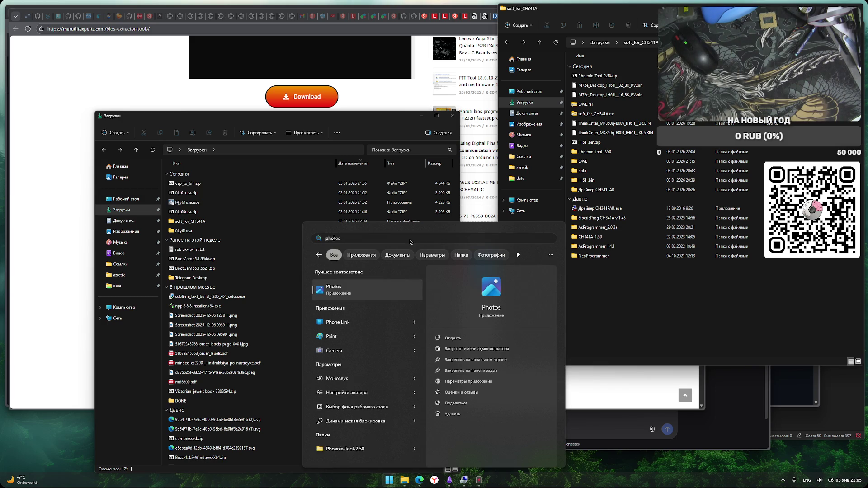
{"action": "key", "text": "BackSpace"}
{"action": "key", "text": "BackSpace"}
{"action": "key", "text": "BackSpace"}
{"action": "type", "text": "enix-Tool-2.50"}
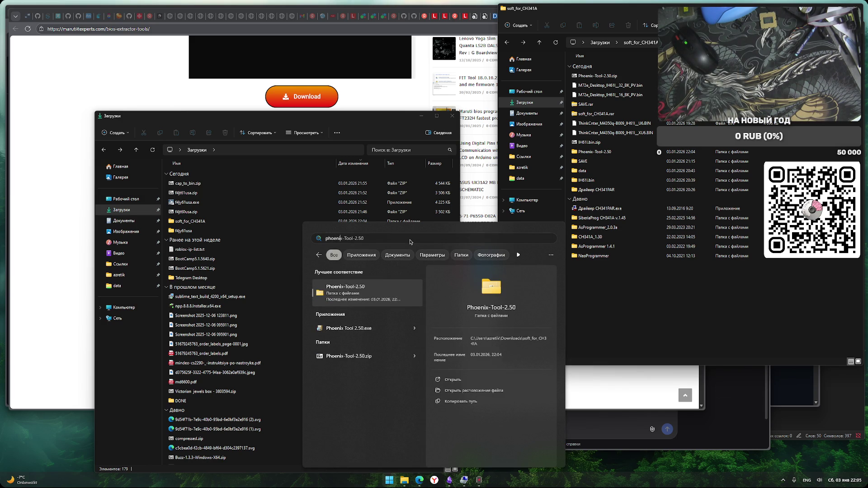
{"action": "left_click", "coordinate": [364, 331]}
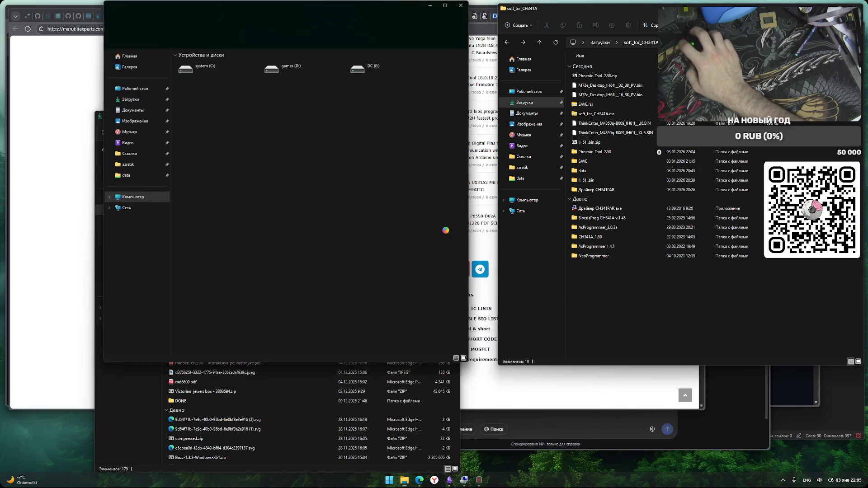
- Browse drive C:'s Program Files and Program Files (x86) folders looking for Phoenix Tool
{"action": "double_click", "coordinate": [206, 68]}
{"action": "left_click", "coordinate": [222, 121]}
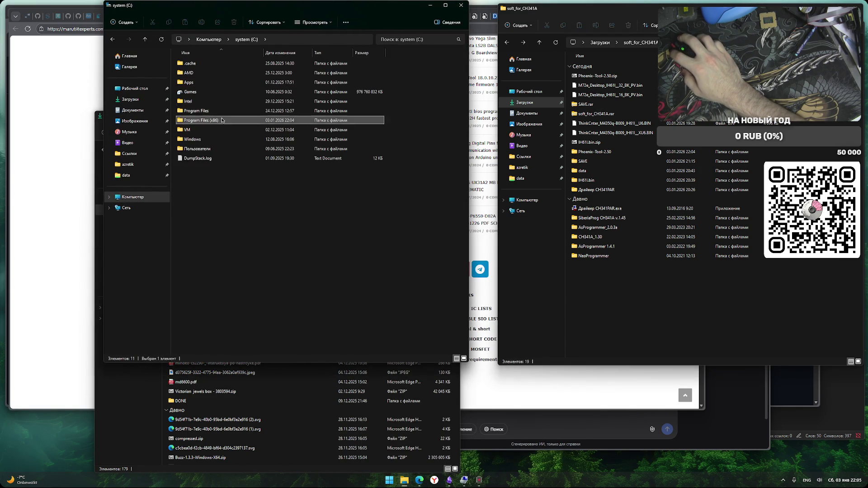
{"action": "double_click", "coordinate": [222, 120]}
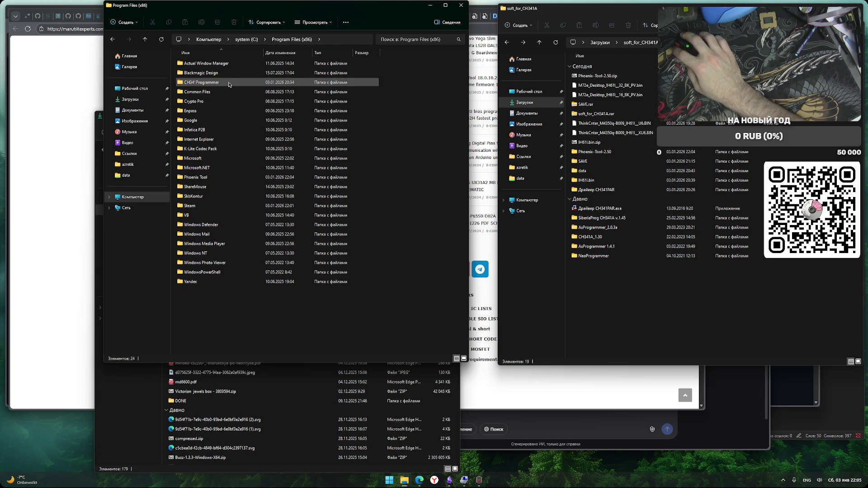
{"action": "key", "text": "alt+Left"}
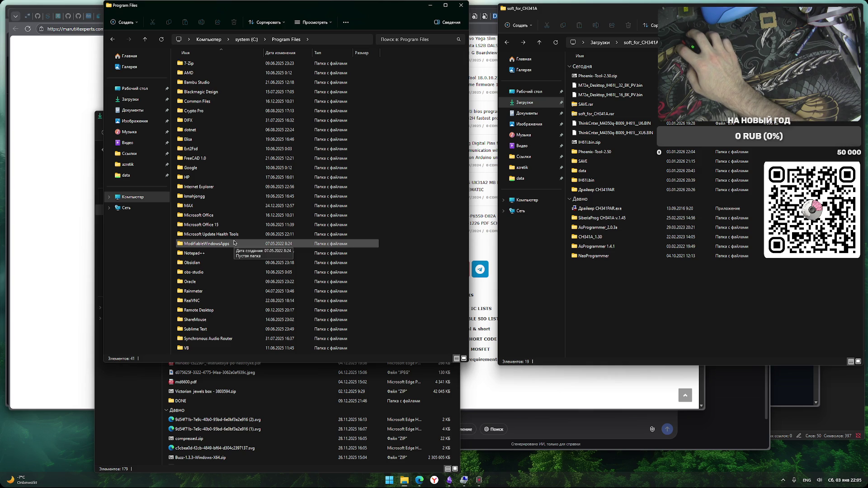
{"action": "left_click", "coordinate": [227, 225]}
{"action": "scroll", "coordinate": [223, 253], "scroll_direction": "down", "scroll_amount": 3}
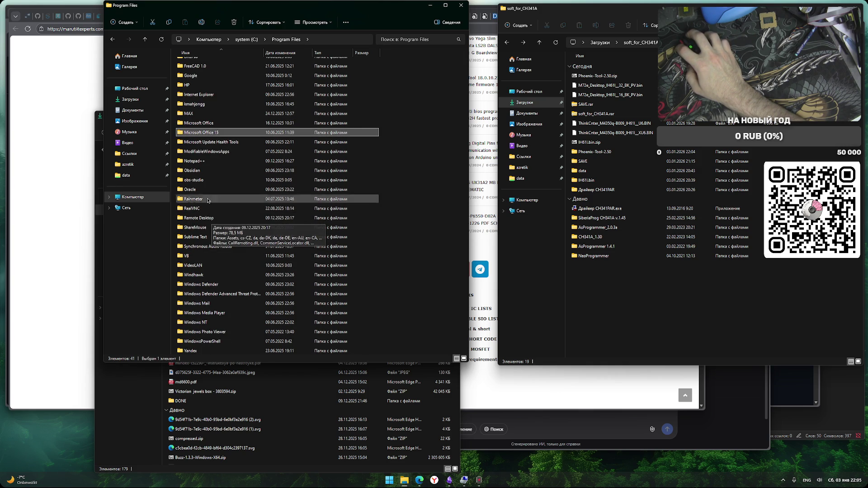
{"action": "left_click", "coordinate": [206, 191]}
{"action": "left_click", "coordinate": [205, 171]}
{"action": "scroll", "coordinate": [271, 231], "scroll_direction": "up", "scroll_amount": 3}
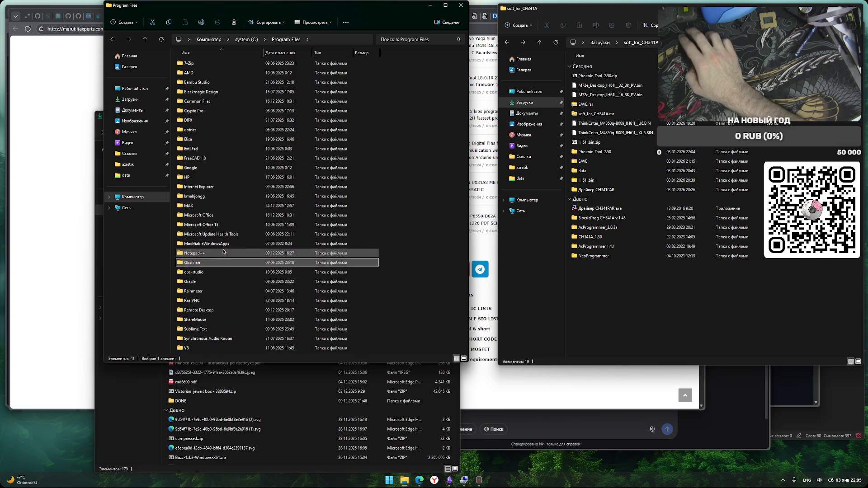
{"action": "double_click", "coordinate": [225, 91]}
{"action": "key", "text": "alt+Left"}
{"action": "left_click", "coordinate": [226, 168]}
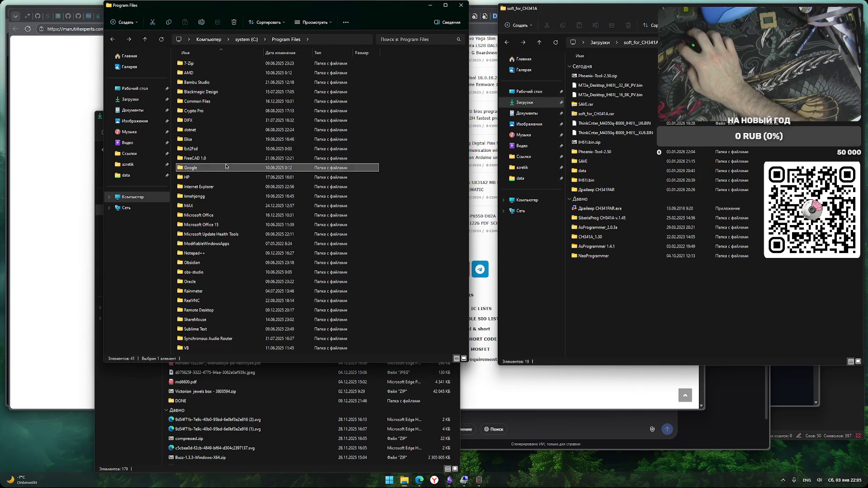
{"action": "key", "text": "alt+Left"}
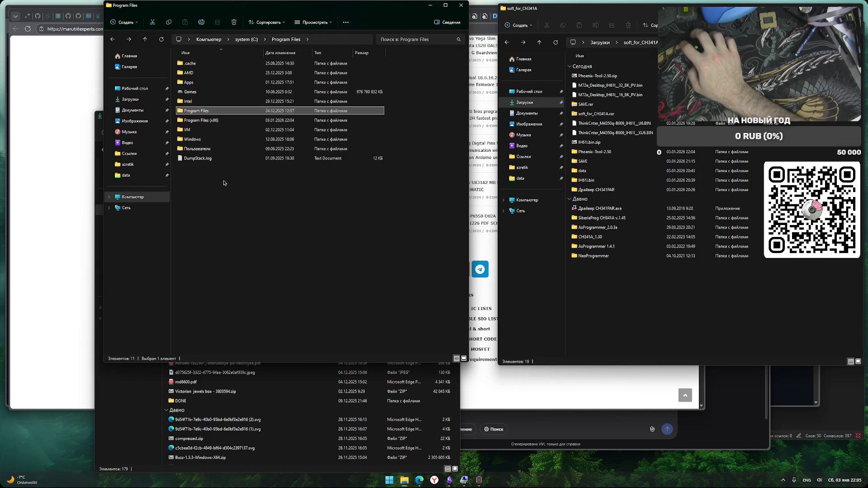
- Launch PhoenixTool.exe from Program Files (x86)\Phoenix Tool and accept downloading .NET Framework 3.5
{"action": "double_click", "coordinate": [209, 120]}
{"action": "key", "text": "p"}
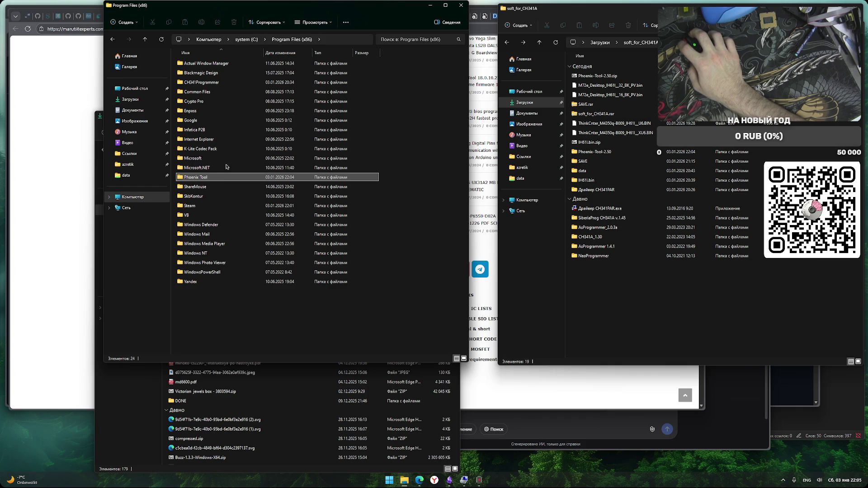
{"action": "double_click", "coordinate": [215, 177]}
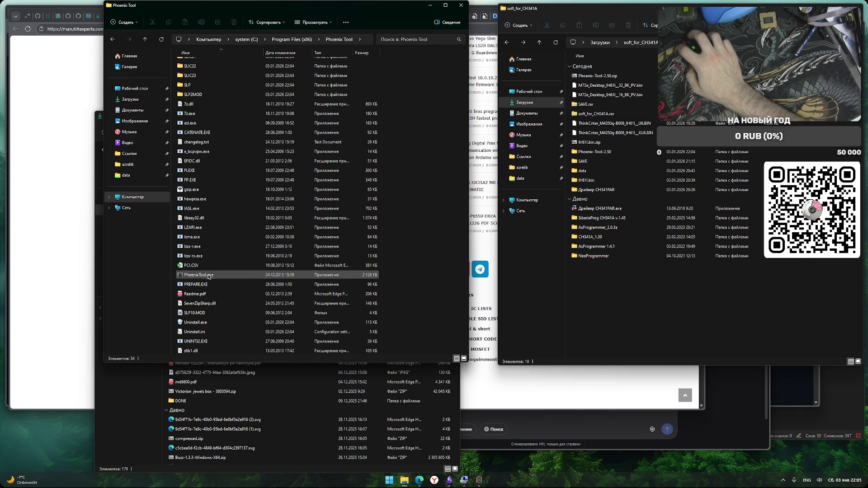
{"action": "double_click", "coordinate": [226, 275]}
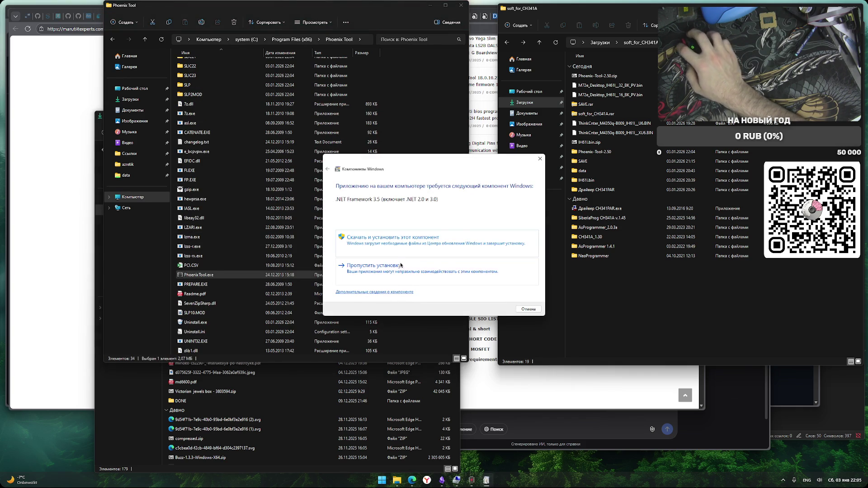
{"action": "left_click", "coordinate": [418, 241]}
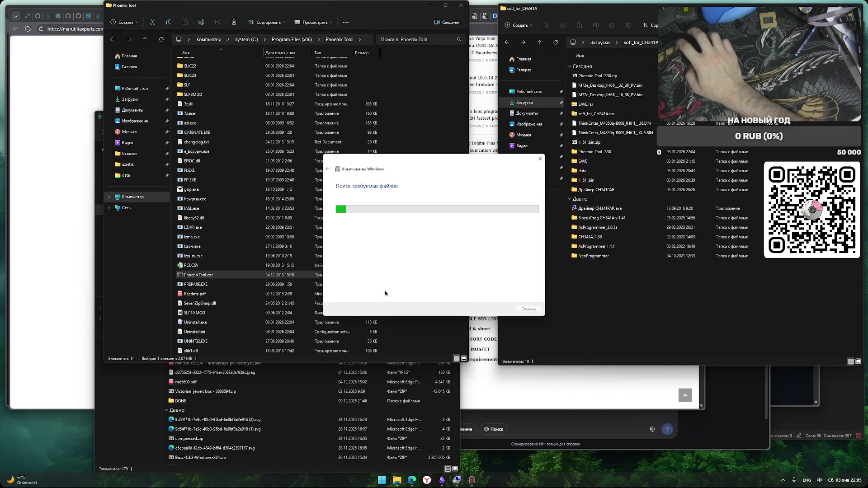
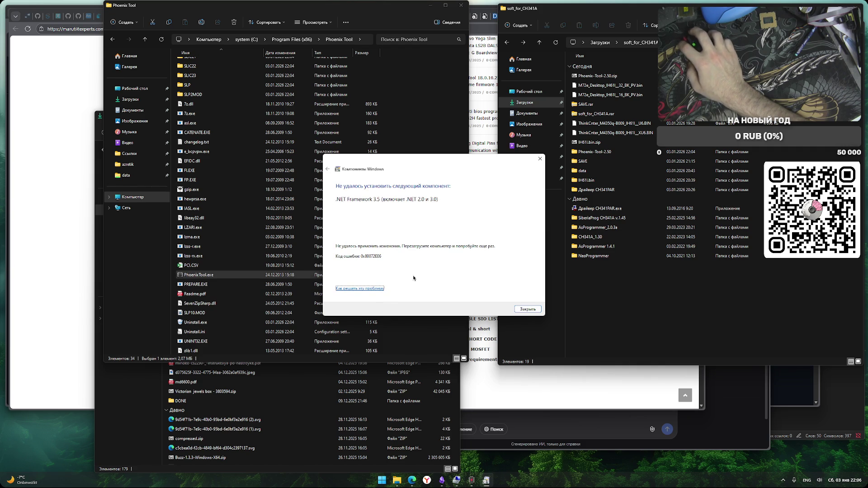
- Dismiss the .NET installation error, retry PhoenixTool.exe, and close the Program Files window
{"action": "left_click", "coordinate": [528, 309]}
{"action": "scroll", "coordinate": [317, 271], "scroll_direction": "up", "scroll_amount": 1}
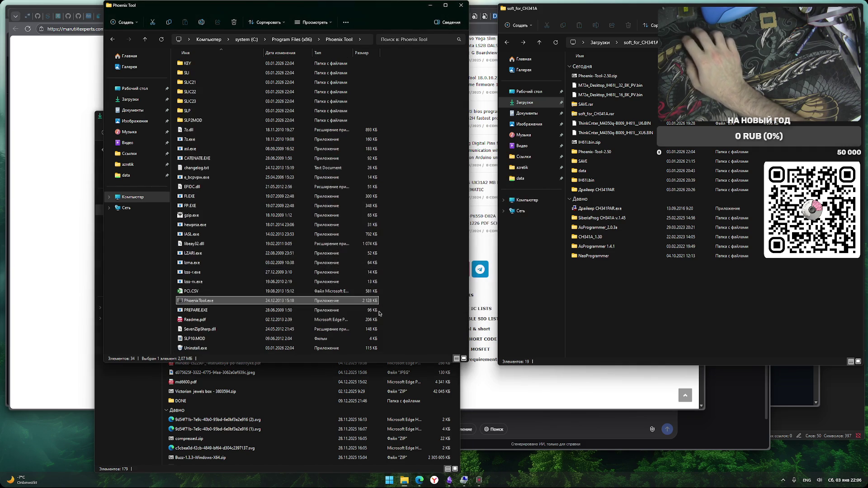
{"action": "double_click", "coordinate": [351, 298]}
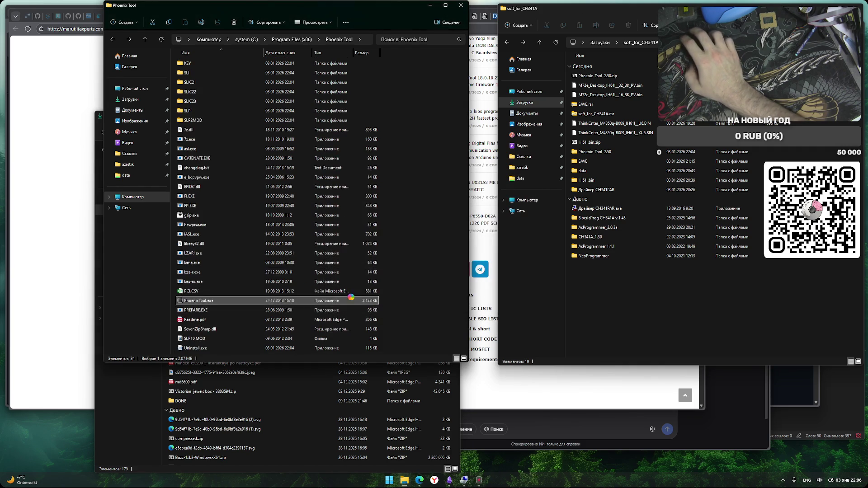
{"action": "left_click", "coordinate": [461, 5]}
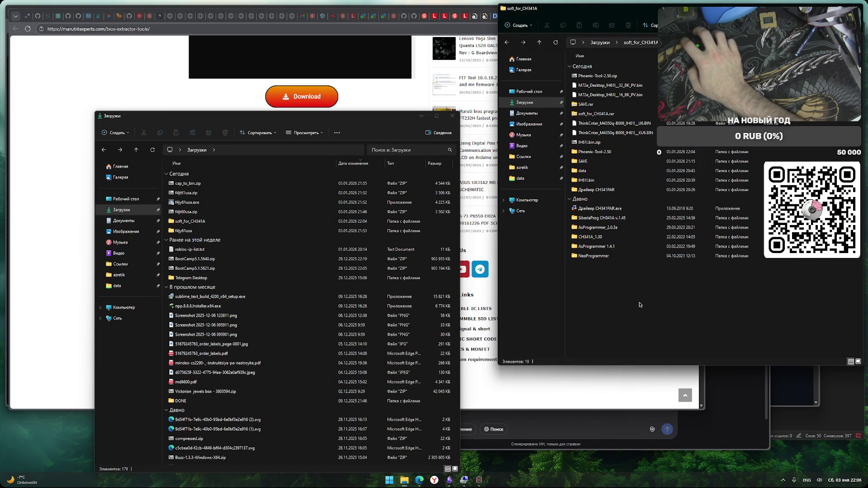
{"action": "left_click", "coordinate": [256, 335]}
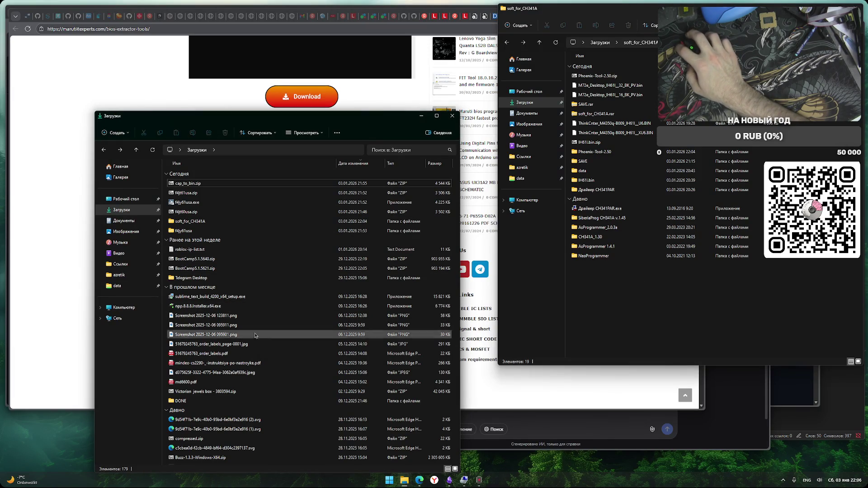
- Copy the Phoenix Tool folder from the C: drive into soft_for_CH341A
{"action": "middle_click", "coordinate": [406, 481]}
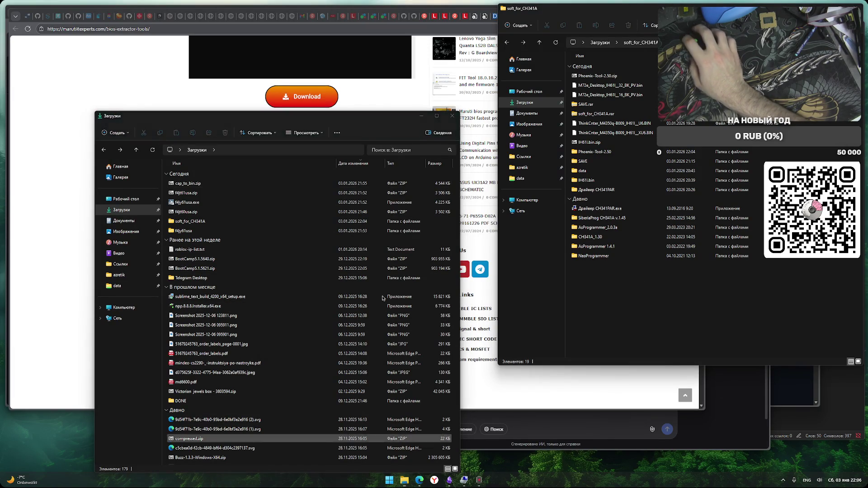
{"action": "left_click", "coordinate": [231, 80]}
{"action": "double_click", "coordinate": [231, 80]}
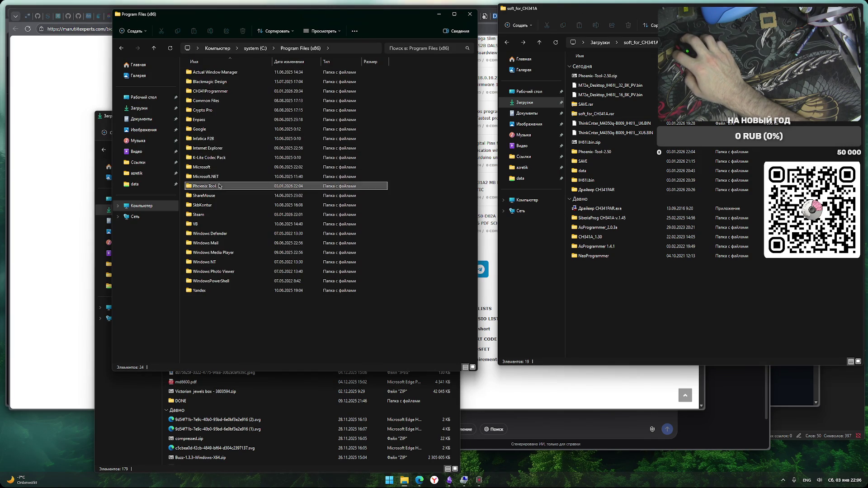
{"action": "left_click", "coordinate": [205, 188]}
{"action": "right_click", "coordinate": [209, 189]}
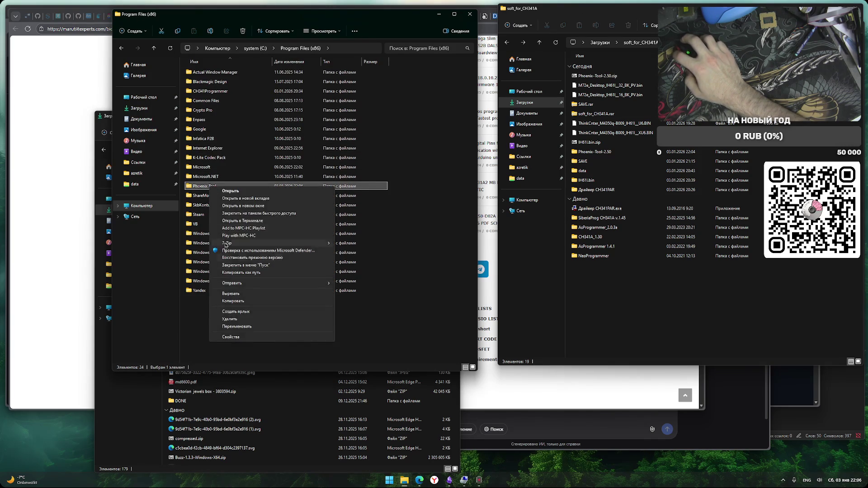
{"action": "left_click", "coordinate": [233, 300]}
{"action": "right_click", "coordinate": [583, 294]}
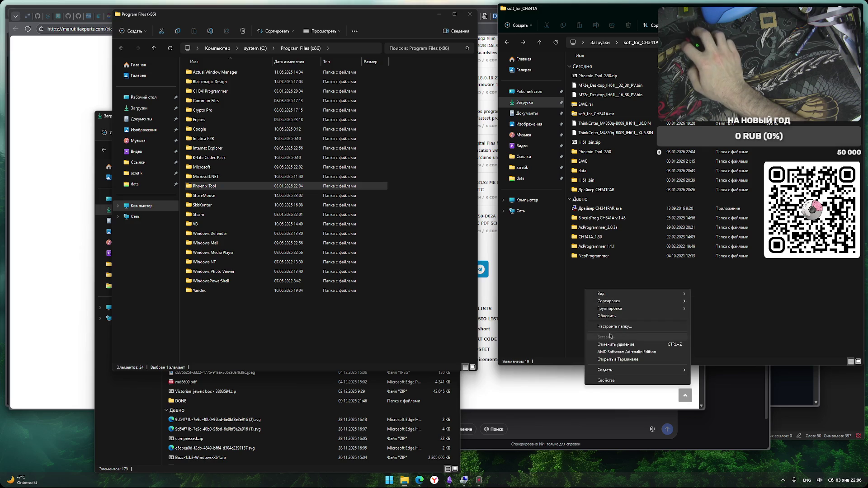
{"action": "left_click", "coordinate": [206, 186]}
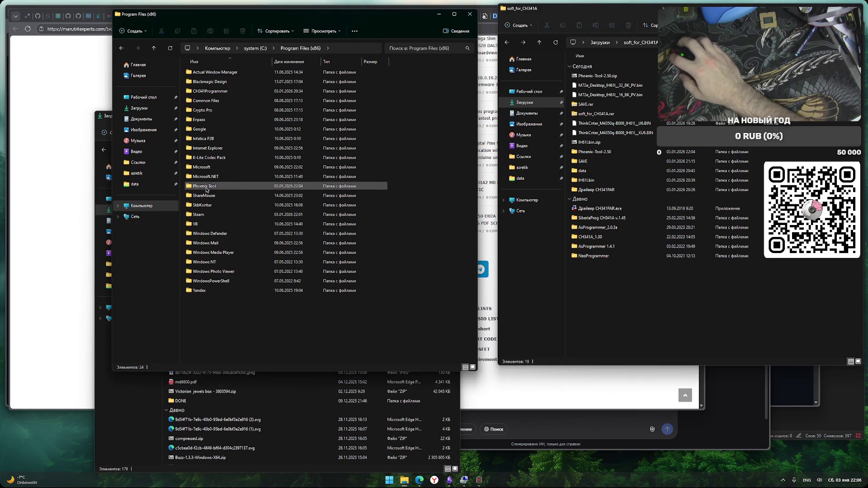
{"action": "left_click_drag", "start_coordinate": [206, 186], "coordinate": [626, 300]}
{"action": "left_click", "coordinate": [641, 297]}
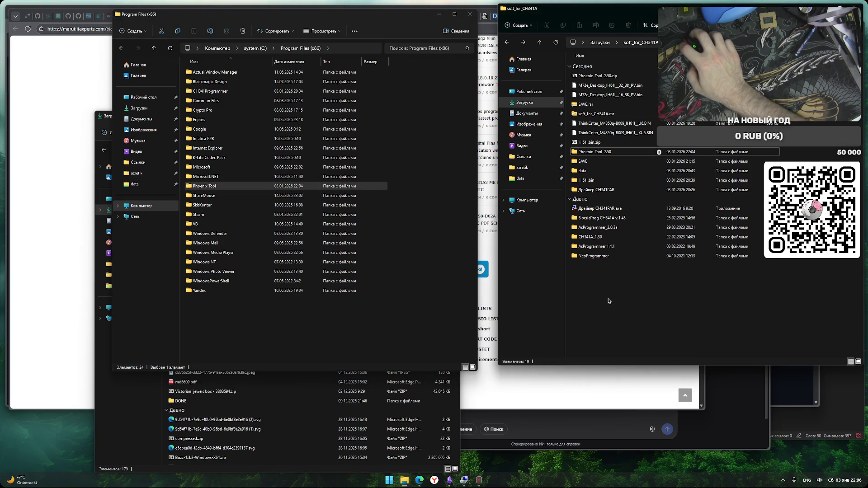
- Close the extra Program Files / system (C:) Explorer window
{"action": "left_click", "coordinate": [415, 307]}
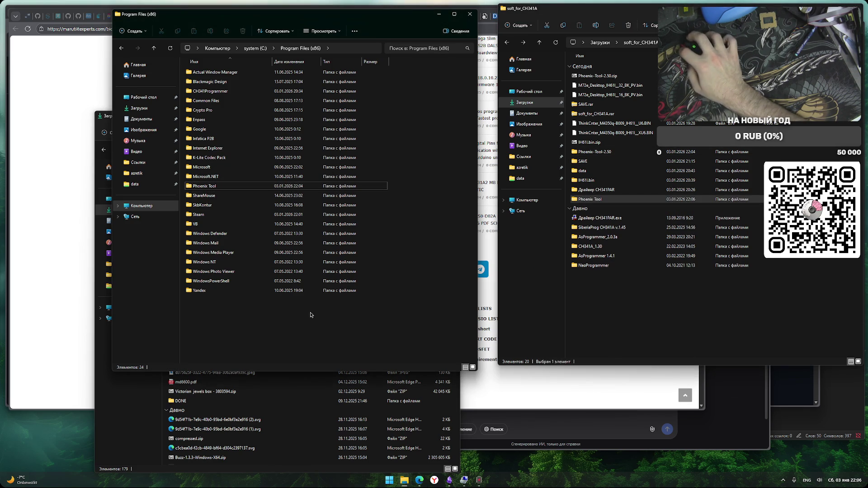
{"action": "key", "text": "alt+Left"}
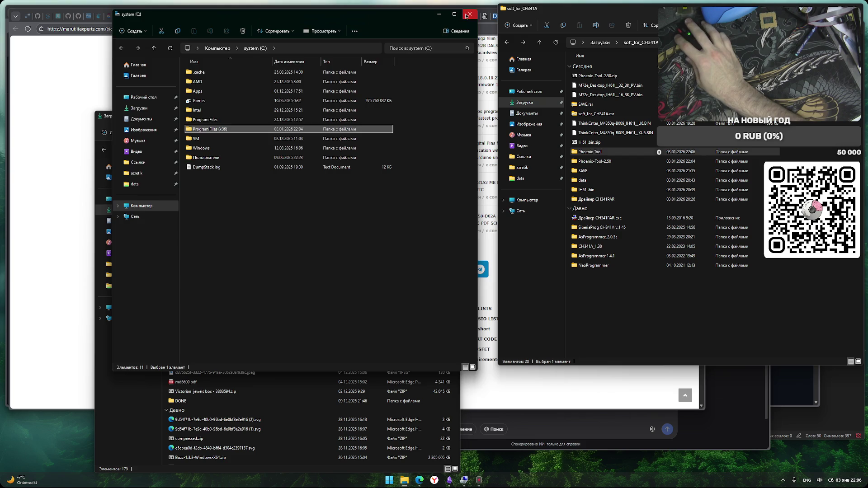
{"action": "left_click", "coordinate": [466, 16]}
- Close the C: window and browse the indiafix and GitHub BIOSUtilities tabs to the bios extractor tools page
{"action": "left_click", "coordinate": [652, 301]}
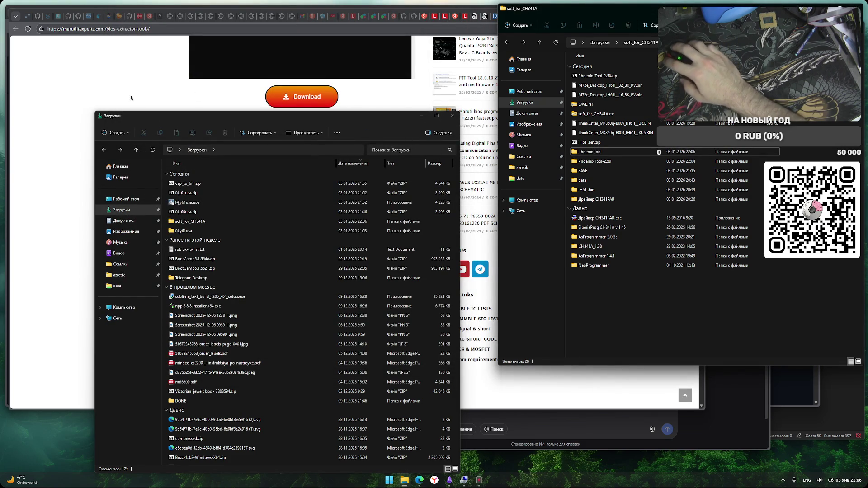
{"action": "left_click", "coordinate": [131, 73]}
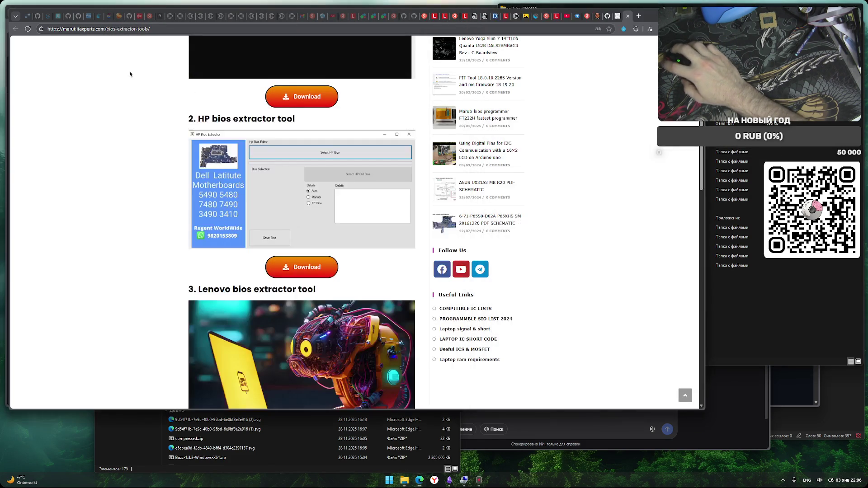
{"action": "left_click", "coordinate": [628, 16]}
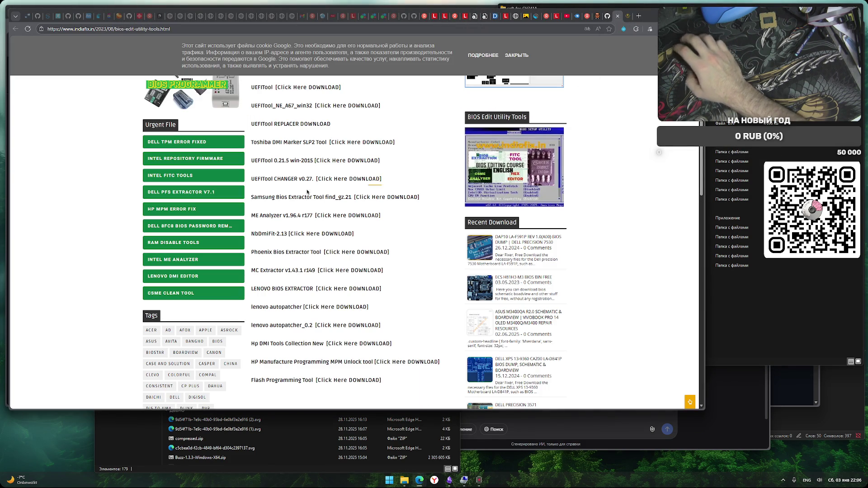
{"action": "left_click", "coordinate": [607, 17]}
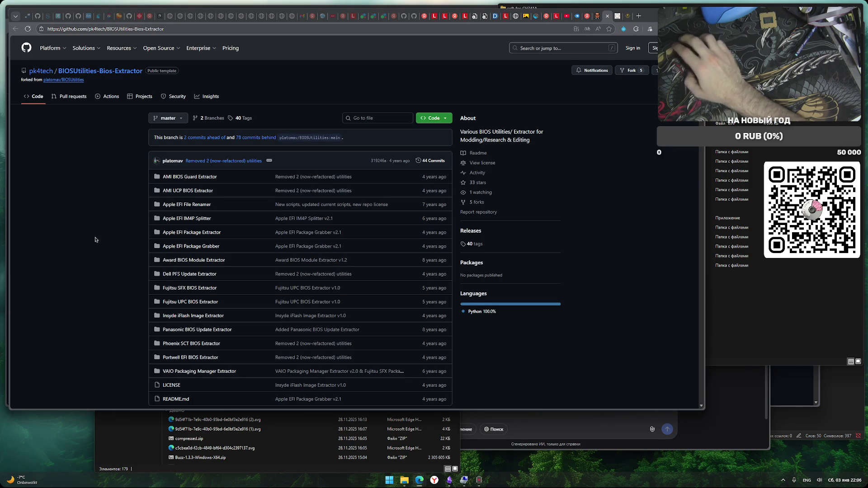
{"action": "scroll", "coordinate": [89, 237], "scroll_direction": "down", "scroll_amount": 10}
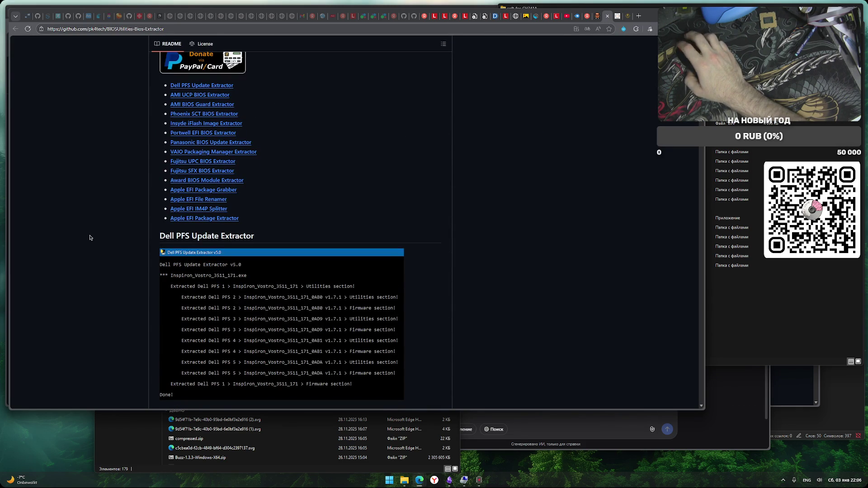
{"action": "scroll", "coordinate": [89, 238], "scroll_direction": "up", "scroll_amount": 1}
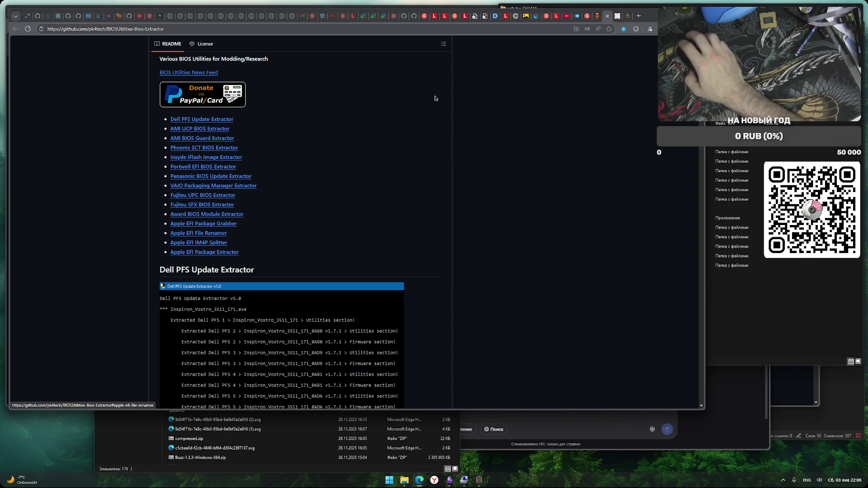
{"action": "left_click", "coordinate": [616, 17]}
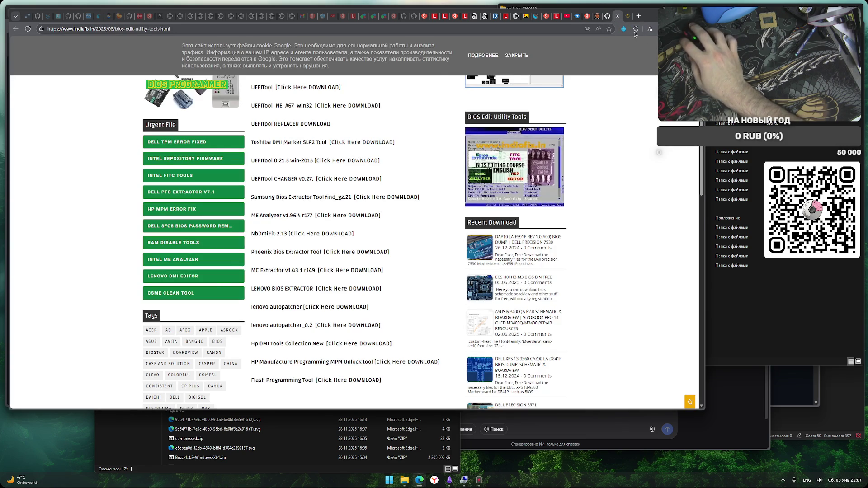
{"action": "left_click", "coordinate": [628, 16]}
{"action": "scroll", "coordinate": [149, 236], "scroll_direction": "down", "scroll_amount": 5}
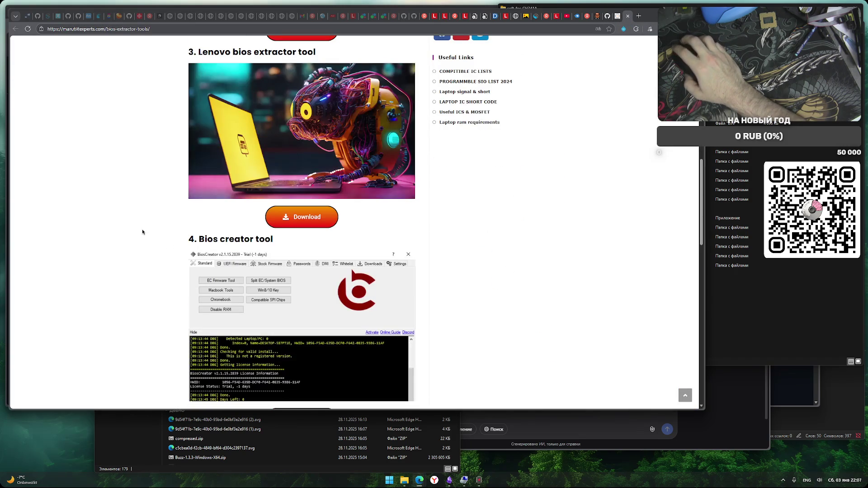
- Download LENOVO-BIOS-EXTRACTOR.7z and uniextract161.7z from the Lenovo and Universal bios extractor entries
{"action": "left_click", "coordinate": [301, 217]}
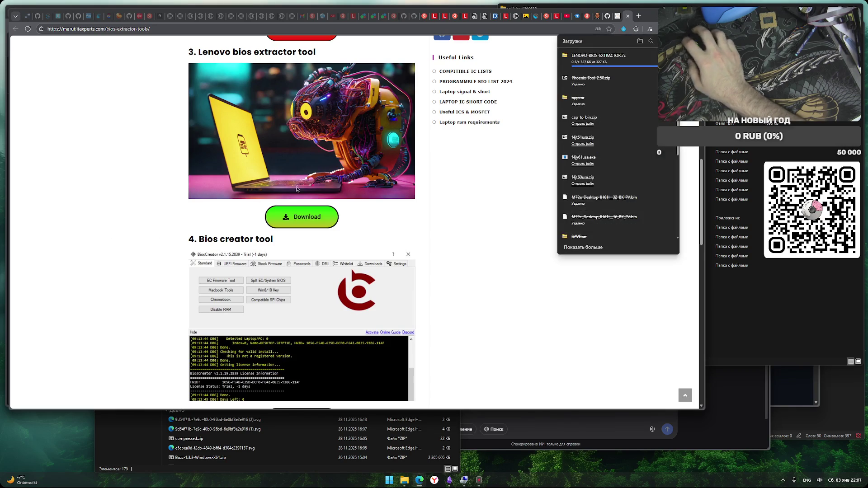
{"action": "left_click", "coordinate": [109, 253]}
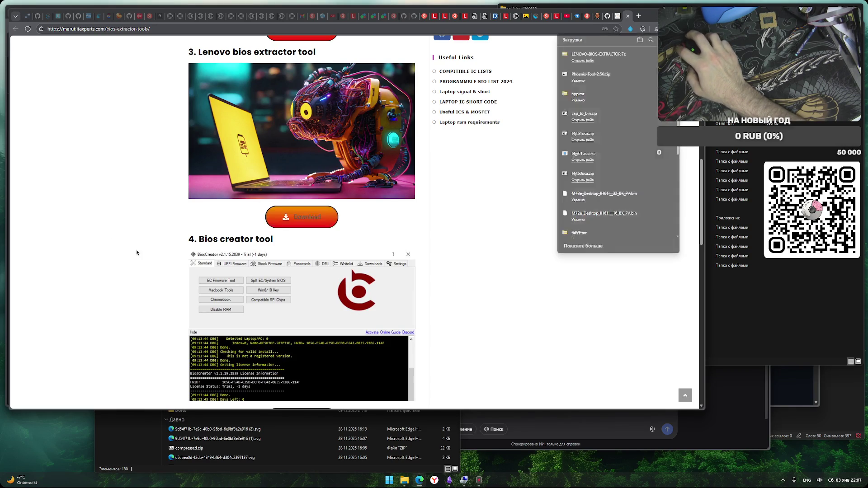
{"action": "scroll", "coordinate": [142, 253], "scroll_direction": "down", "scroll_amount": 3}
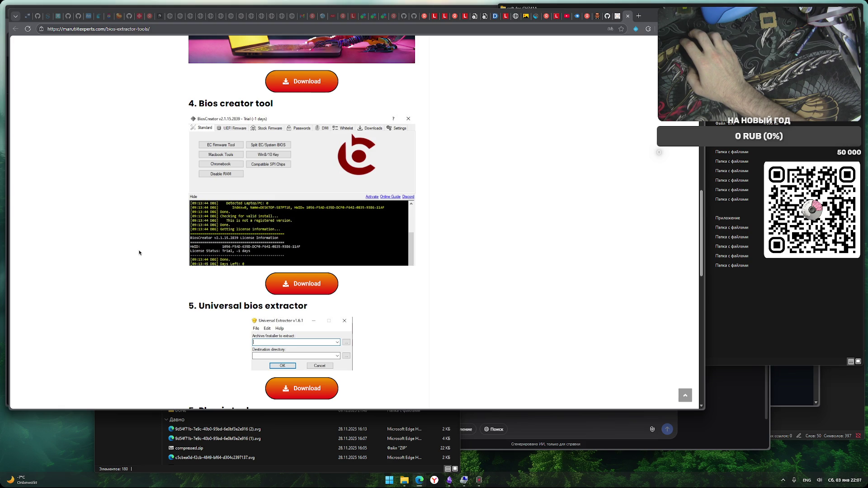
{"action": "scroll", "coordinate": [139, 252], "scroll_direction": "down", "scroll_amount": 5}
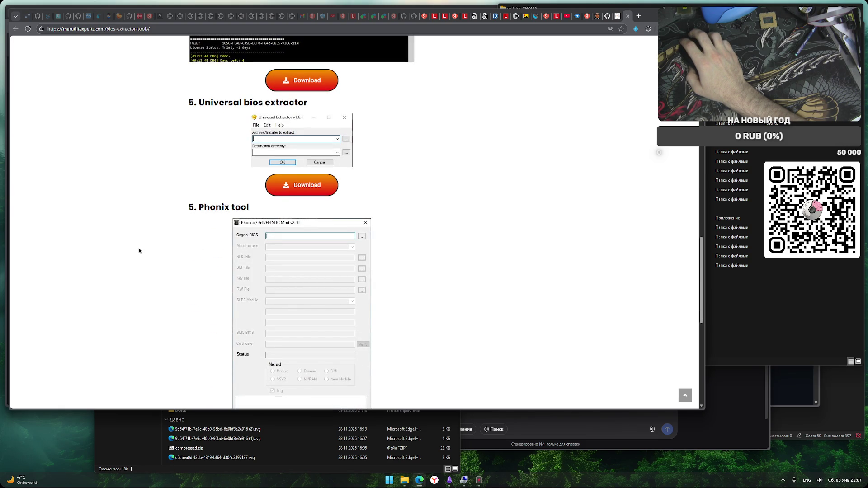
{"action": "left_click", "coordinate": [302, 185]}
{"action": "scroll", "coordinate": [118, 236], "scroll_direction": "down", "scroll_amount": 10}
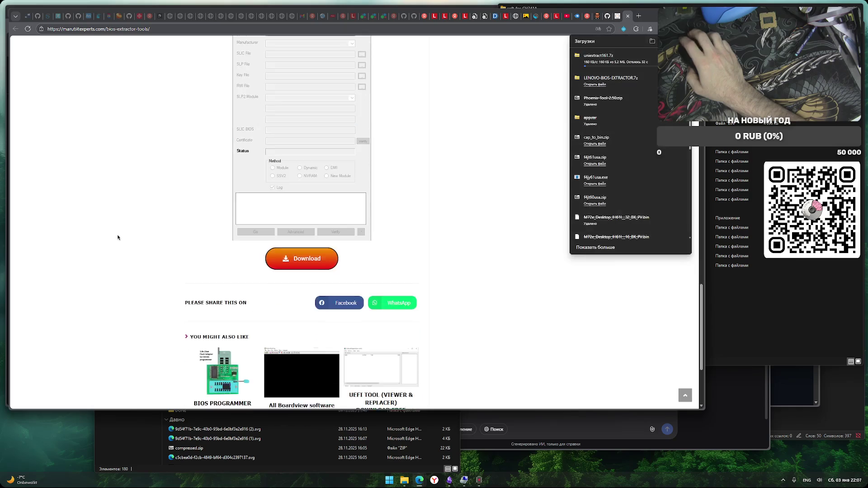
{"action": "left_click", "coordinate": [271, 431]}
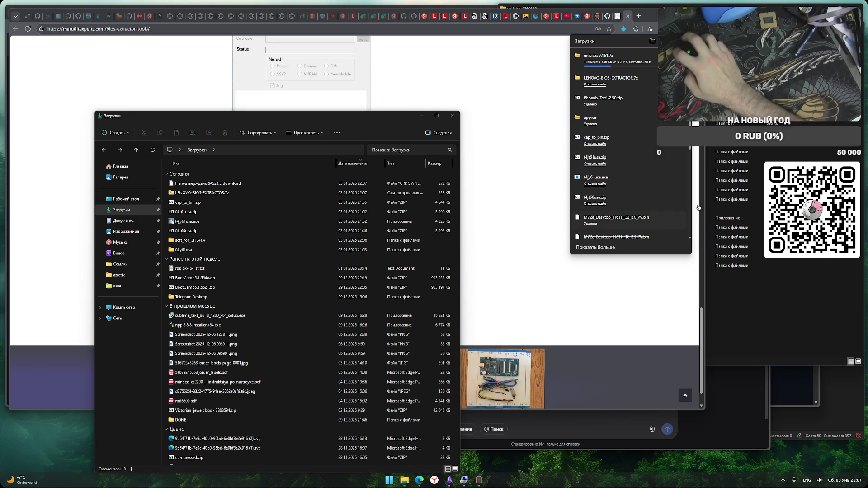
- Open LENOVO-BIOS-EXTRACTOR.7z and extract its LENOVO BIOS EXTRACTOR folder into soft_for_CH341A
{"action": "right_click", "coordinate": [224, 192]}
{"action": "mouse_move", "coordinate": [251, 245]}
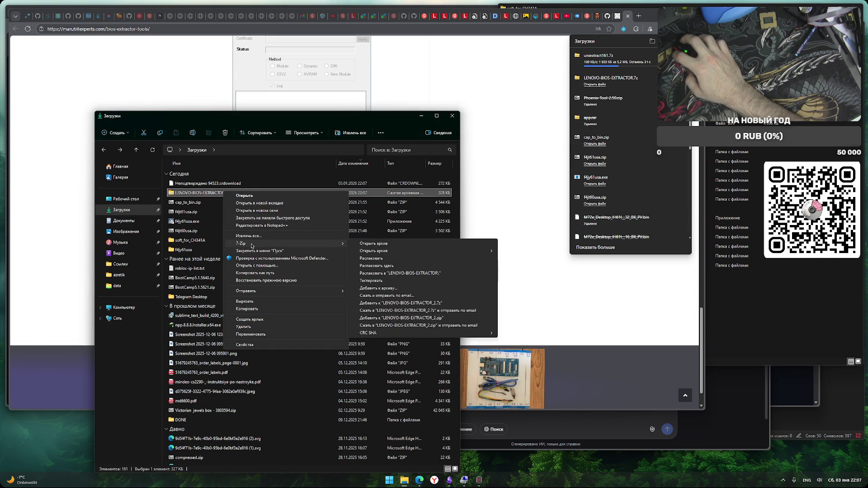
{"action": "left_click", "coordinate": [245, 196]}
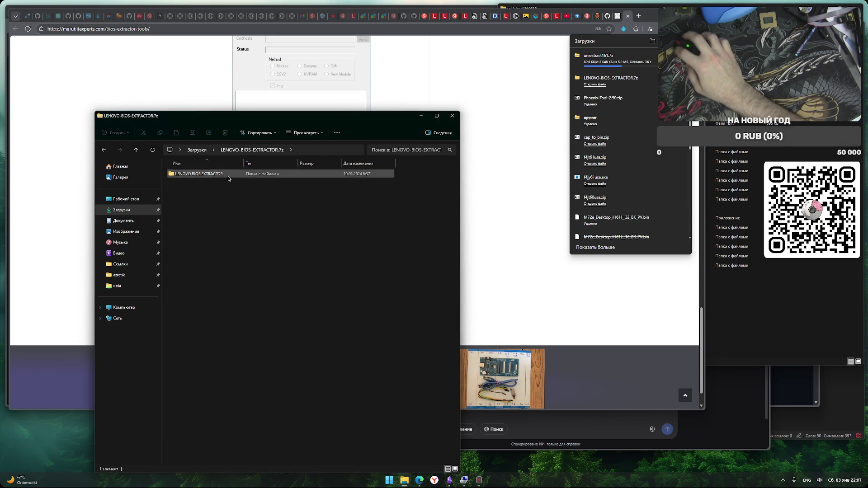
{"action": "double_click", "coordinate": [228, 176]}
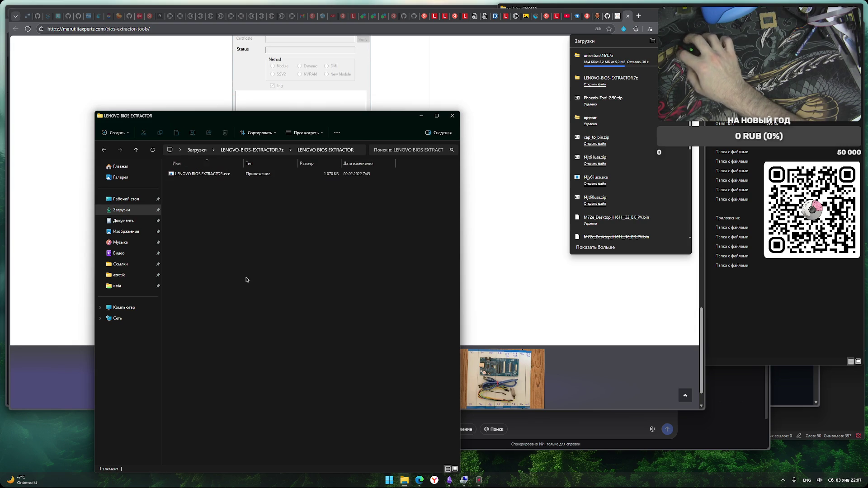
{"action": "key", "text": "alt+Left"}
{"action": "left_click", "coordinate": [732, 296]}
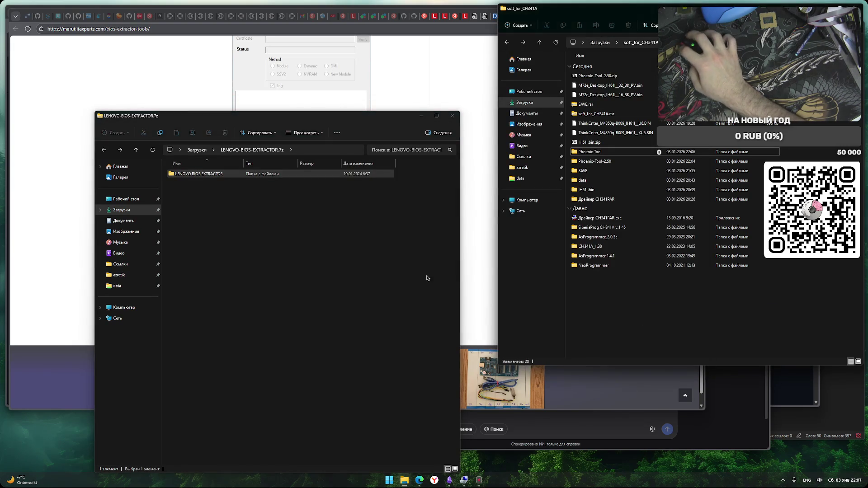
{"action": "left_click", "coordinate": [349, 275]}
{"action": "key", "text": "alt+Up"}
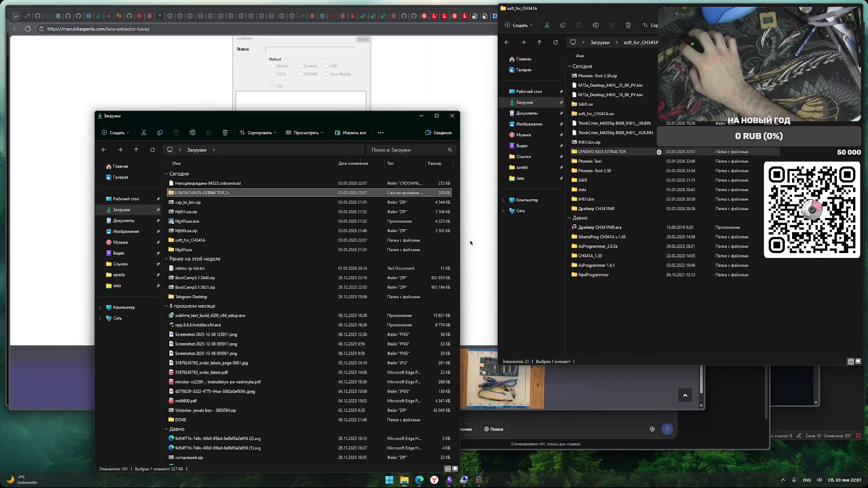
- Try running LENOVO BIOS EXTRACTOR.exe from the extracted folder and inspect its options
{"action": "double_click", "coordinate": [604, 152]}
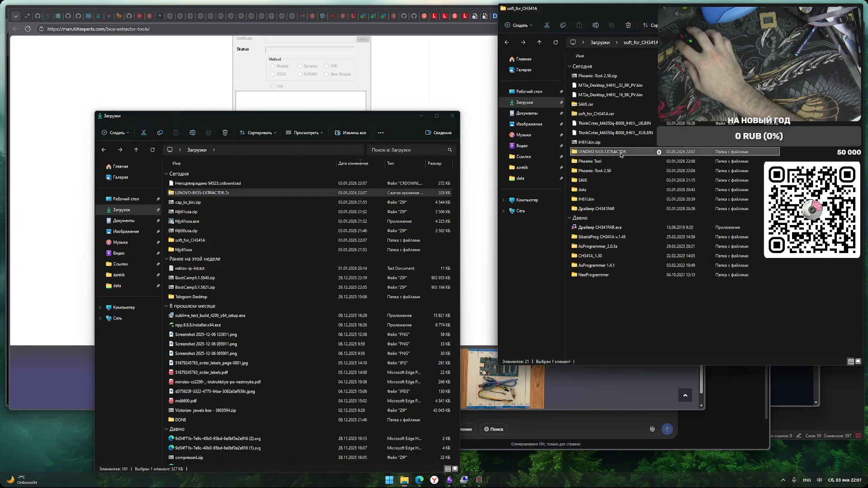
{"action": "left_click", "coordinate": [606, 76]}
{"action": "double_click", "coordinate": [606, 76]}
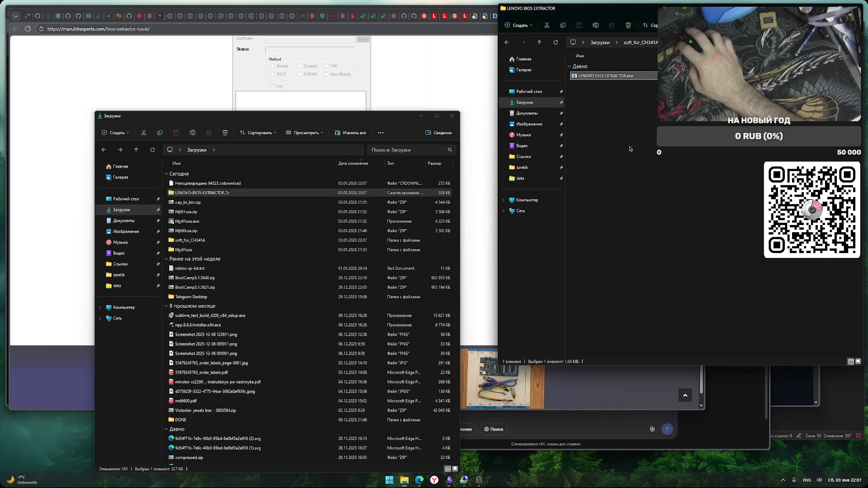
{"action": "left_click", "coordinate": [660, 197]}
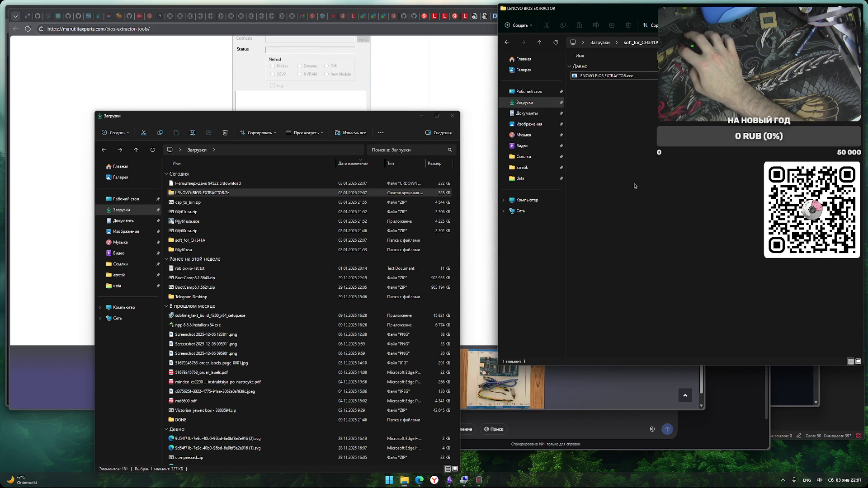
{"action": "key", "text": "alt+Left"}
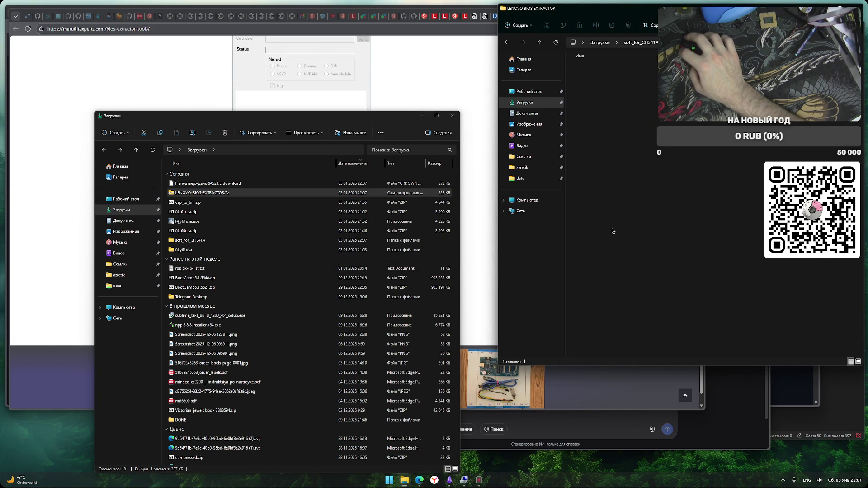
{"action": "key", "text": "alt+Right"}
{"action": "left_click", "coordinate": [598, 77]}
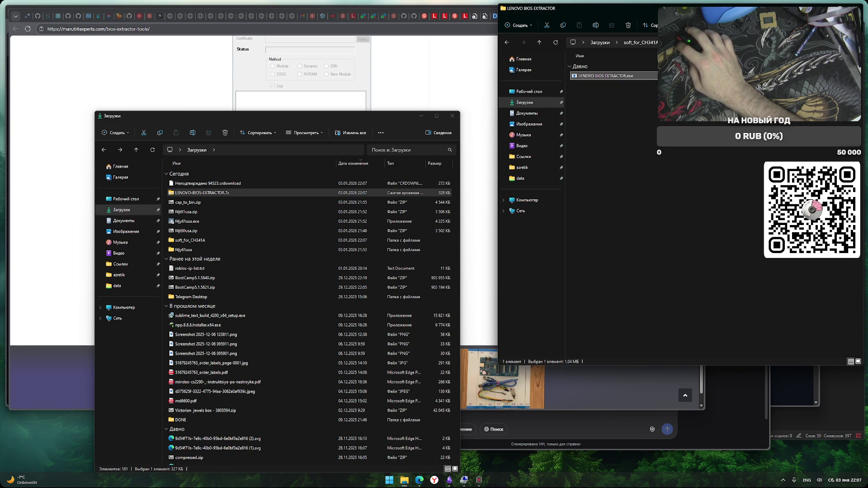
{"action": "right_click", "coordinate": [605, 76]}
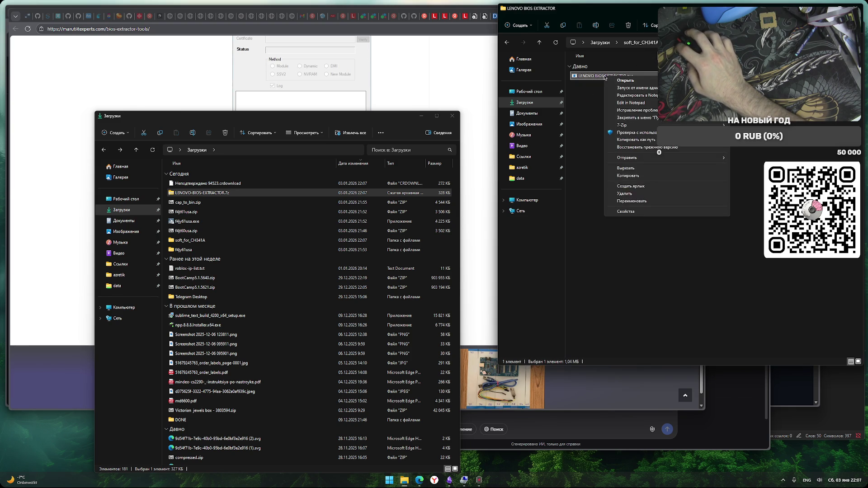
{"action": "left_click", "coordinate": [634, 177]}
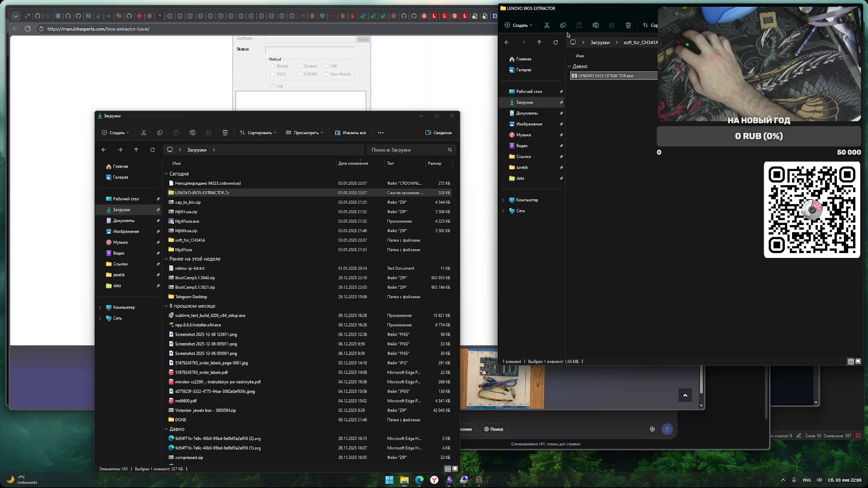
{"action": "left_click", "coordinate": [540, 42]}
{"action": "right_click", "coordinate": [625, 309]}
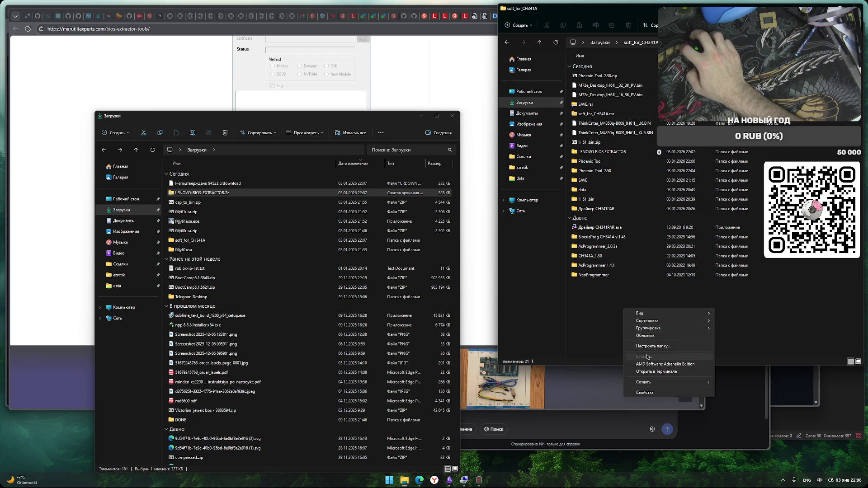
{"action": "left_click", "coordinate": [602, 293]}
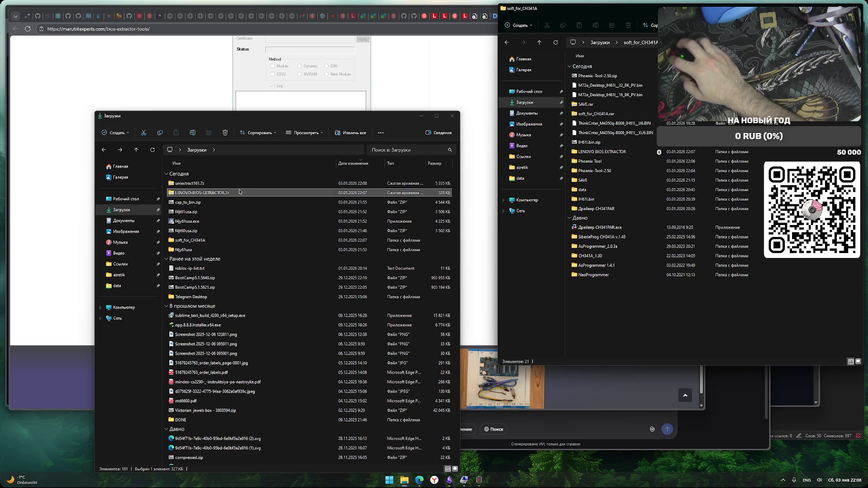
- Drag LENOVO BIOS EXTRACTOR.exe from inside the 7z archive into soft_for_CH341A
{"action": "double_click", "coordinate": [226, 191]}
{"action": "double_click", "coordinate": [190, 177]}
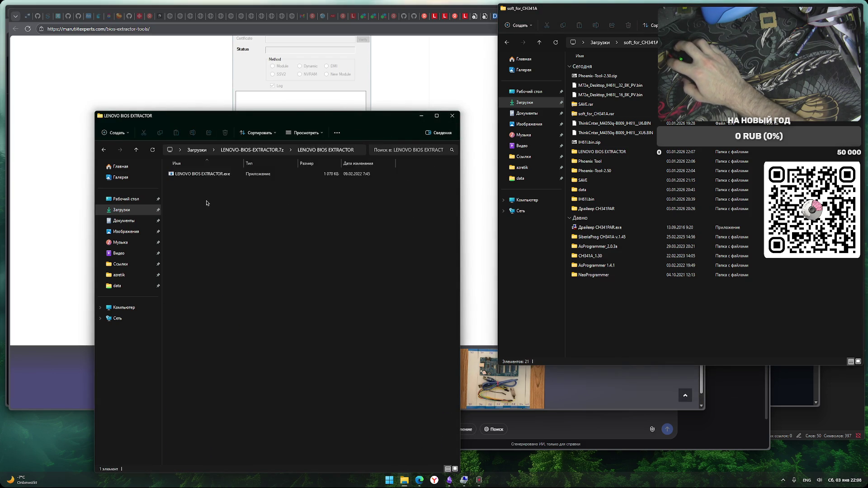
{"action": "mouse_move", "coordinate": [193, 175]}
{"action": "left_mouse_down"}
{"action": "mouse_move", "coordinate": [249, 216]}
{"action": "mouse_move", "coordinate": [618, 303]}
{"action": "left_mouse_up"}
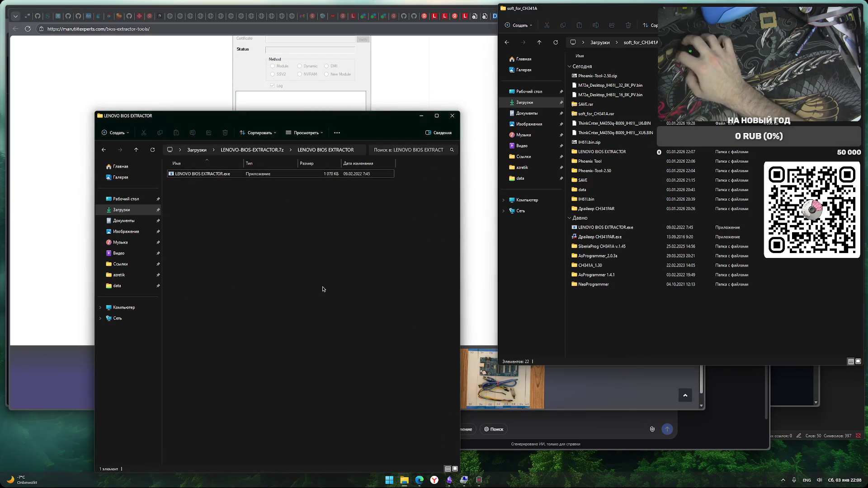
{"action": "left_click", "coordinate": [343, 293]}
{"action": "key", "text": "BackSpace"}
{"action": "key", "text": "BackSpace"}
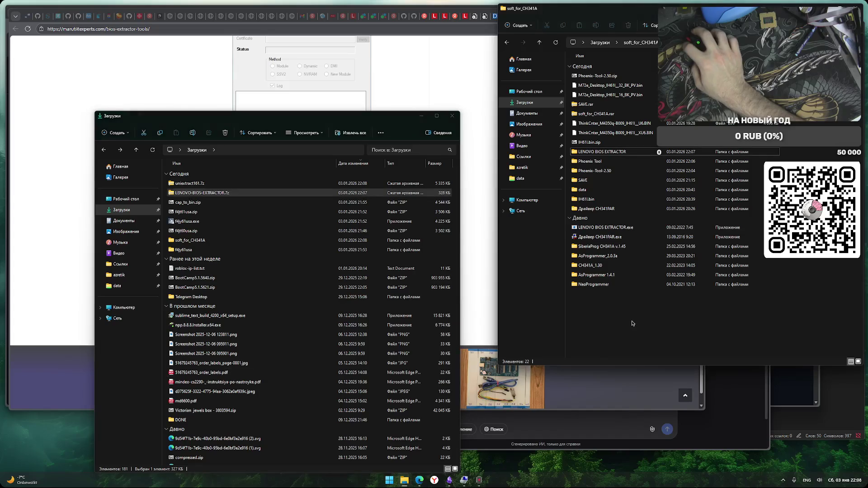
{"action": "double_click", "coordinate": [209, 249]}
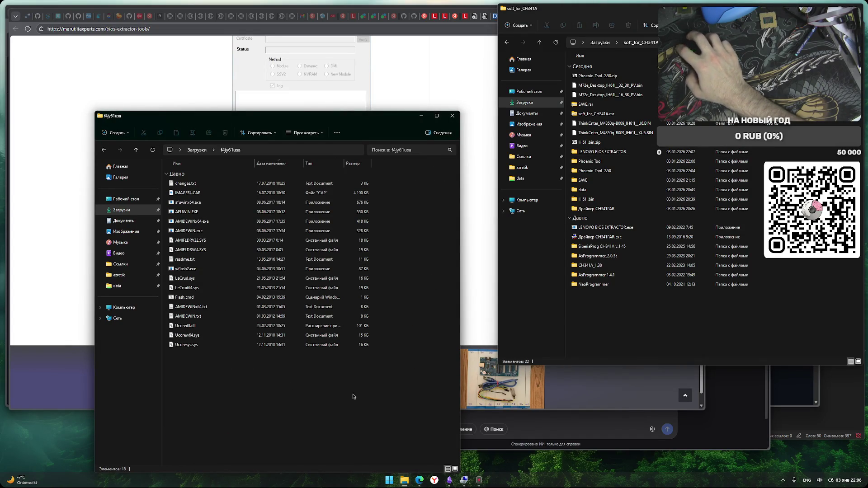
{"action": "left_click", "coordinate": [618, 314]}
{"action": "left_click", "coordinate": [604, 227]}
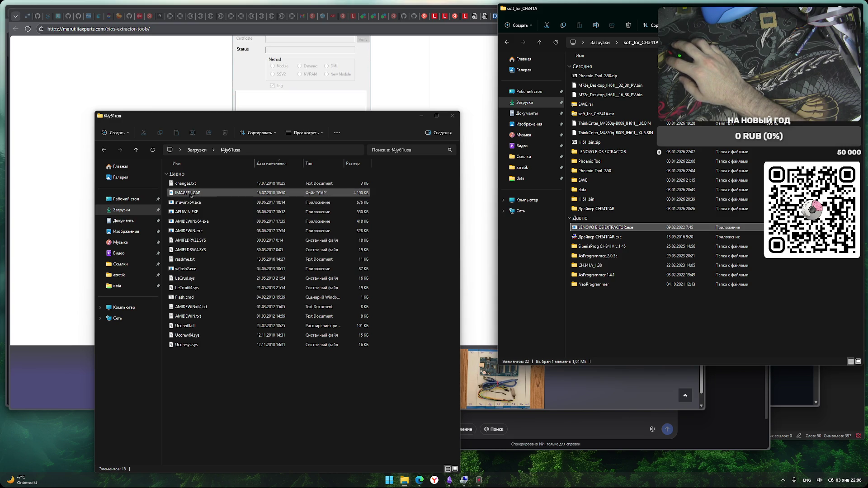
{"action": "mouse_move", "coordinate": [191, 195]}
{"action": "left_mouse_down"}
{"action": "mouse_move", "coordinate": [484, 256]}
{"action": "mouse_move", "coordinate": [619, 226]}
{"action": "mouse_move", "coordinate": [624, 271]}
{"action": "left_mouse_up"}
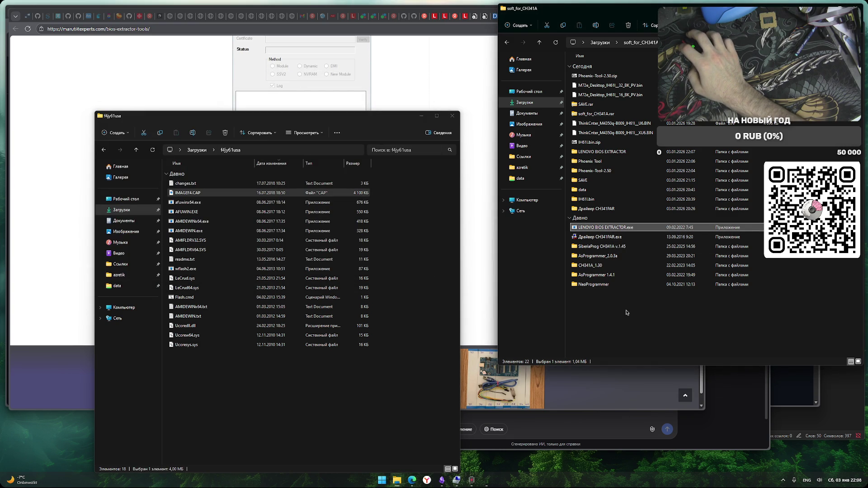
{"action": "left_click", "coordinate": [627, 312]}
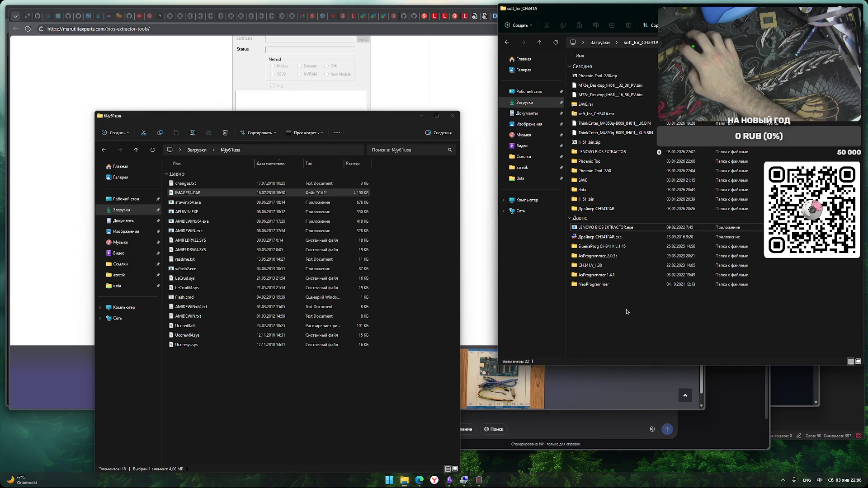
{"action": "key", "text": "alt+Left"}
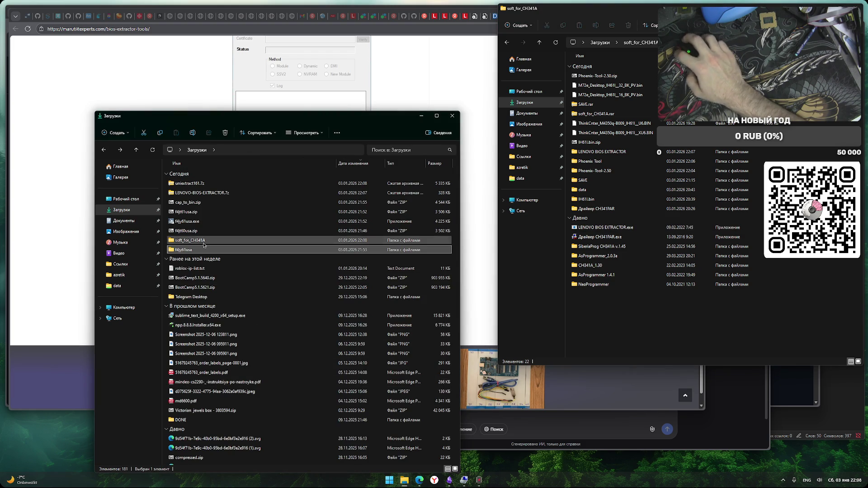
- Drag the f4jt61usa.zip BIOS update onto LENOVO BIOS EXTRACTOR.exe in soft_for_CH341A
{"action": "left_click", "coordinate": [190, 225]}
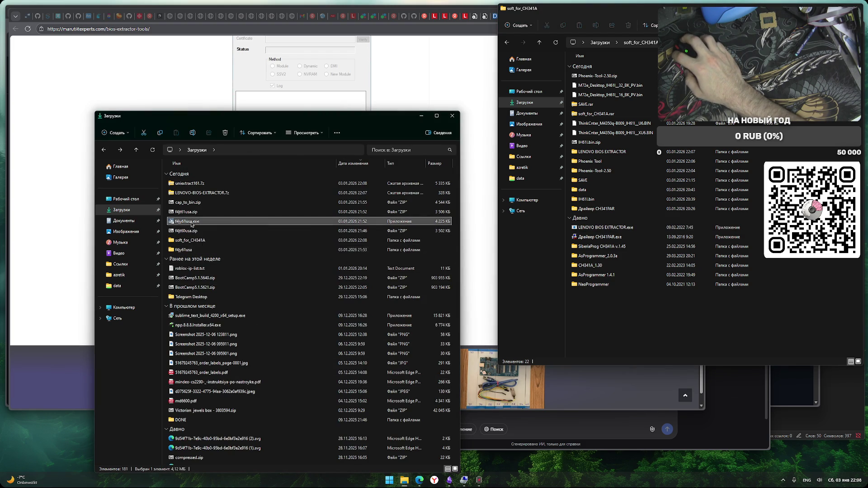
{"action": "left_click", "coordinate": [610, 319]}
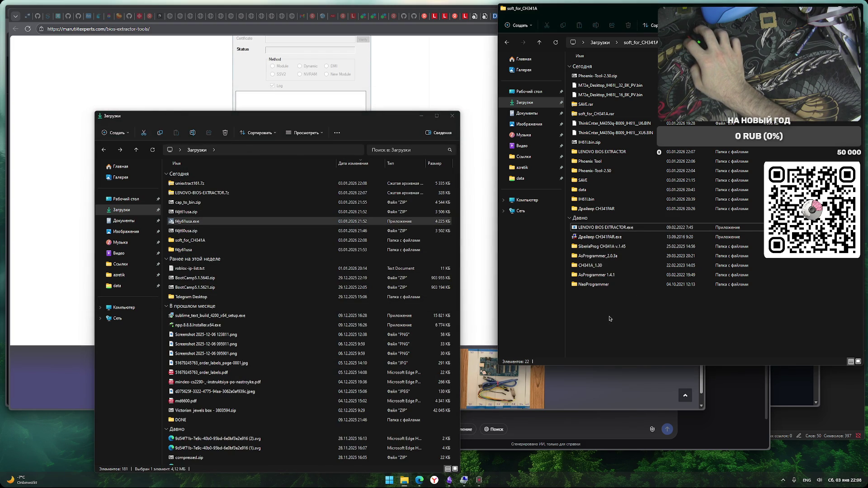
{"action": "mouse_move", "coordinate": [186, 212]}
{"action": "left_mouse_down"}
{"action": "mouse_move", "coordinate": [566, 247]}
{"action": "mouse_move", "coordinate": [602, 230]}
{"action": "left_mouse_up"}
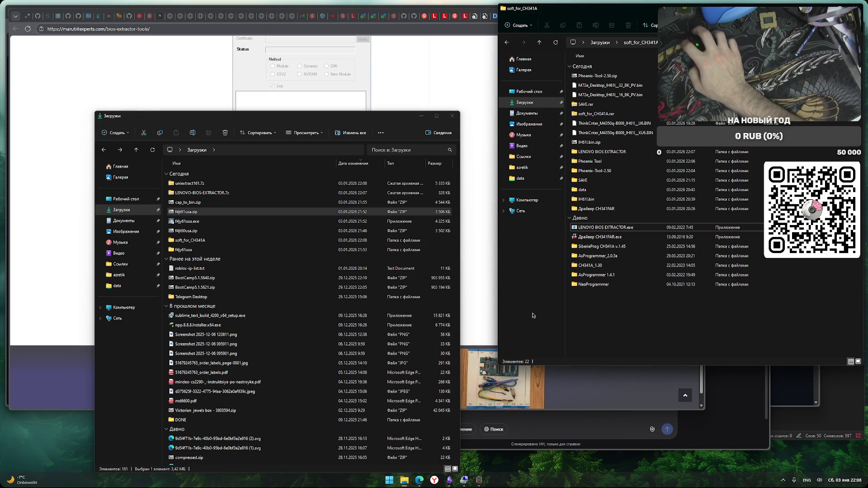
- Open uniextract161.7z and launch uniextract161.exe from soft_for_CH341A
{"action": "double_click", "coordinate": [195, 183]}
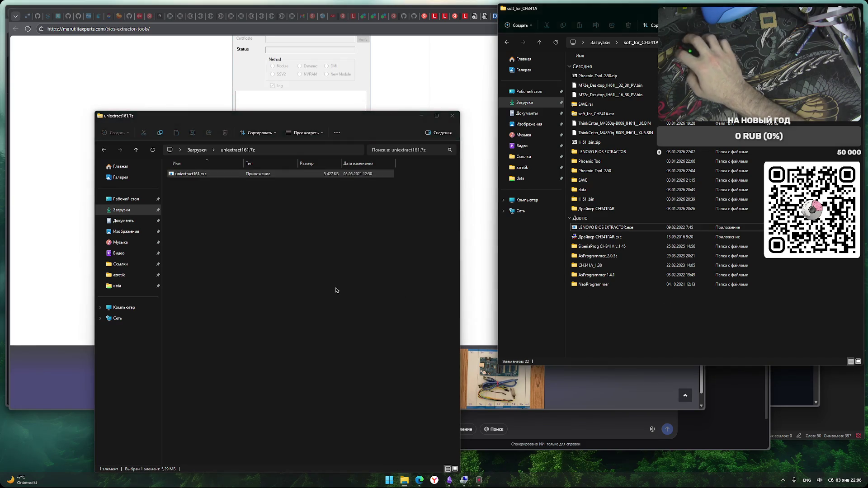
{"action": "key", "text": "alt+Left"}
{"action": "left_click", "coordinate": [594, 237]}
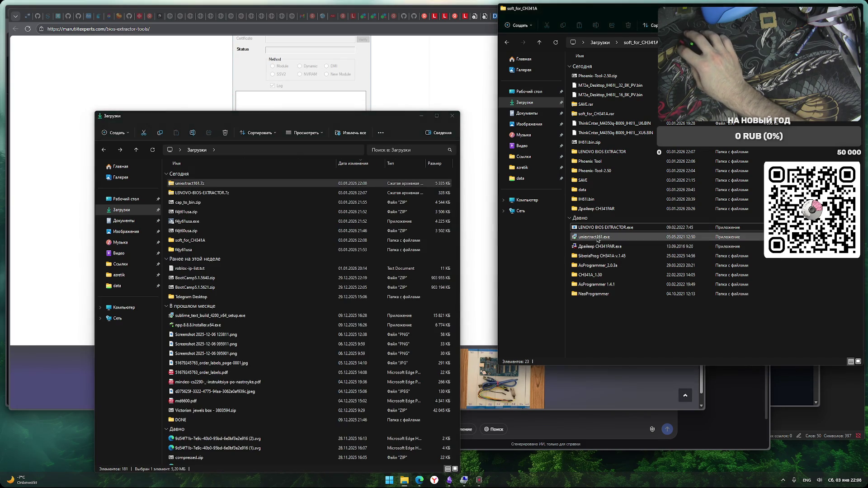
{"action": "key", "text": "Return"}
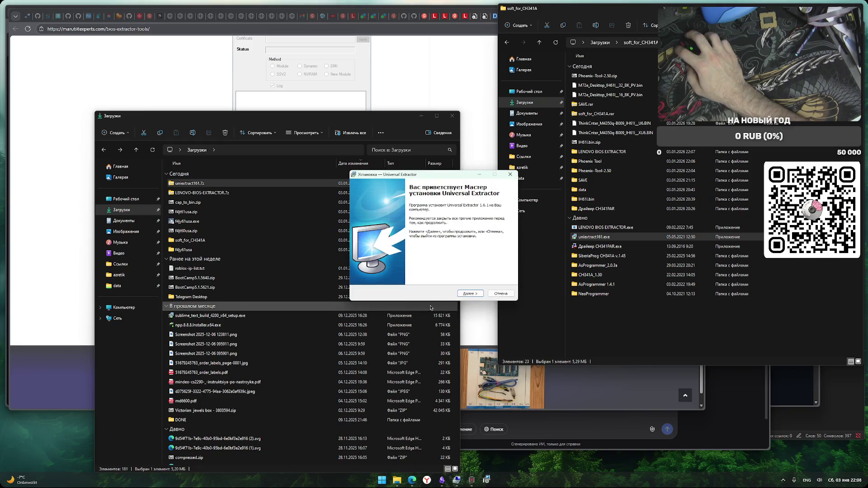
- Cancel the Universal Extractor setup, check Task Manager, and close the marutiitexperts tab
{"action": "left_click", "coordinate": [467, 294]}
{"action": "left_click", "coordinate": [463, 271]}
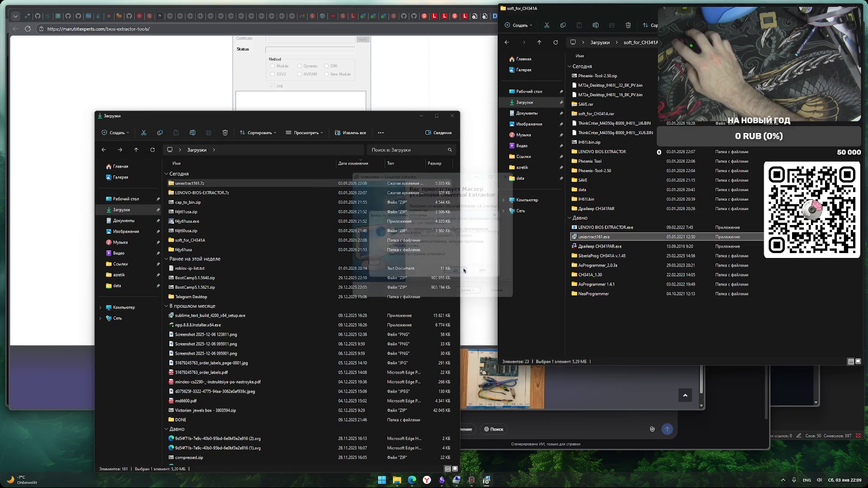
{"action": "key", "text": "ctrl+shift+Escape"}
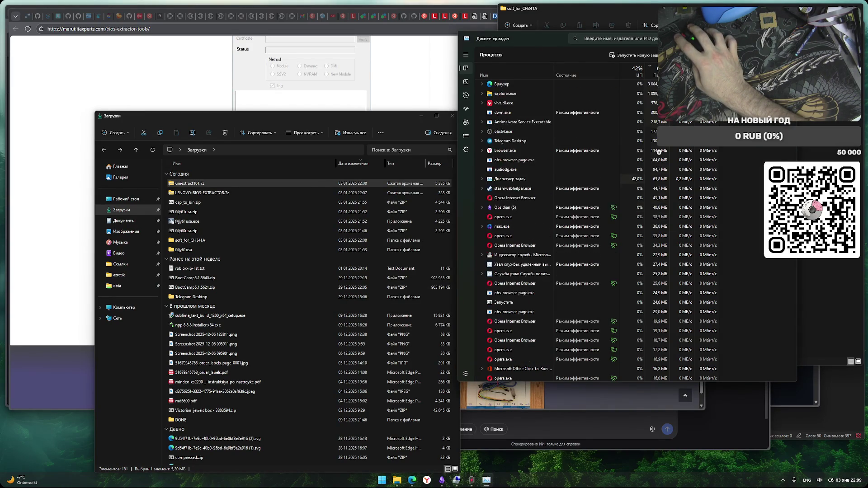
{"action": "key", "text": "alt+F4"}
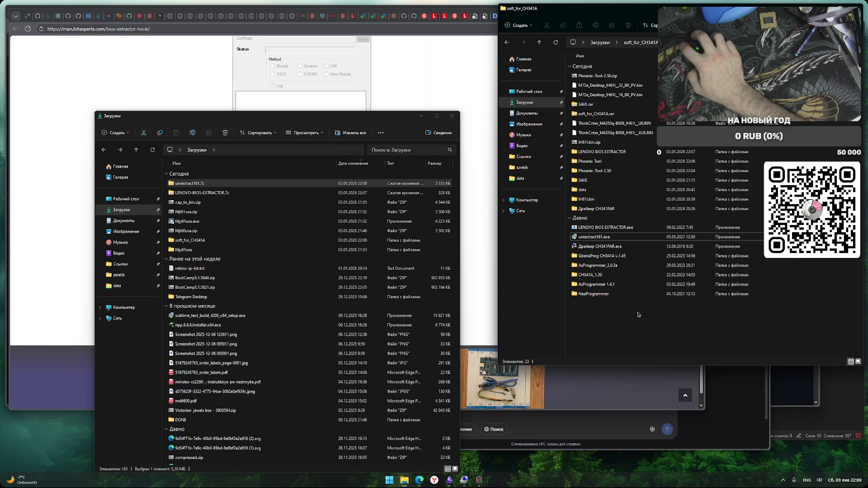
{"action": "left_click", "coordinate": [420, 119]}
{"action": "left_click", "coordinate": [628, 16]}
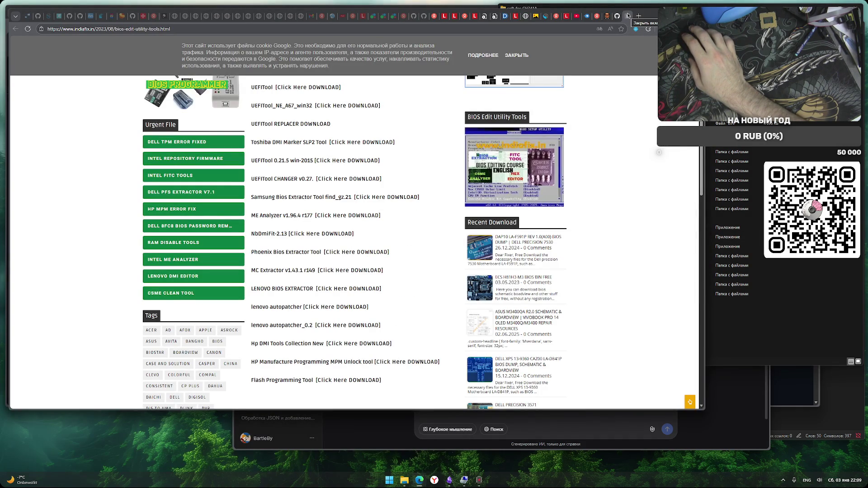
- Close the indiafix.in tab and move through the tabs to the M72e Tiny BIOS download page
{"action": "left_click", "coordinate": [628, 15]}
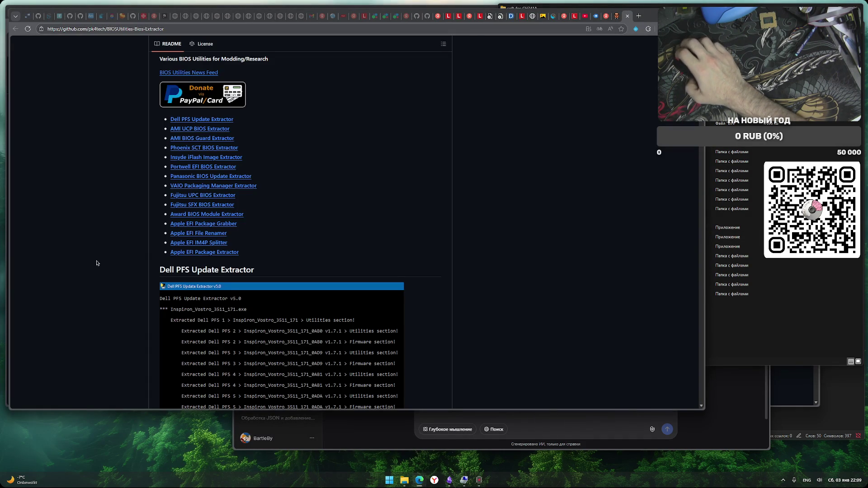
{"action": "scroll", "coordinate": [96, 263], "scroll_direction": "up", "scroll_amount": 10}
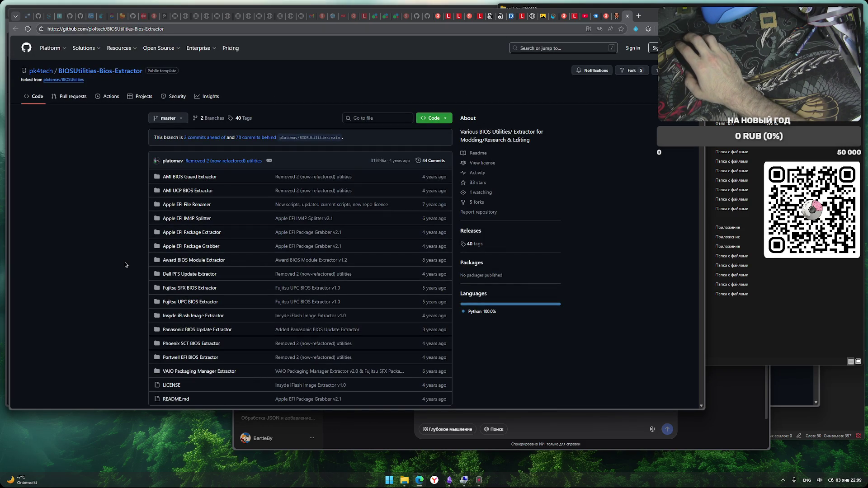
{"action": "scroll", "coordinate": [125, 265], "scroll_direction": "down", "scroll_amount": 15}
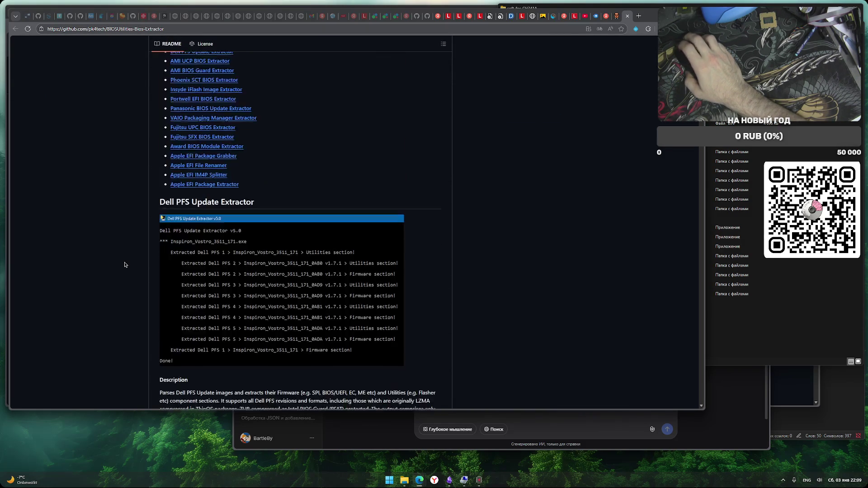
{"action": "scroll", "coordinate": [125, 265], "scroll_direction": "up", "scroll_amount": 15}
{"action": "left_click", "coordinate": [782, 332]}
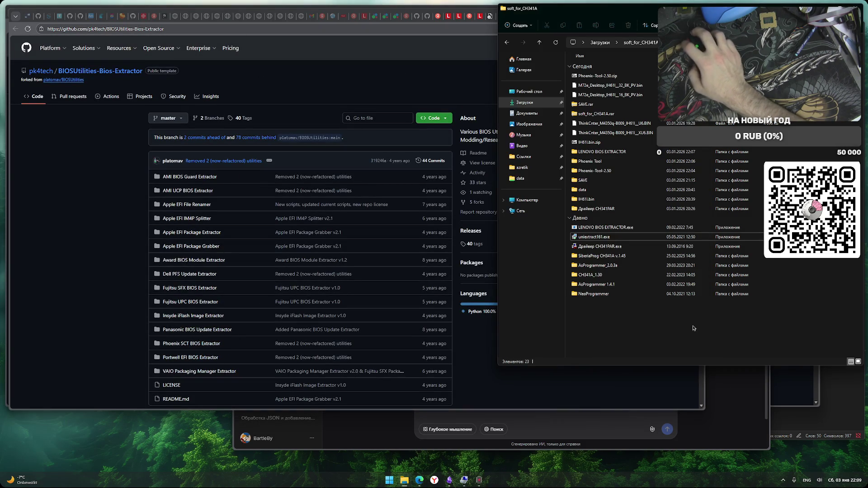
{"action": "left_click", "coordinate": [472, 71]}
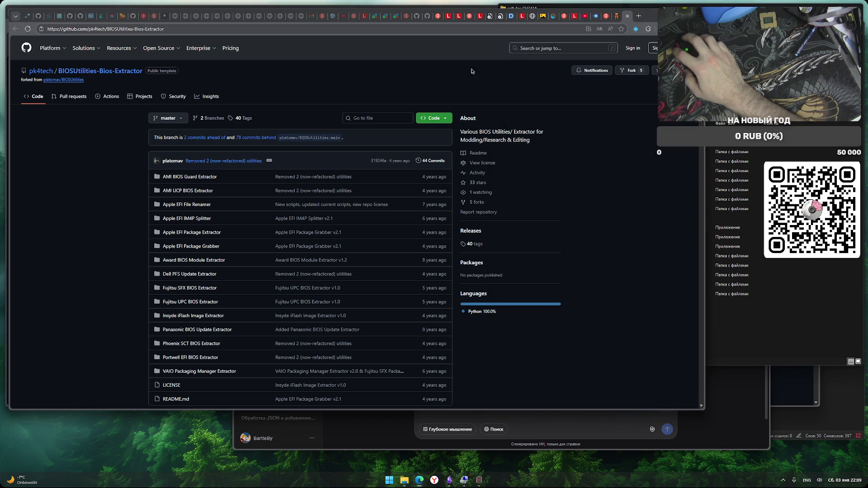
{"action": "left_click", "coordinate": [606, 17]}
{"action": "left_click", "coordinate": [565, 16]}
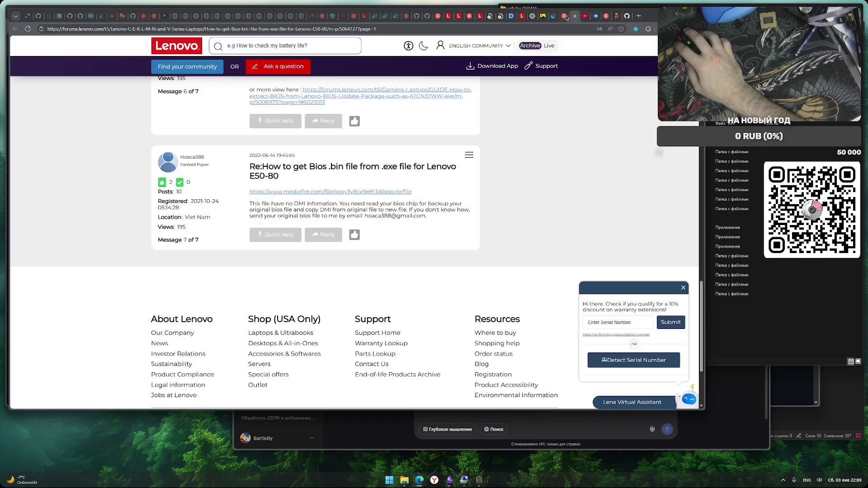
{"action": "scroll", "coordinate": [329, 161], "scroll_direction": "up", "scroll_amount": 15}
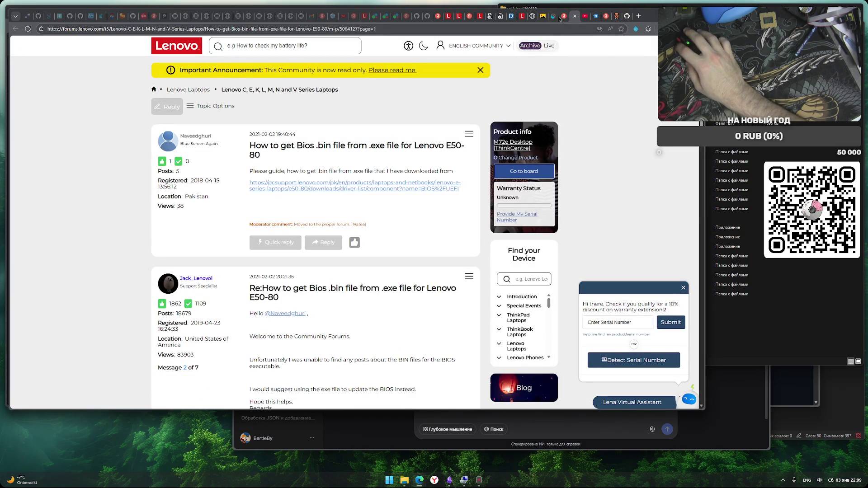
{"action": "left_click", "coordinate": [522, 17]}
{"action": "left_click", "coordinate": [459, 17]}
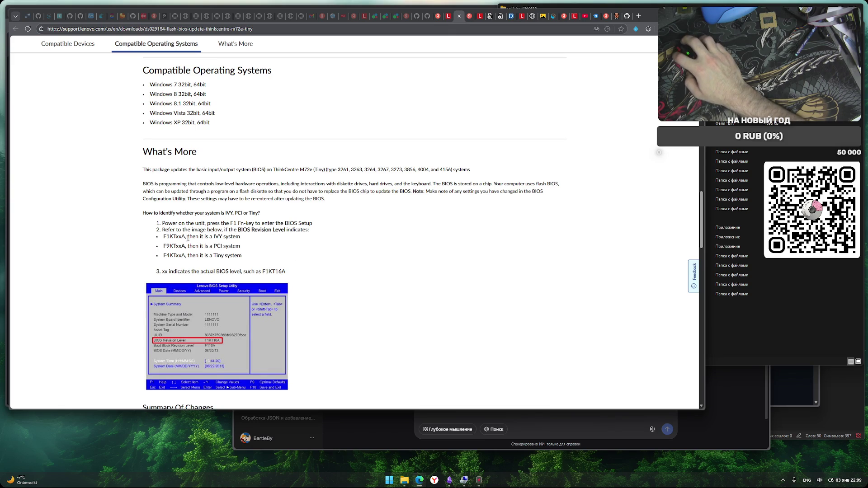
- Highlight IVY and the F1KTxxA and F4KTxxA revision codes in the page's bullets
{"action": "mouse_move", "coordinate": [212, 237]}
{"action": "left_mouse_down"}
{"action": "mouse_move", "coordinate": [222, 236]}
{"action": "mouse_move", "coordinate": [220, 257]}
{"action": "left_mouse_up"}
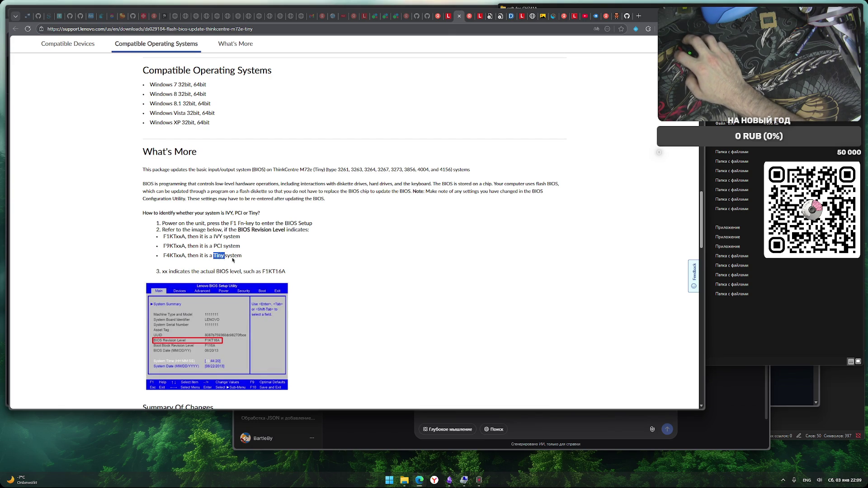
{"action": "left_click", "coordinate": [216, 260]}
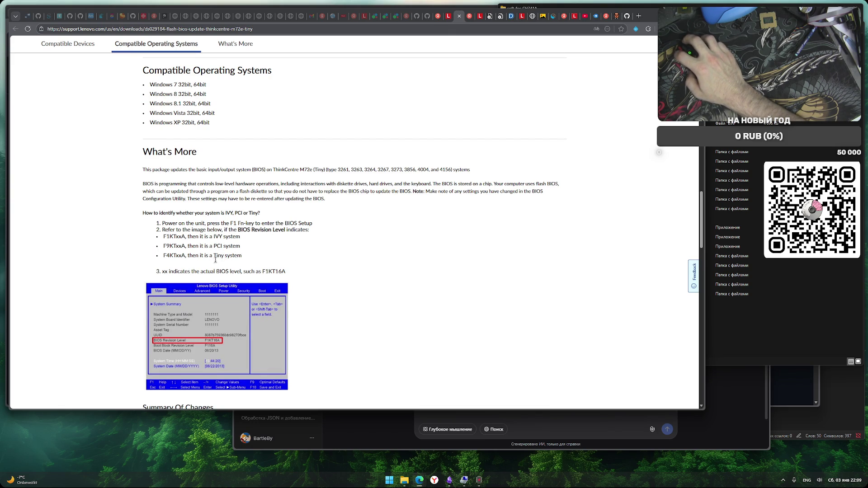
{"action": "mouse_move", "coordinate": [172, 237]}
{"action": "left_mouse_down"}
{"action": "mouse_move", "coordinate": [187, 238]}
{"action": "mouse_move", "coordinate": [192, 256]}
{"action": "left_mouse_up"}
{"action": "left_click", "coordinate": [173, 242]}
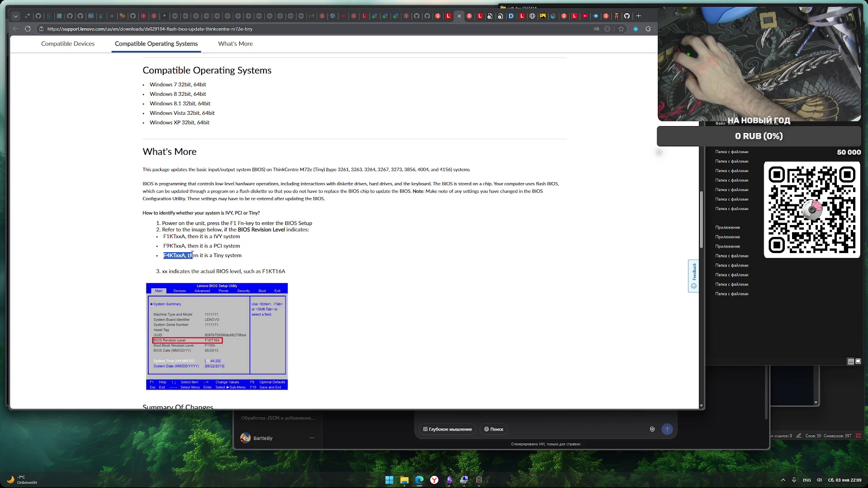
{"action": "left_click", "coordinate": [175, 256]}
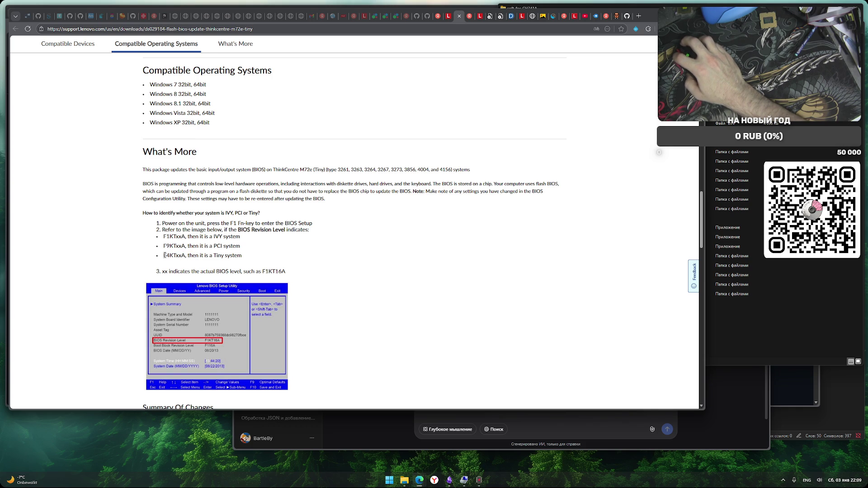
{"action": "double_click", "coordinate": [172, 255]}
{"action": "left_click", "coordinate": [732, 271]}
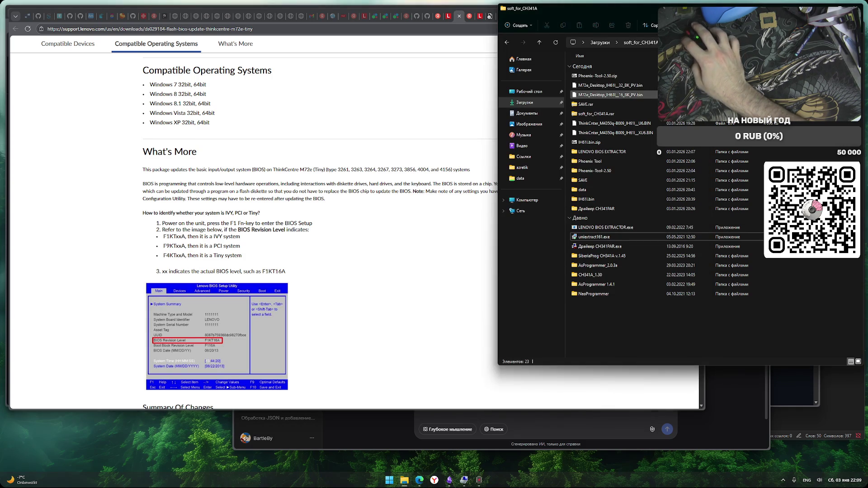
{"action": "left_click", "coordinate": [628, 94]}
{"action": "left_click", "coordinate": [587, 85], "text": "ctrl"}
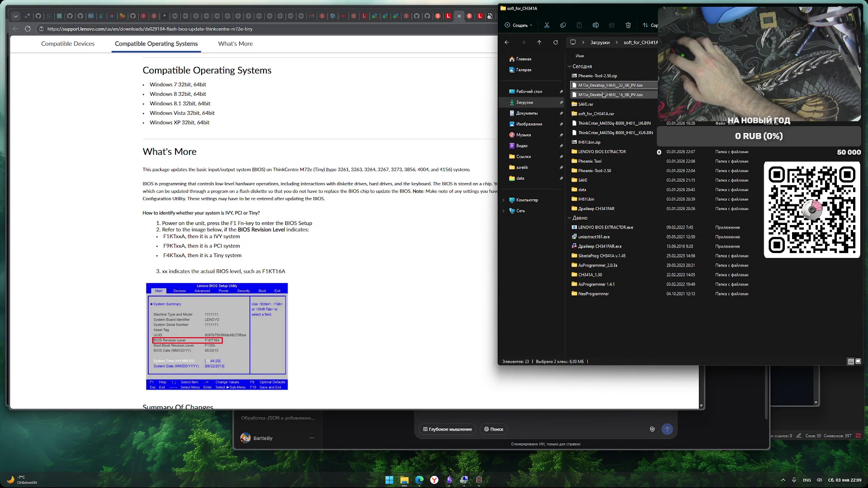
{"action": "left_click", "coordinate": [600, 95]}
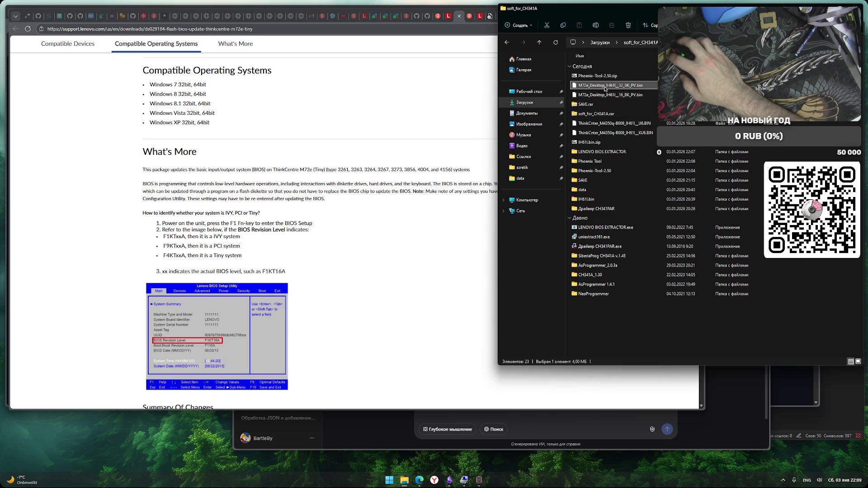
{"action": "left_click", "coordinate": [600, 125]}
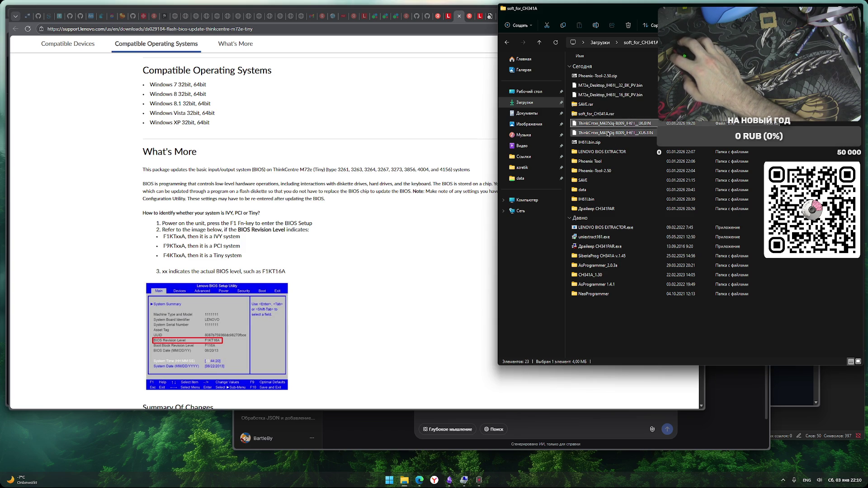
{"action": "left_click", "coordinate": [600, 133]}
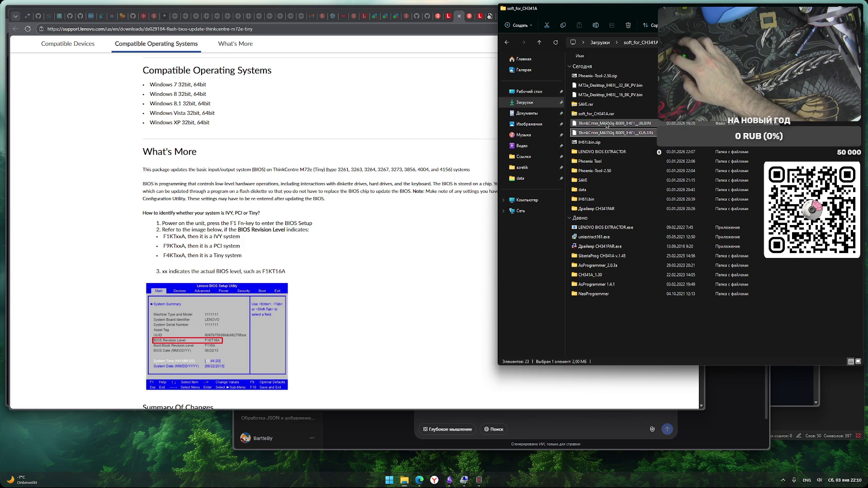
{"action": "left_click", "coordinate": [609, 127]}
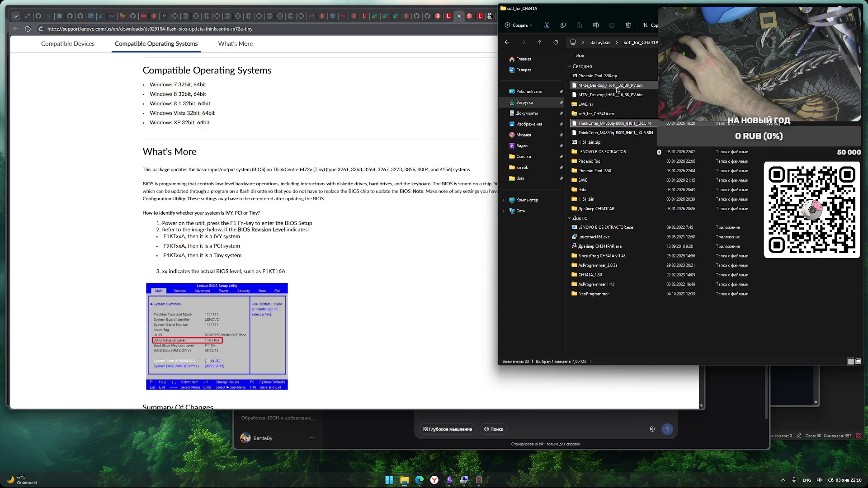
{"action": "mouse_move", "coordinate": [617, 89]}
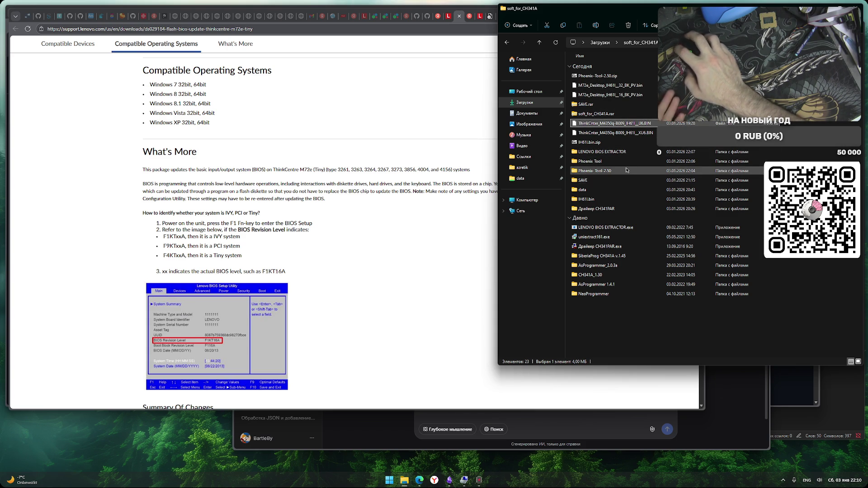
- View the mx25l1606e.bin dump from the data folder as text in Notepad
{"action": "double_click", "coordinate": [633, 189]}
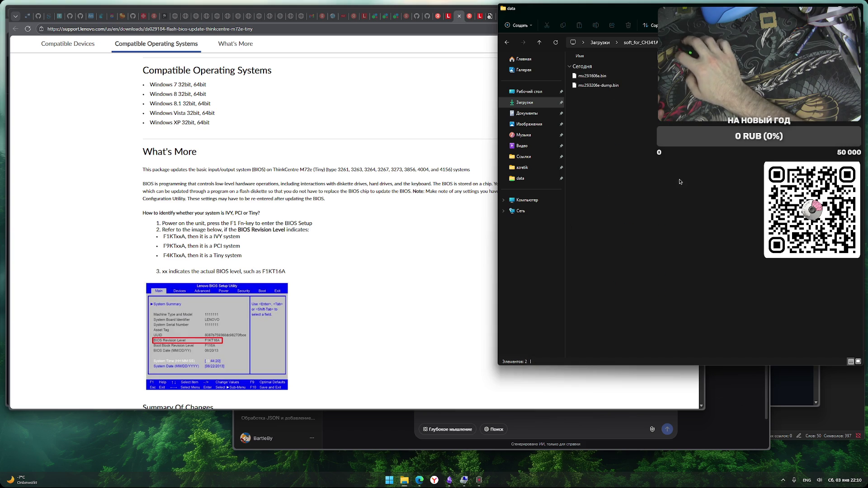
{"action": "key", "text": "Down"}
{"action": "right_click", "coordinate": [596, 76]}
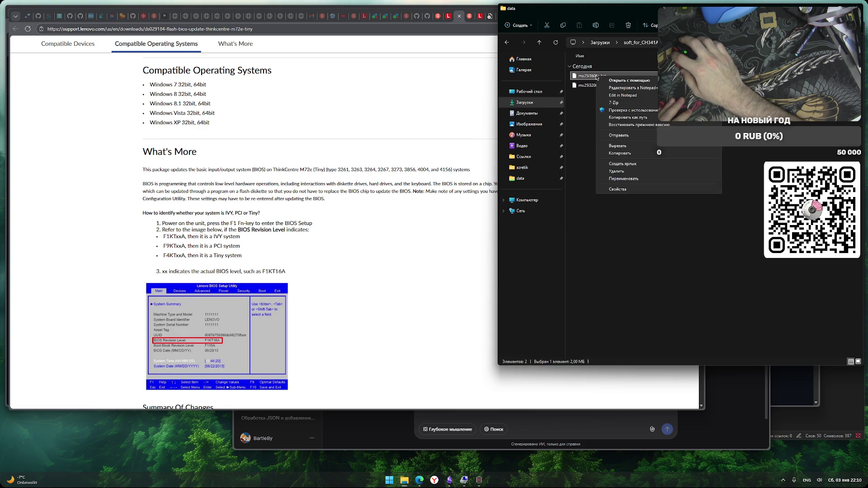
{"action": "left_click", "coordinate": [623, 95]}
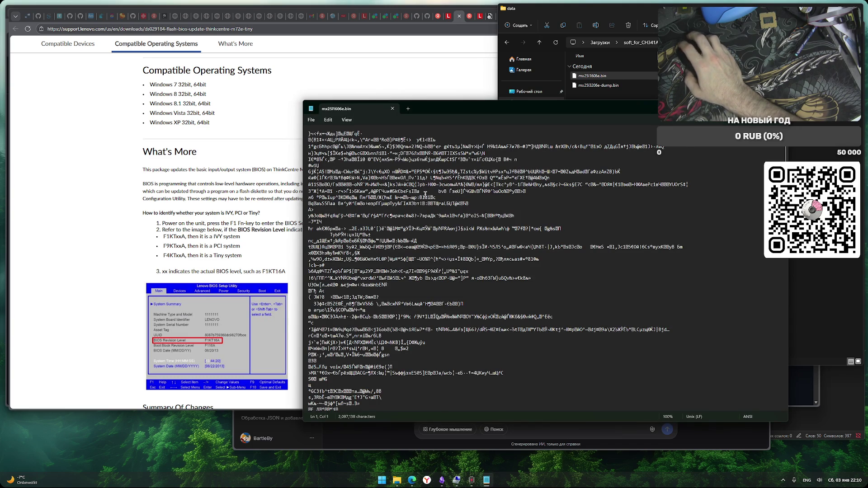
{"action": "scroll", "coordinate": [425, 195], "scroll_direction": "down", "scroll_amount": 10}
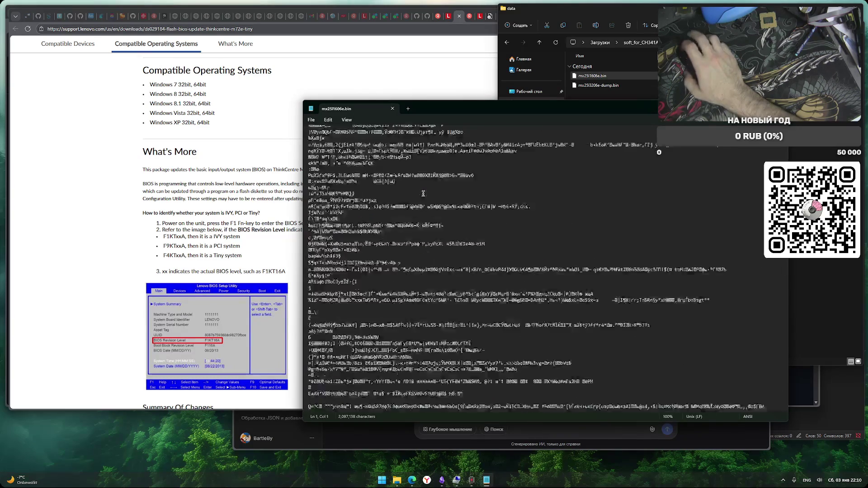
{"action": "scroll", "coordinate": [423, 194], "scroll_direction": "down", "scroll_amount": 3}
{"action": "left_click", "coordinate": [393, 109]}
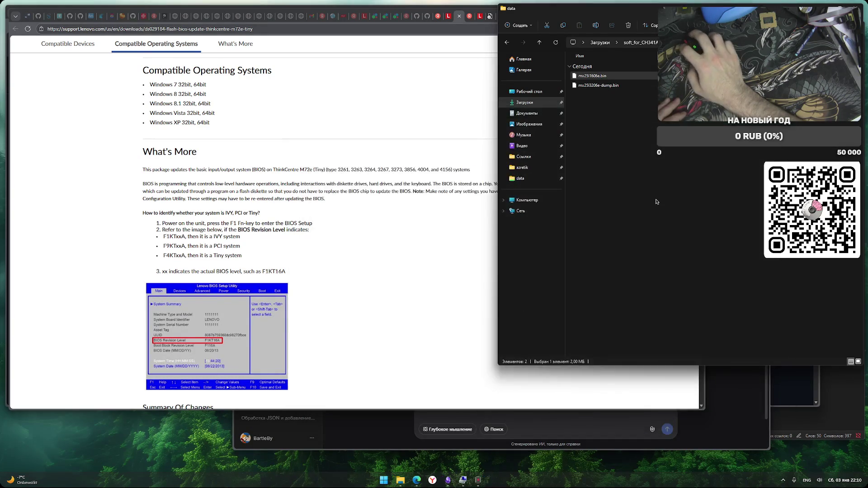
{"action": "key", "text": "alt+Left"}
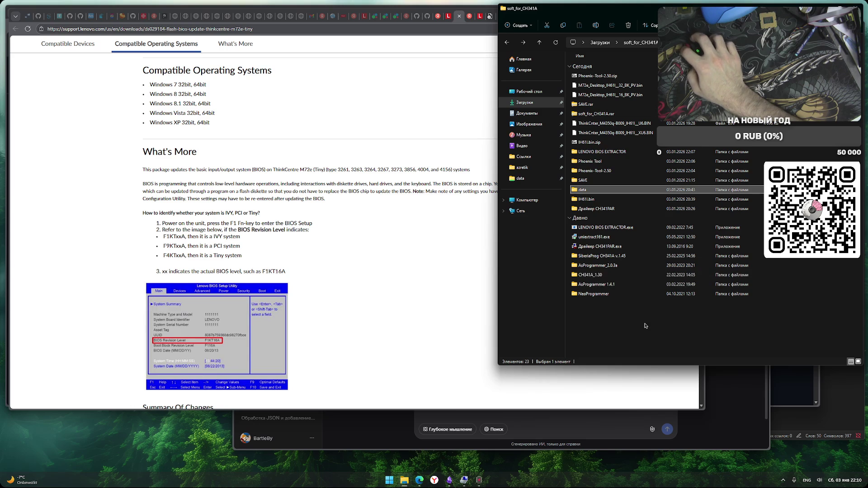
- Check the SAVE folder's SALVA.bin, then delete the LENOVO BIOS EXTRACTOR folder from soft_for_CH341A
{"action": "left_click", "coordinate": [609, 104]}
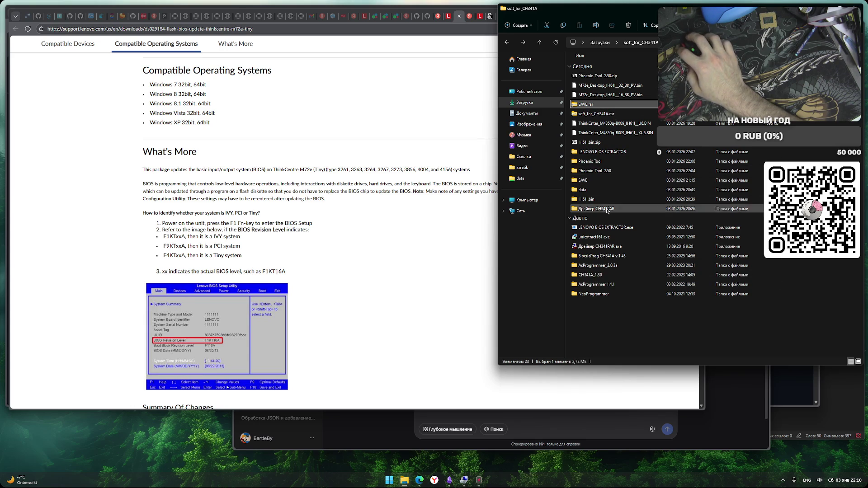
{"action": "double_click", "coordinate": [603, 181]}
{"action": "left_click", "coordinate": [620, 77]}
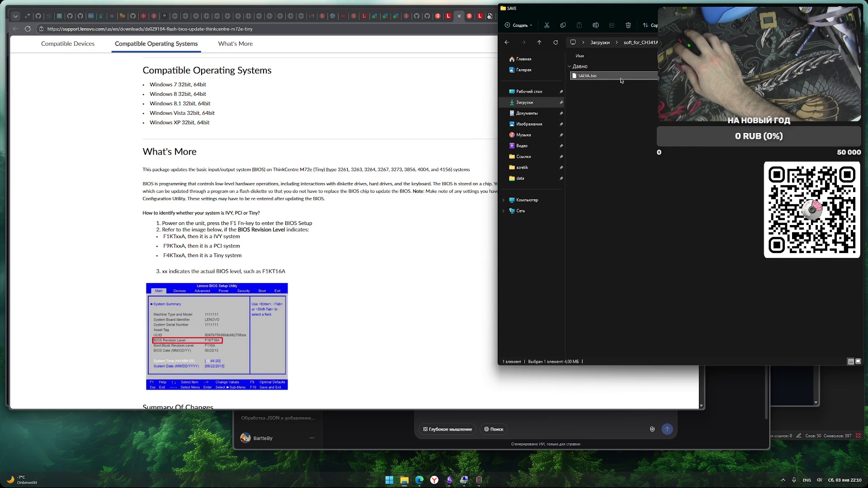
{"action": "key", "text": "alt+Left"}
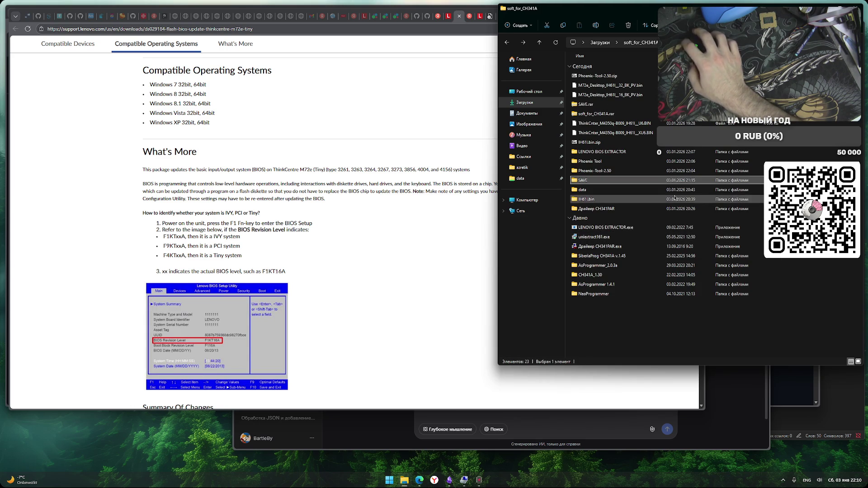
{"action": "left_click", "coordinate": [599, 142]}
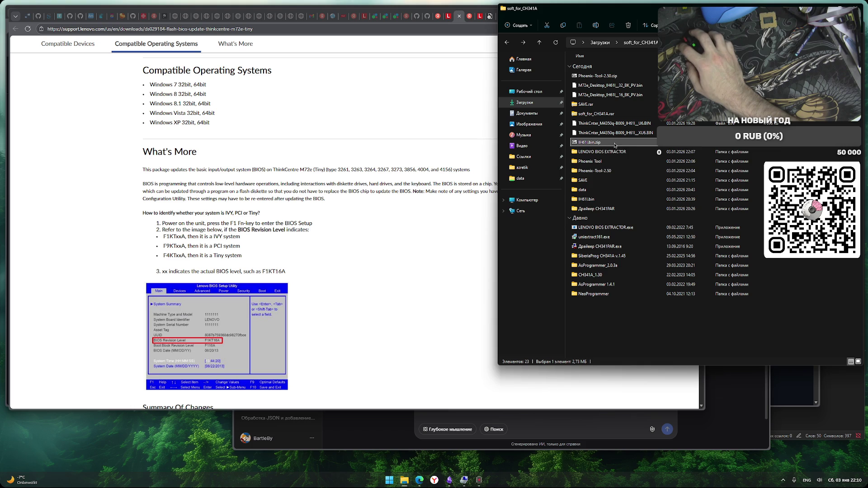
{"action": "left_click", "coordinate": [604, 153]}
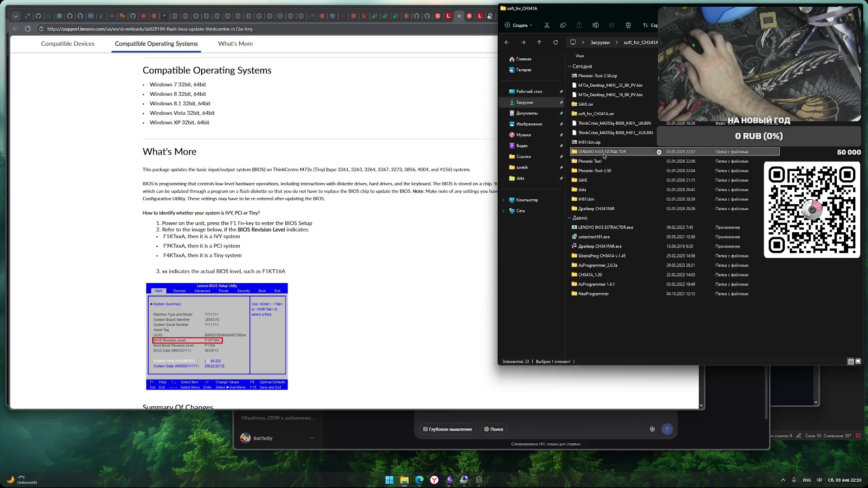
{"action": "left_click", "coordinate": [628, 26]}
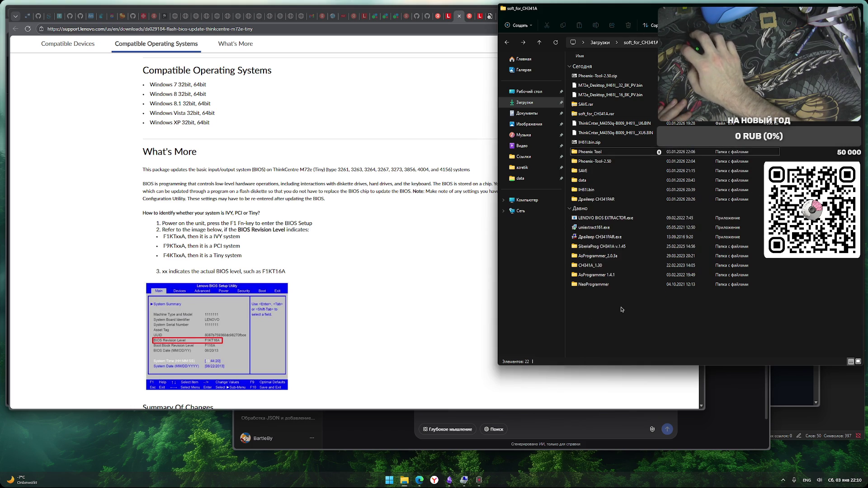
- Highlight the F4KTxxA code on the BIOS update page, then bring the Downloads window forward
{"action": "left_click", "coordinate": [470, 171]}
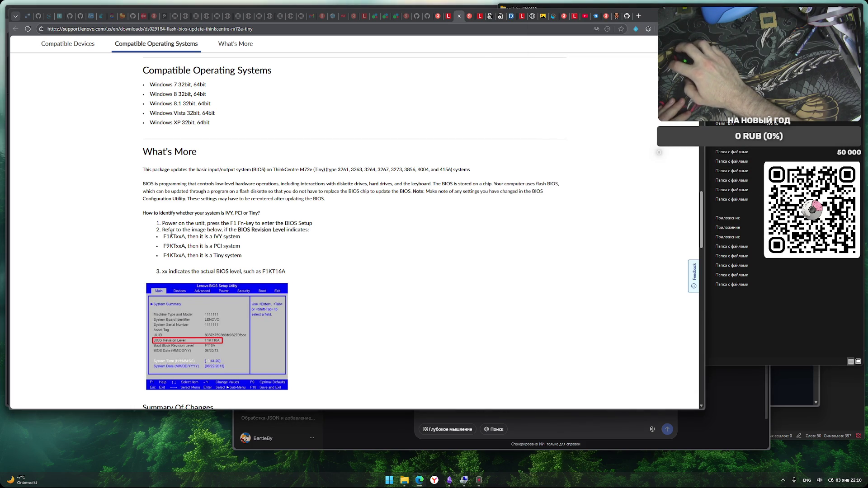
{"action": "left_click_drag", "start_coordinate": [164, 255], "coordinate": [184, 256]}
{"action": "left_click", "coordinate": [224, 255]}
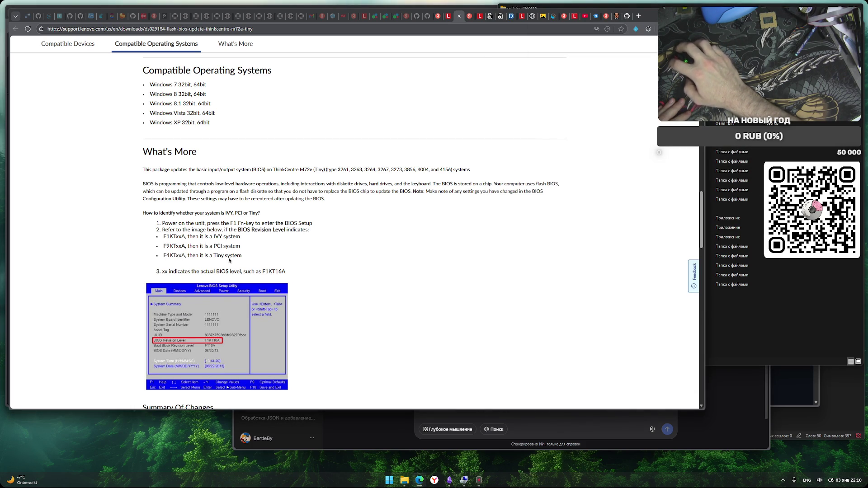
{"action": "left_click", "coordinate": [717, 298]}
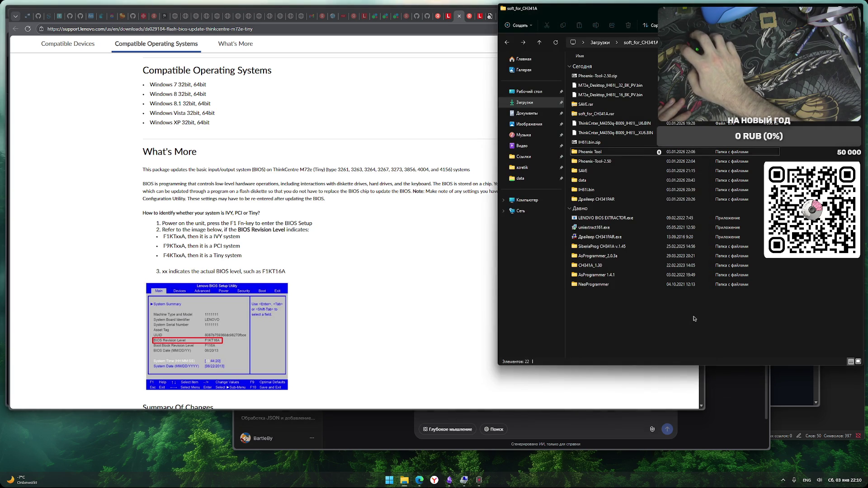
{"action": "mouse_move", "coordinate": [403, 484]}
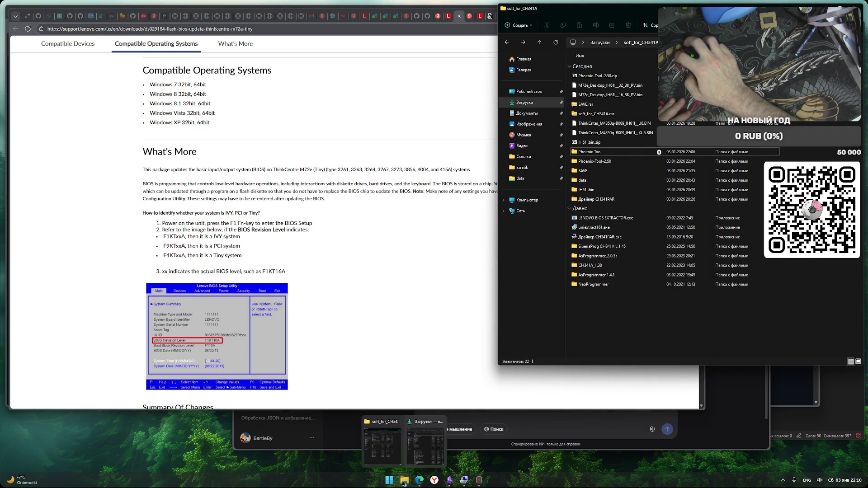
{"action": "left_click", "coordinate": [424, 445]}
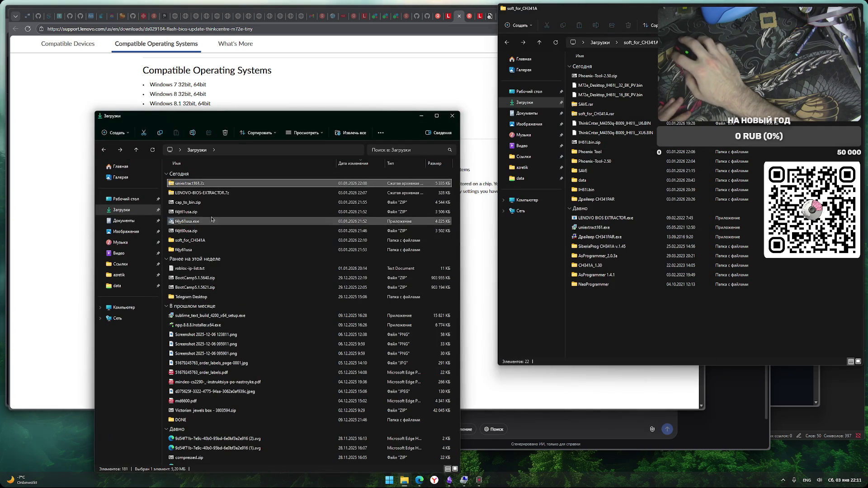
- Open the f4jy61usa folder and open IMAGEF4.CAP with Edit in Notepad
{"action": "double_click", "coordinate": [194, 250]}
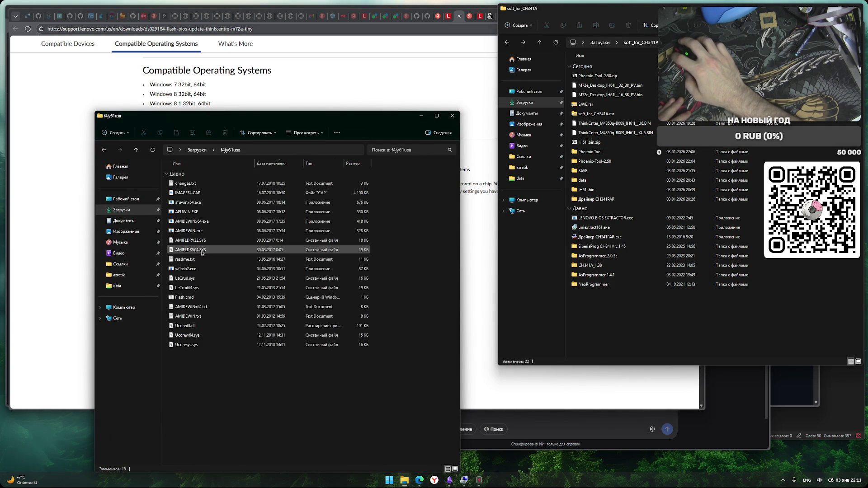
{"action": "left_click", "coordinate": [198, 193]}
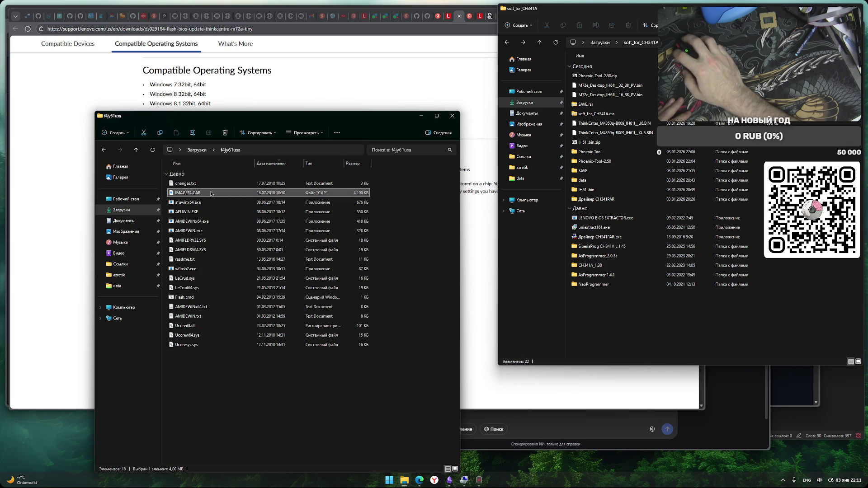
{"action": "right_click", "coordinate": [197, 196]}
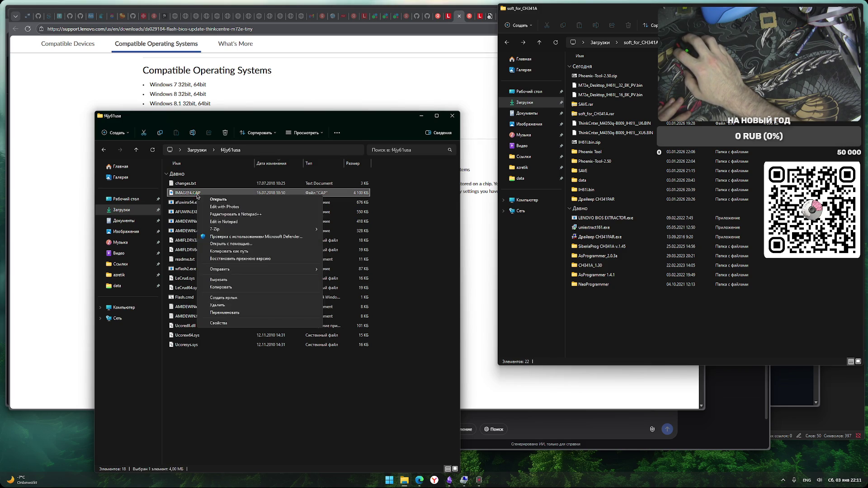
{"action": "left_click", "coordinate": [232, 222]}
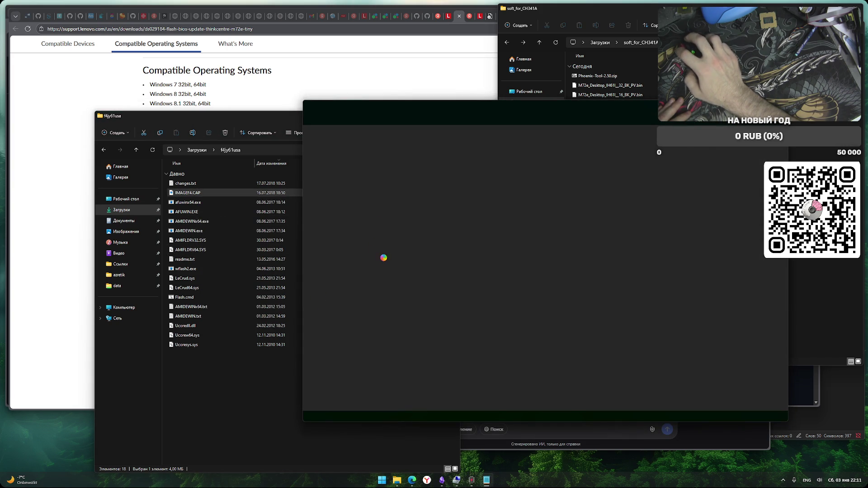
- Scroll and select lines through IMAGEF4.CAP's binary text in Notepad, then close it
{"action": "scroll", "coordinate": [369, 345], "scroll_direction": "down", "scroll_amount": 5}
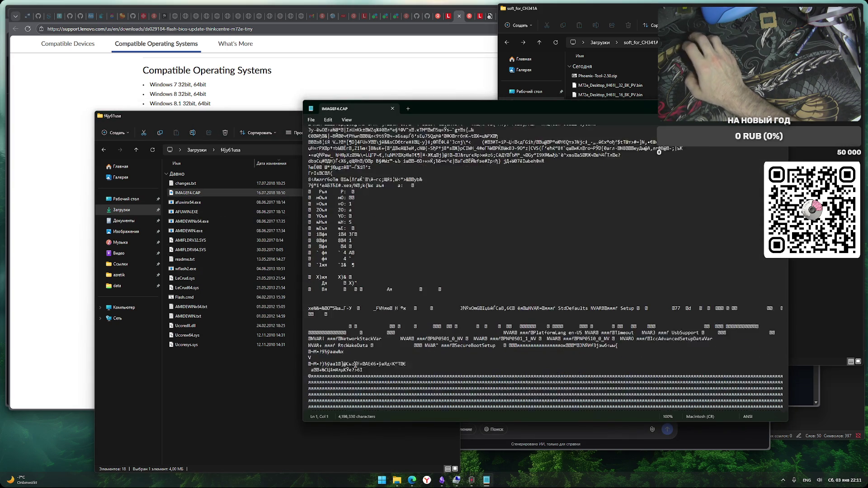
{"action": "left_click", "coordinate": [310, 320]}
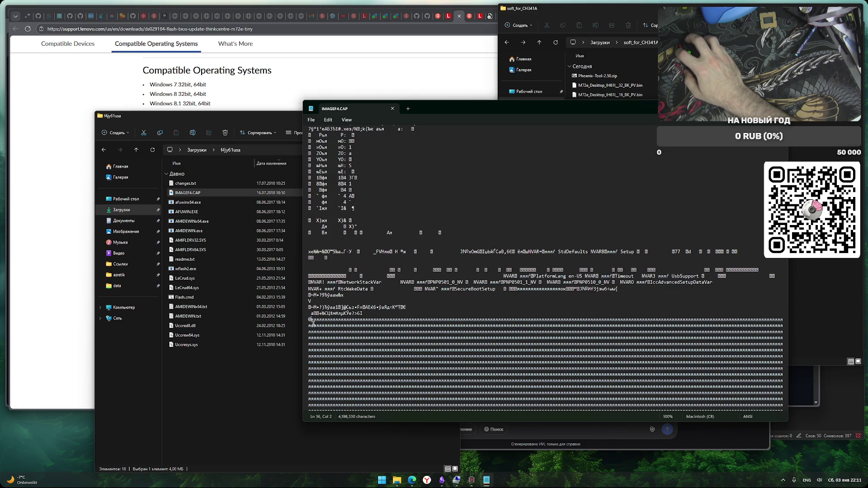
{"action": "left_click_drag", "start_coordinate": [310, 318], "coordinate": [304, 94]}
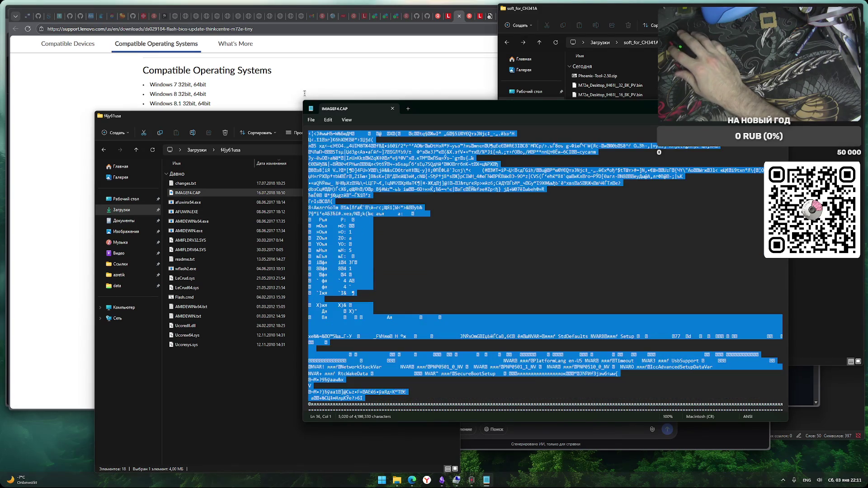
{"action": "scroll", "coordinate": [388, 270], "scroll_direction": "down", "scroll_amount": 7}
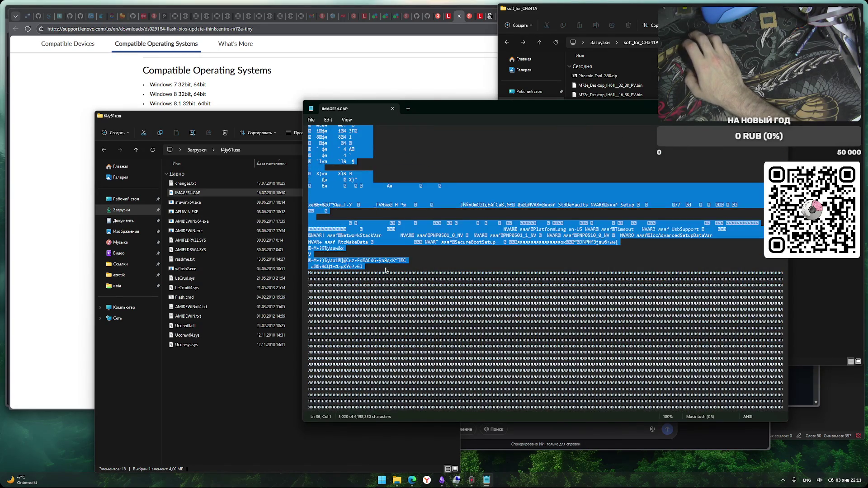
{"action": "scroll", "coordinate": [385, 270], "scroll_direction": "up", "scroll_amount": 7}
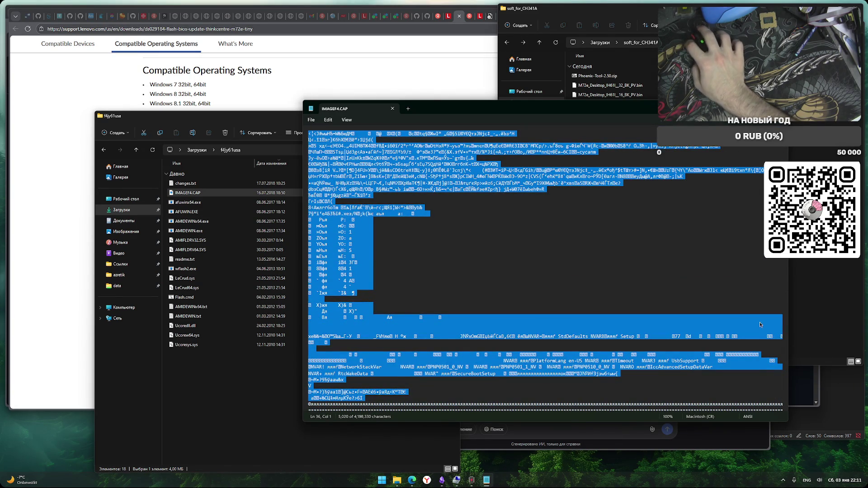
{"action": "mouse_move", "coordinate": [785, 133]}
{"action": "left_mouse_down"}
{"action": "mouse_move", "coordinate": [775, 271]}
{"action": "mouse_move", "coordinate": [751, 405]}
{"action": "left_mouse_up"}
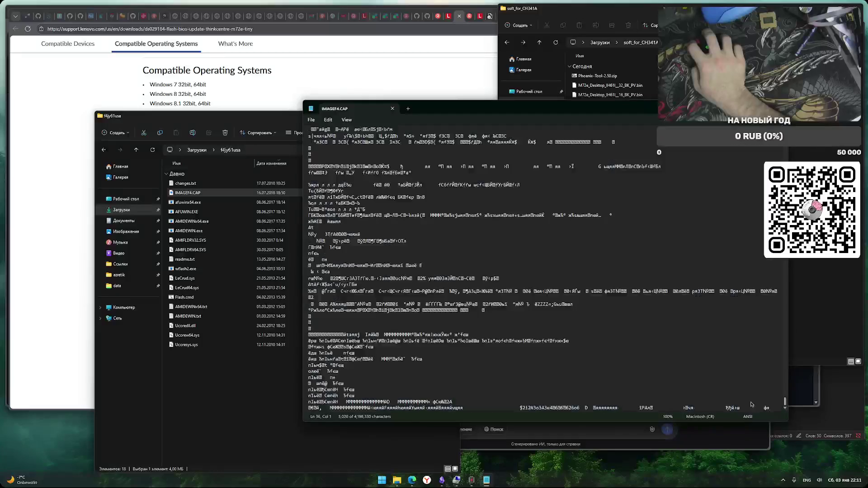
{"action": "scroll", "coordinate": [541, 333], "scroll_direction": "up", "scroll_amount": 9}
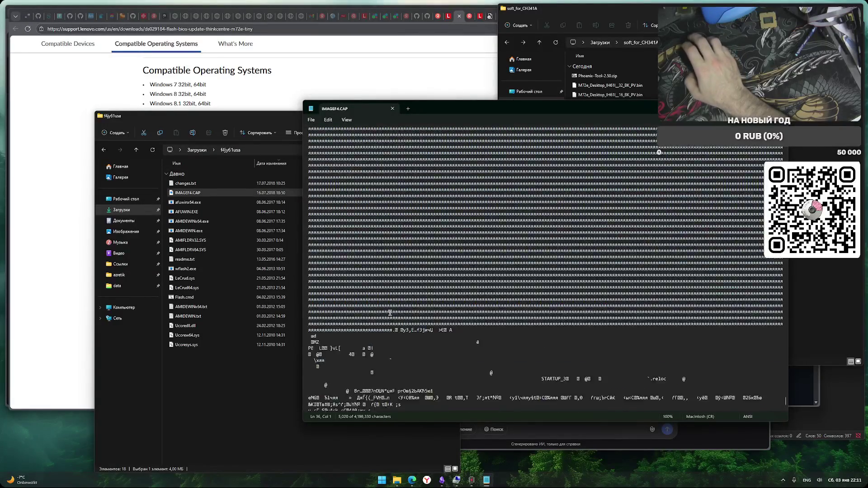
{"action": "mouse_move", "coordinate": [396, 179]}
{"action": "left_mouse_down"}
{"action": "mouse_move", "coordinate": [357, 236]}
{"action": "mouse_move", "coordinate": [495, 229]}
{"action": "mouse_move", "coordinate": [434, 181]}
{"action": "mouse_move", "coordinate": [352, 214]}
{"action": "mouse_move", "coordinate": [344, 248]}
{"action": "mouse_move", "coordinate": [348, 218]}
{"action": "mouse_move", "coordinate": [335, 236]}
{"action": "left_mouse_up"}
{"action": "scroll", "coordinate": [347, 309], "scroll_direction": "down", "scroll_amount": 3}
{"action": "mouse_move", "coordinate": [314, 190]}
{"action": "left_mouse_down"}
{"action": "mouse_move", "coordinate": [553, 400]}
{"action": "mouse_move", "coordinate": [466, 283]}
{"action": "mouse_move", "coordinate": [467, 290]}
{"action": "left_mouse_up"}
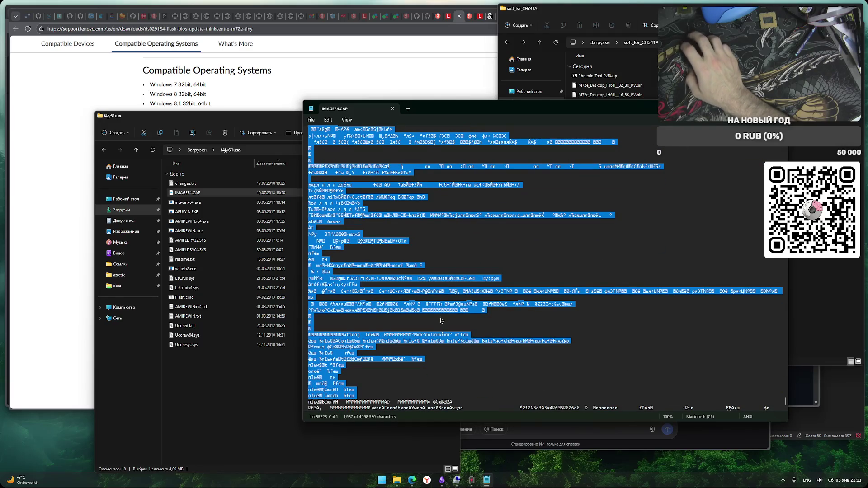
{"action": "left_click", "coordinate": [425, 345]}
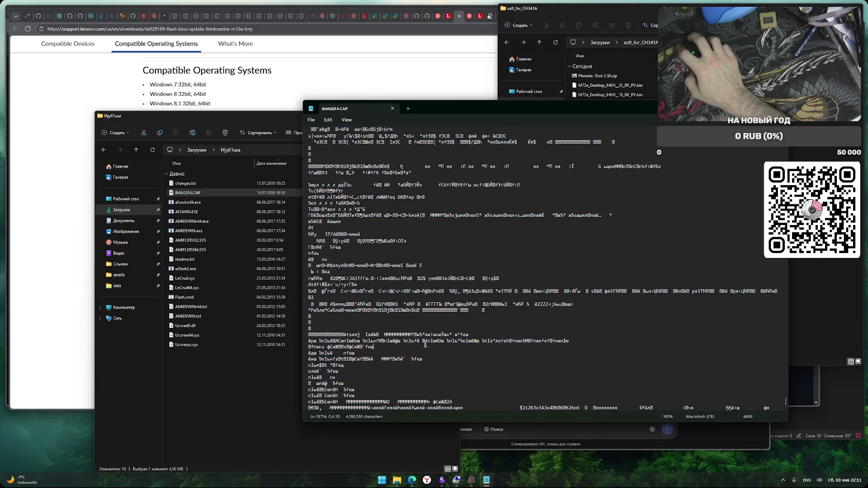
{"action": "middle_click", "coordinate": [346, 109]}
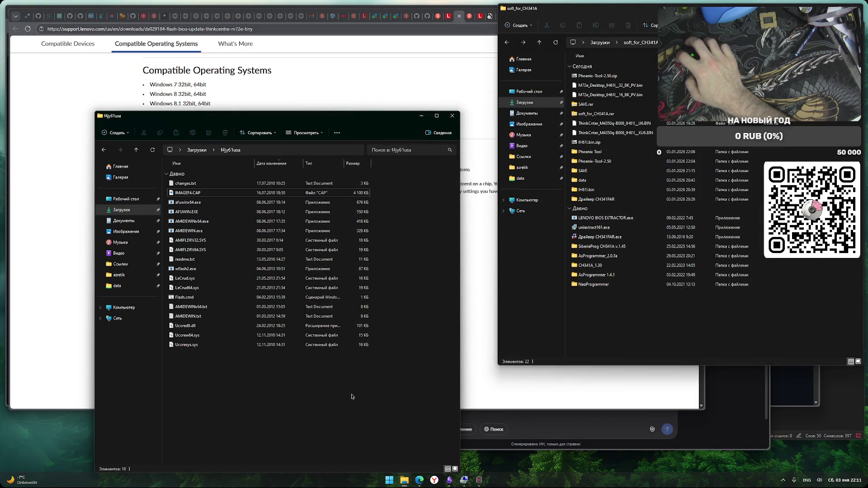
- Return to the browser and look over the Russian Lenovo BIOS page
{"action": "key", "text": "BackSpace"}
{"action": "left_click", "coordinate": [90, 249]}
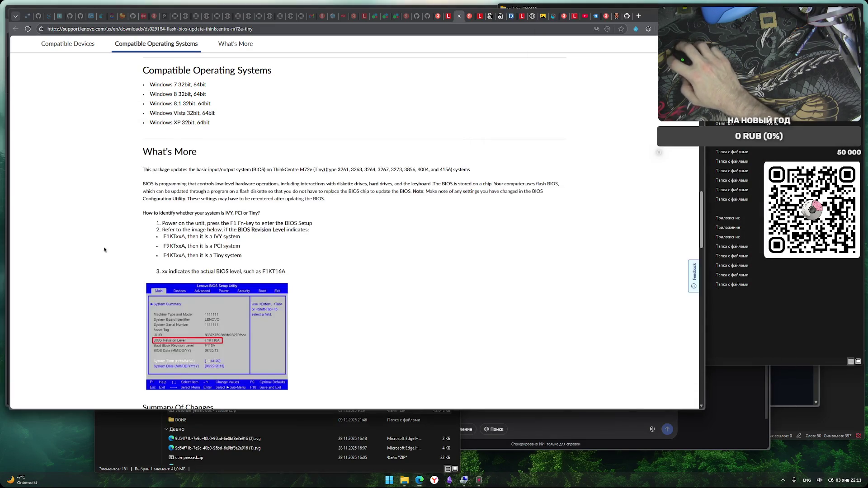
{"action": "left_click", "coordinate": [480, 16]}
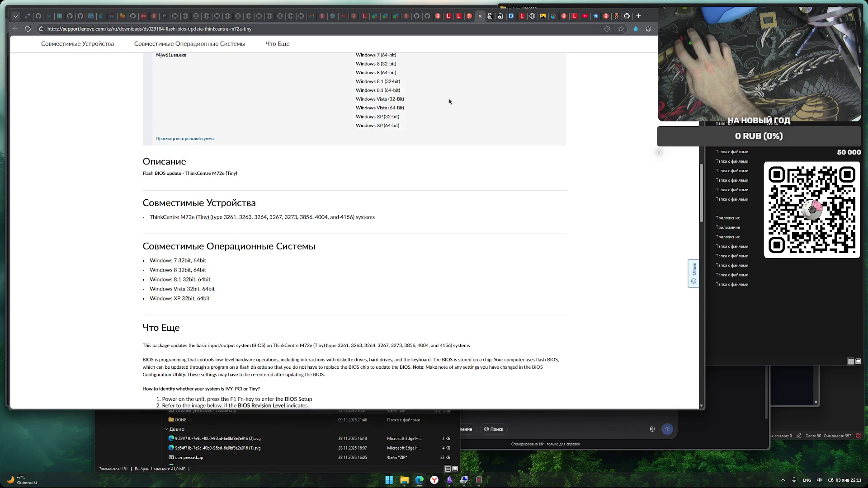
{"action": "scroll", "coordinate": [194, 271], "scroll_direction": "up", "scroll_amount": 2}
{"action": "scroll", "coordinate": [193, 233], "scroll_direction": "up", "scroll_amount": 2}
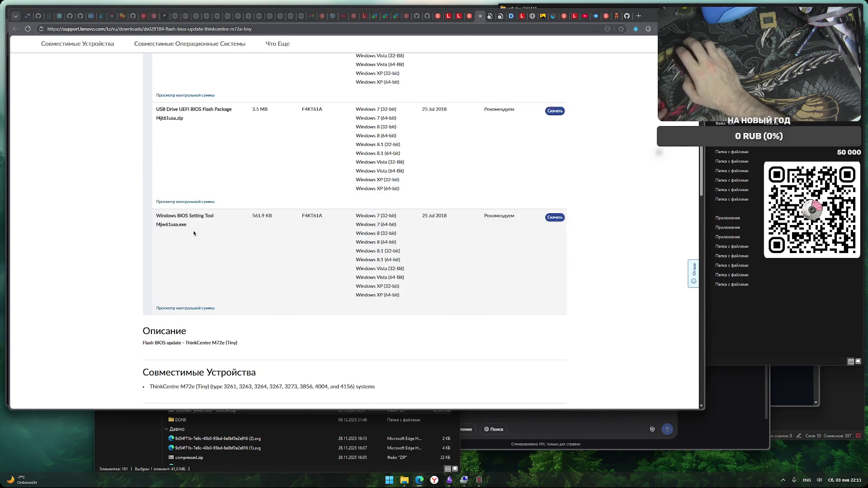
{"action": "scroll", "coordinate": [188, 254], "scroll_direction": "down", "scroll_amount": 10}
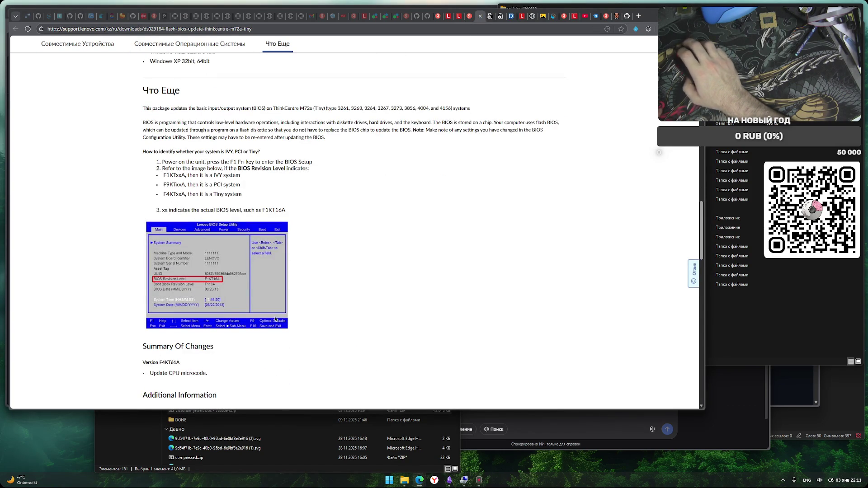
- Close the Russian Lenovo, linux-hardware.ru and driver.ru tabs after reviewing driver.ru
{"action": "left_click", "coordinate": [480, 17]}
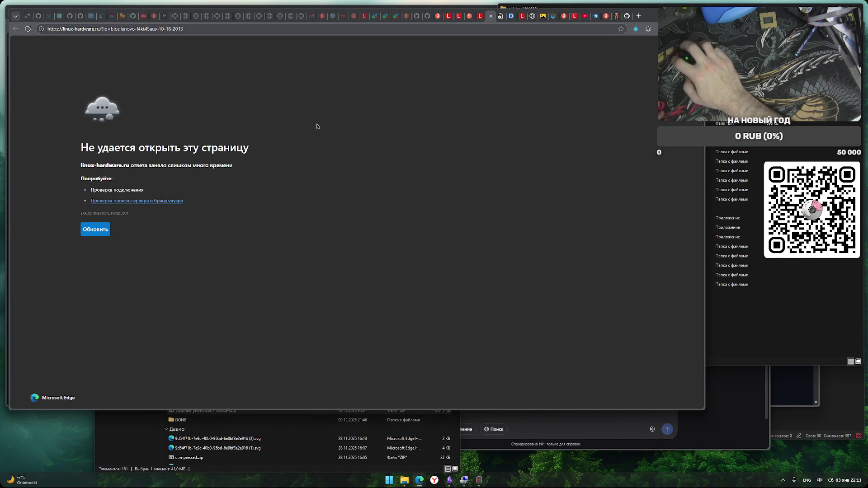
{"action": "left_click", "coordinate": [491, 16]}
{"action": "left_click", "coordinate": [490, 16]}
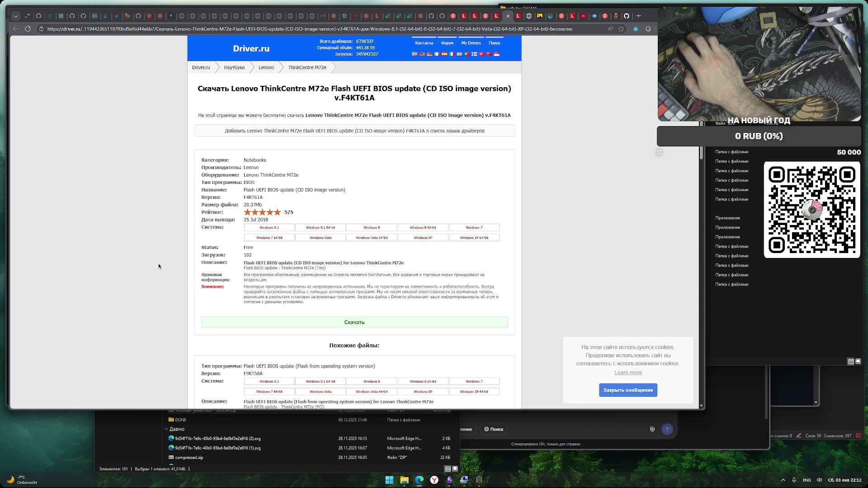
{"action": "scroll", "coordinate": [158, 265], "scroll_direction": "down", "scroll_amount": 5}
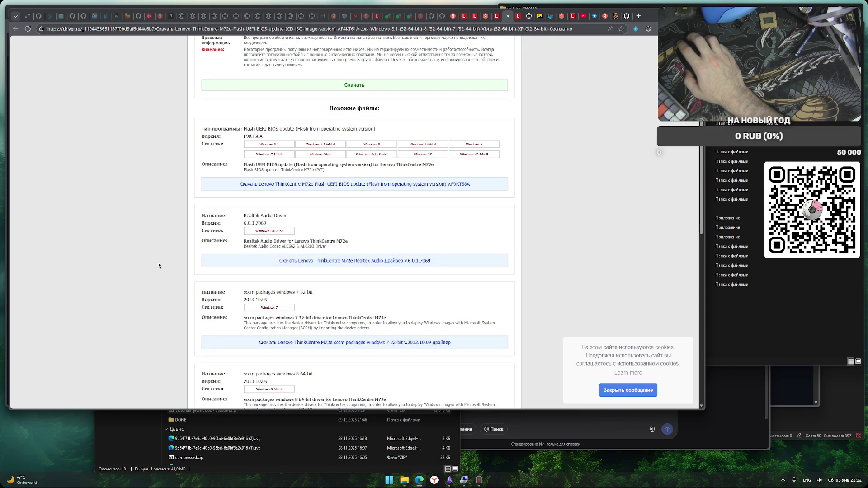
{"action": "scroll", "coordinate": [158, 265], "scroll_direction": "down", "scroll_amount": 10}
{"action": "scroll", "coordinate": [175, 262], "scroll_direction": "down", "scroll_amount": 5}
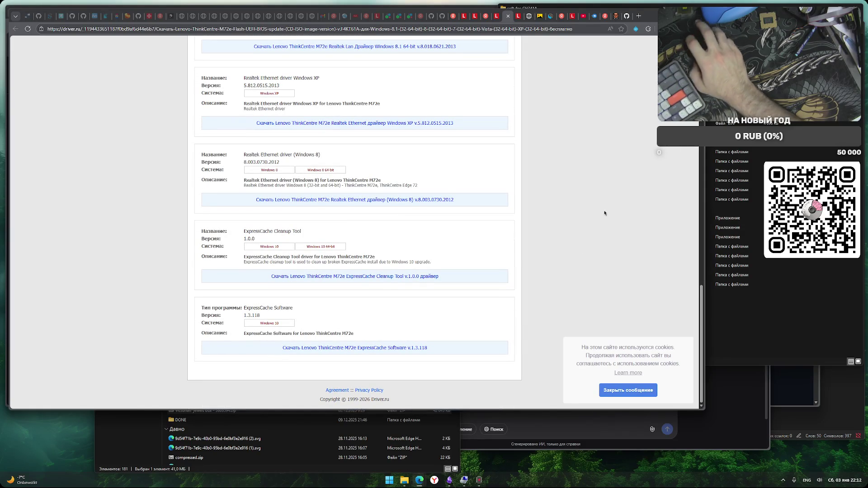
{"action": "key", "text": "ctrl+w"}
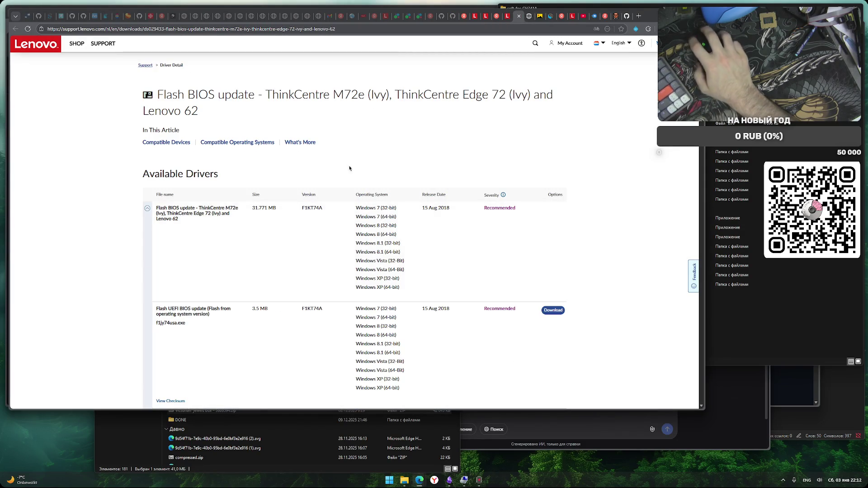
- Check the first M72e desktop BIOS dump in soft_for_CH341A against the Lenovo BIOS update page
{"action": "left_click", "coordinate": [748, 318]}
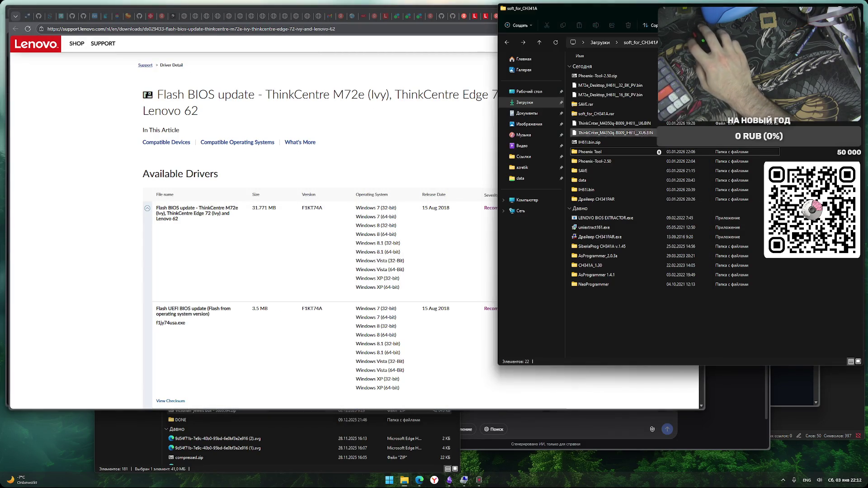
{"action": "left_click", "coordinate": [633, 86]}
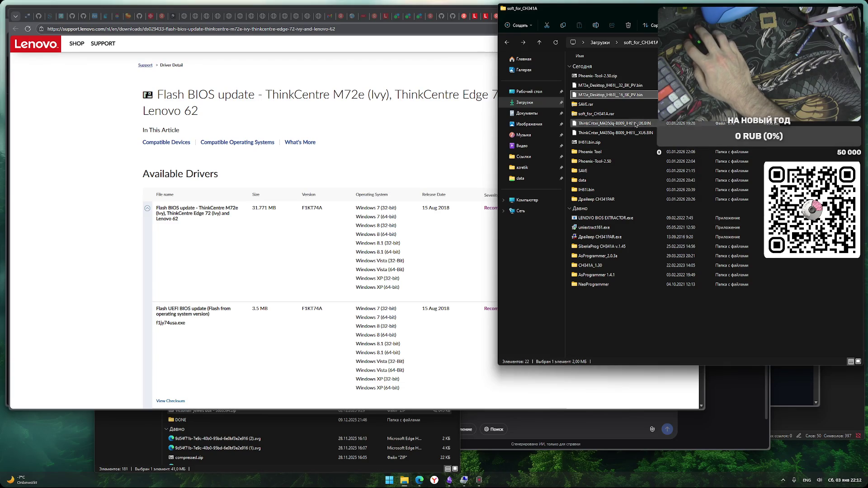
{"action": "left_click", "coordinate": [416, 125]}
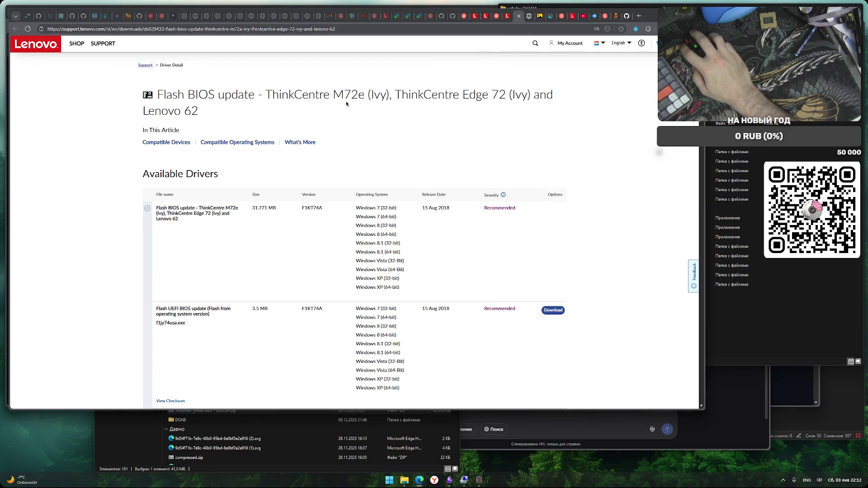
- Highlight Ivy and M72e in the Lenovo page title, skim the page, then go to the Dr-Bios M72e thread
{"action": "mouse_move", "coordinate": [371, 94]}
{"action": "left_mouse_down"}
{"action": "mouse_move", "coordinate": [384, 94]}
{"action": "mouse_move", "coordinate": [359, 96]}
{"action": "mouse_move", "coordinate": [375, 99]}
{"action": "left_mouse_up"}
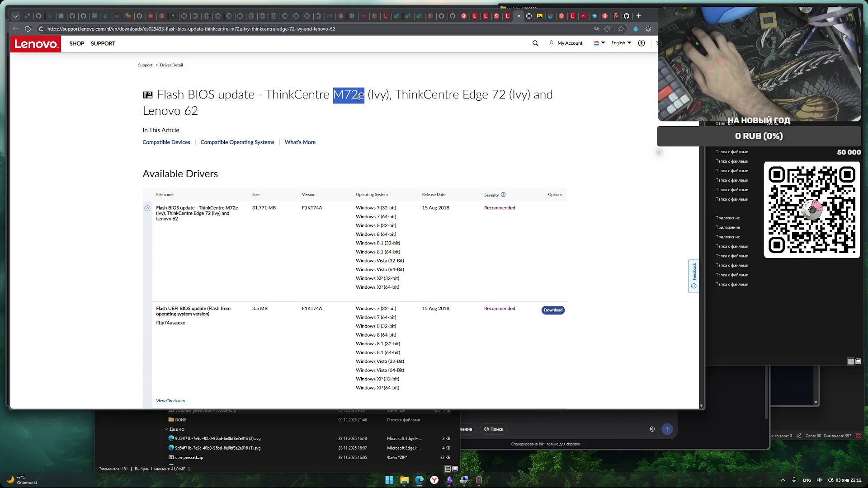
{"action": "left_click", "coordinate": [317, 94]}
{"action": "left_click_drag", "start_coordinate": [360, 94], "coordinate": [383, 99]}
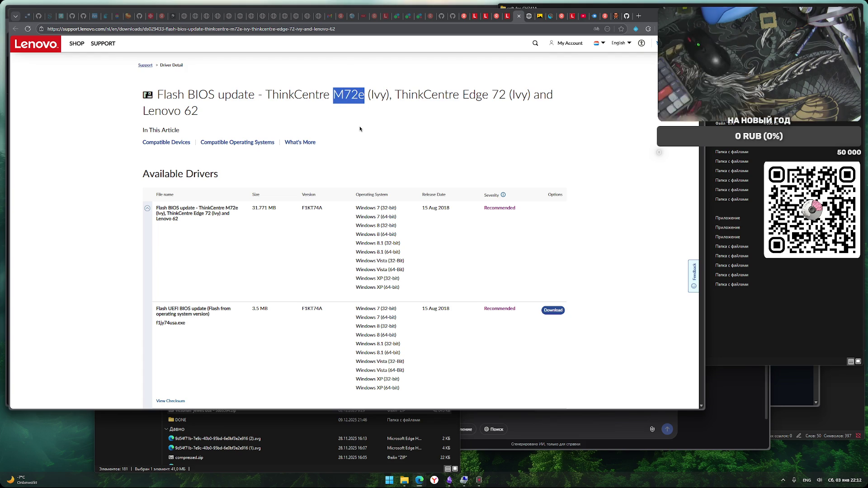
{"action": "left_click", "coordinate": [383, 117]}
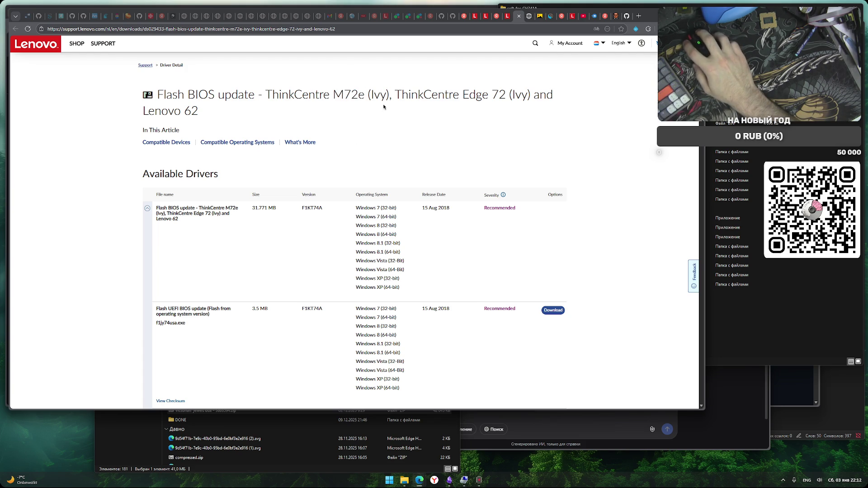
{"action": "scroll", "coordinate": [126, 292], "scroll_direction": "down", "scroll_amount": 12}
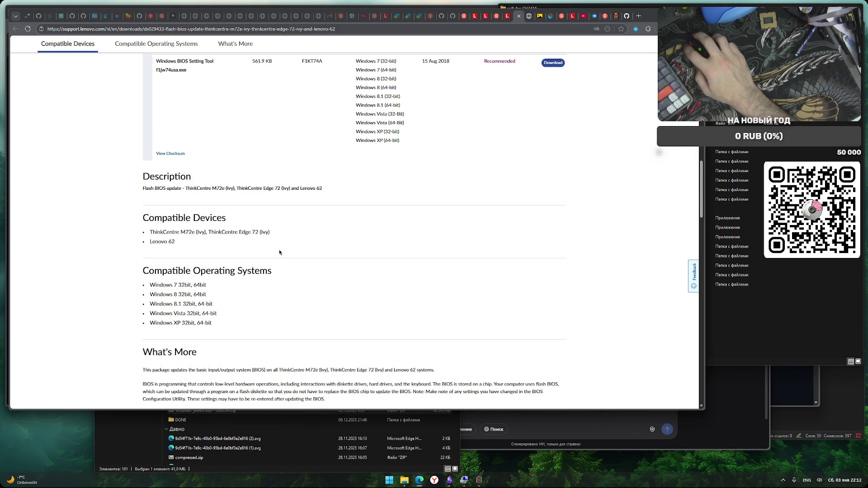
{"action": "scroll", "coordinate": [398, 324], "scroll_direction": "up", "scroll_amount": 12}
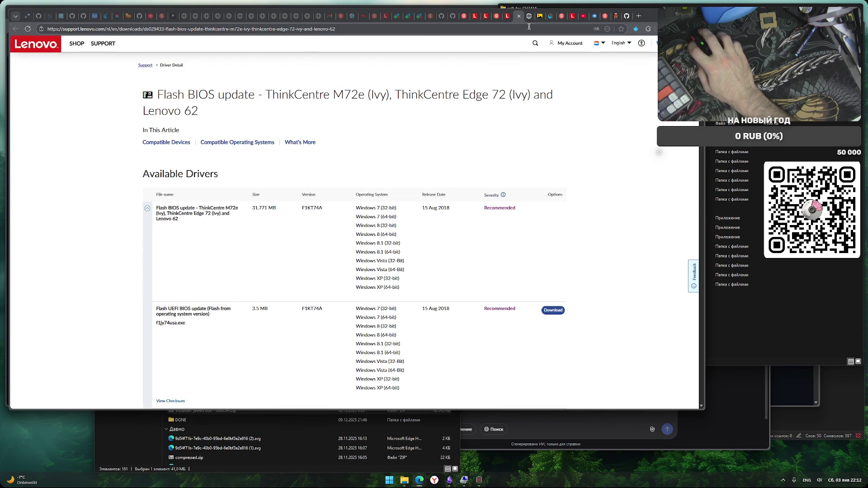
{"action": "left_click", "coordinate": [528, 16]}
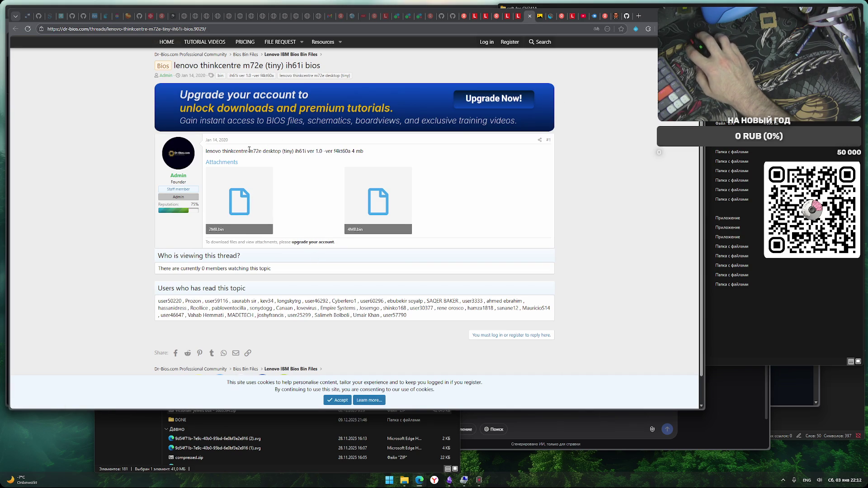
- Highlight the model description, try the 2MB.bin attachment, and open the Dr-Bios registration form
{"action": "left_click_drag", "start_coordinate": [250, 150], "coordinate": [366, 151]}
{"action": "left_click", "coordinate": [289, 150]}
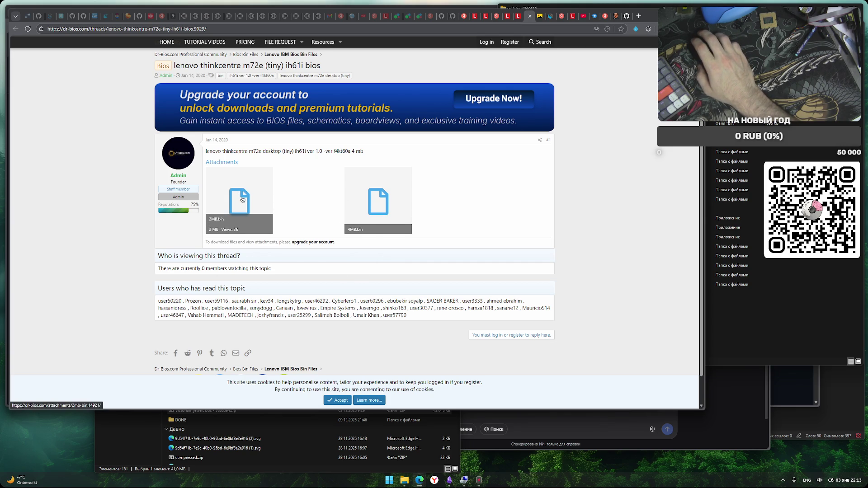
{"action": "left_click", "coordinate": [509, 42]}
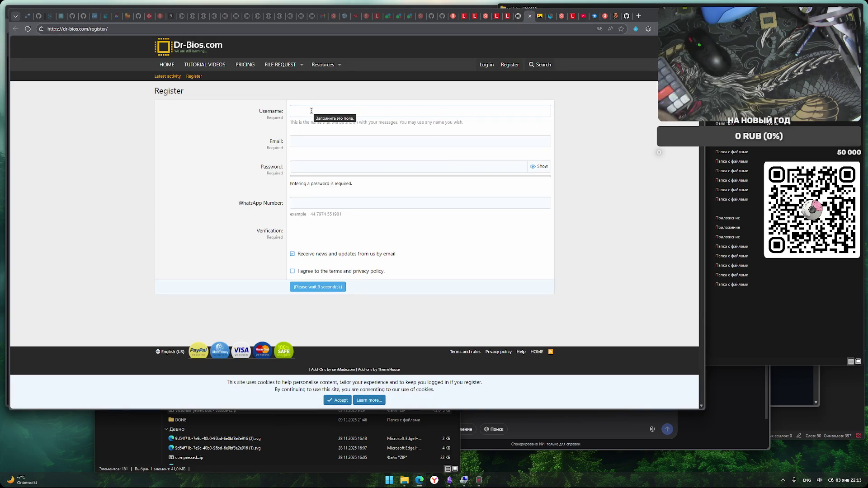
- Fill the Username from a saved autofill entry, trimming off its e-mail domain part
{"action": "type", "text": "d"}
{"action": "key", "text": "BackSpace"}
{"action": "type", "text": "a"}
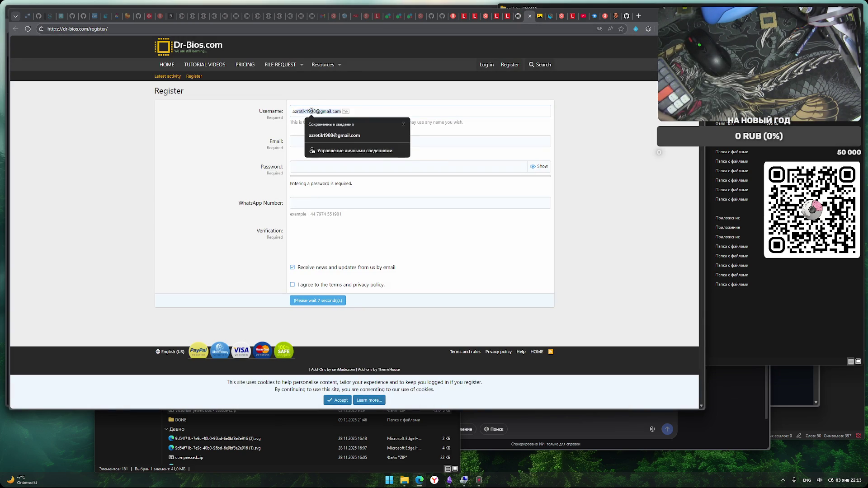
{"action": "key", "text": "Down"}
{"action": "key", "text": "Return"}
{"action": "key", "text": "Return"}
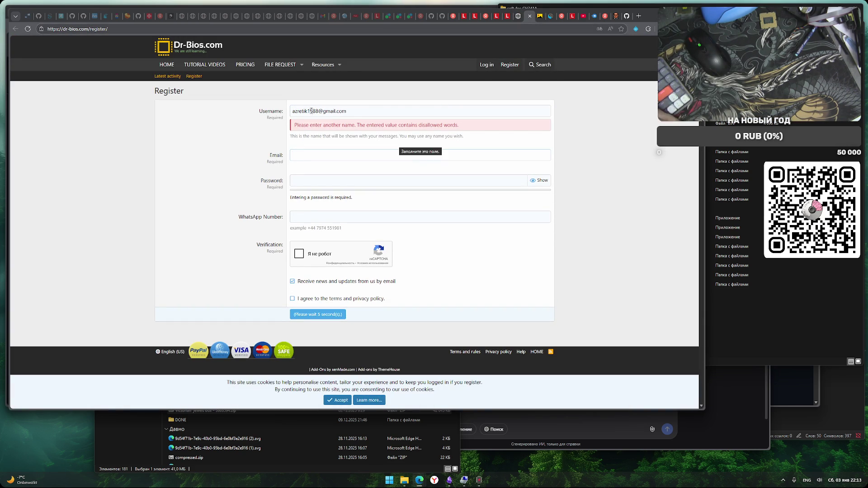
{"action": "left_click", "coordinate": [311, 111]}
{"action": "key", "text": "shift+End"}
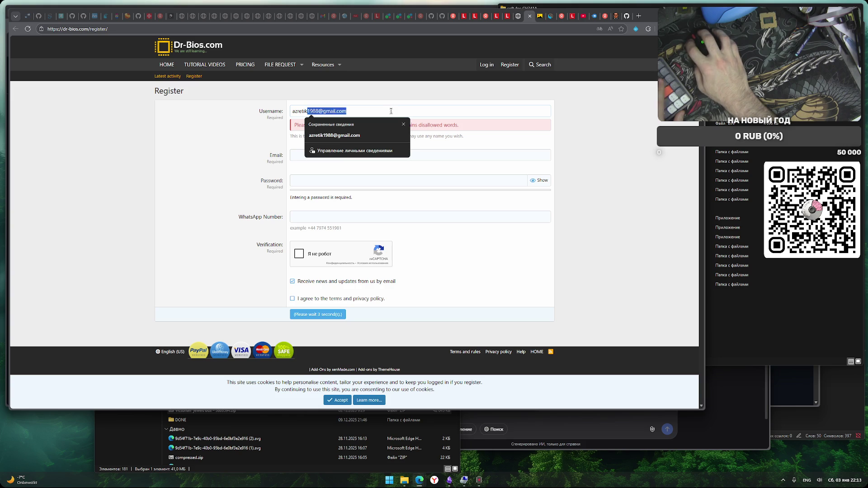
{"action": "key", "text": "BackSpace"}
{"action": "left_click", "coordinate": [219, 172]}
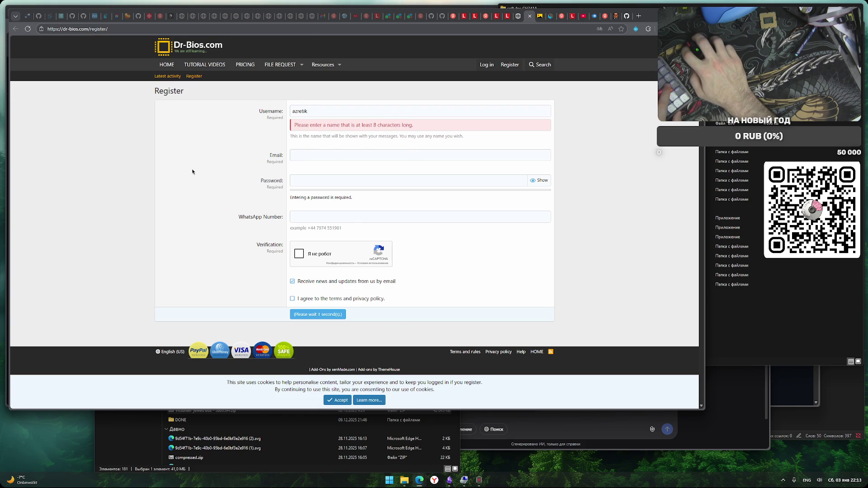
- Fill in the saved e-mail address and type the account password
{"action": "left_click", "coordinate": [324, 109]}
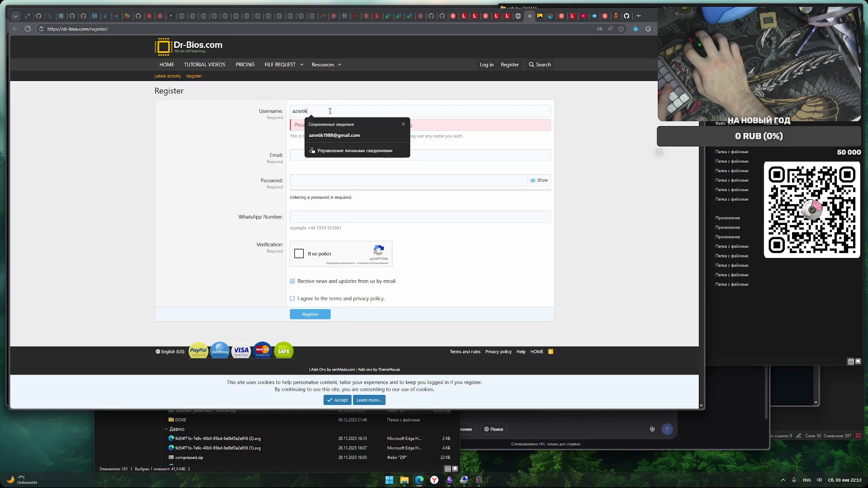
{"action": "left_click", "coordinate": [201, 157]}
{"action": "left_click", "coordinate": [319, 154]}
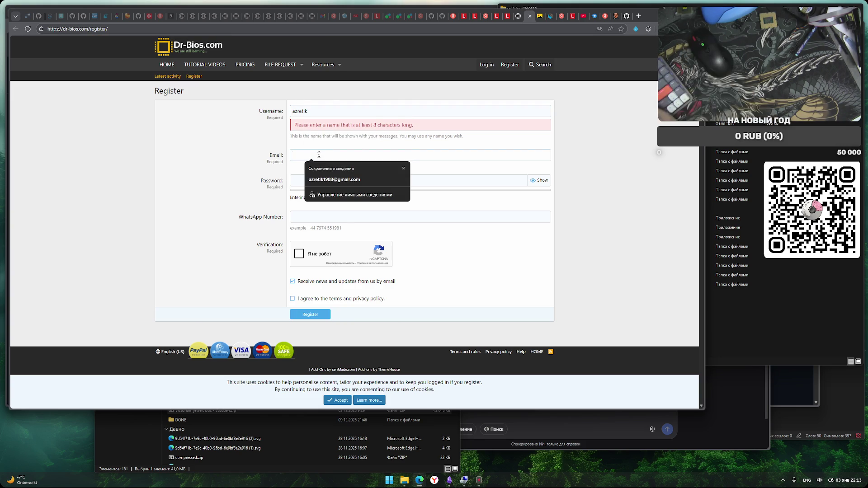
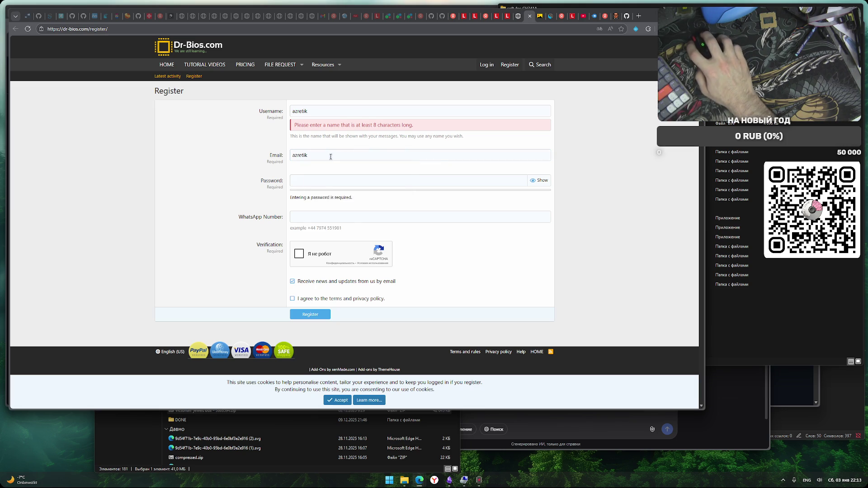
{"action": "left_click", "coordinate": [330, 180]}
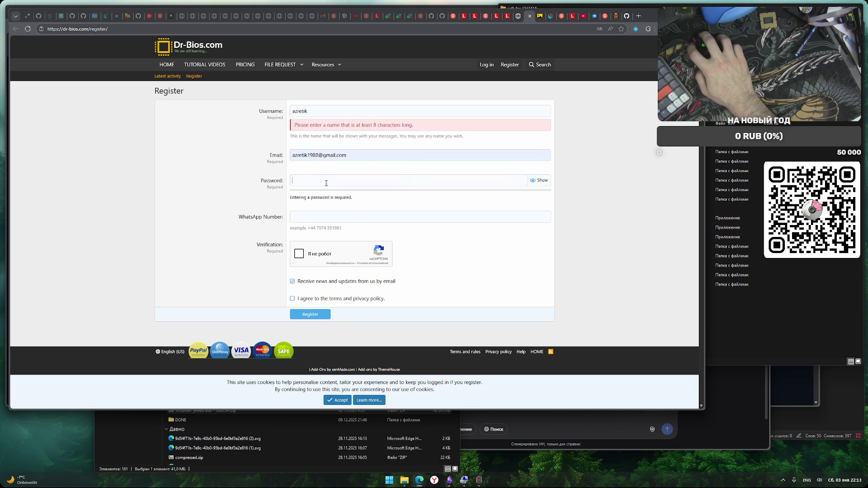
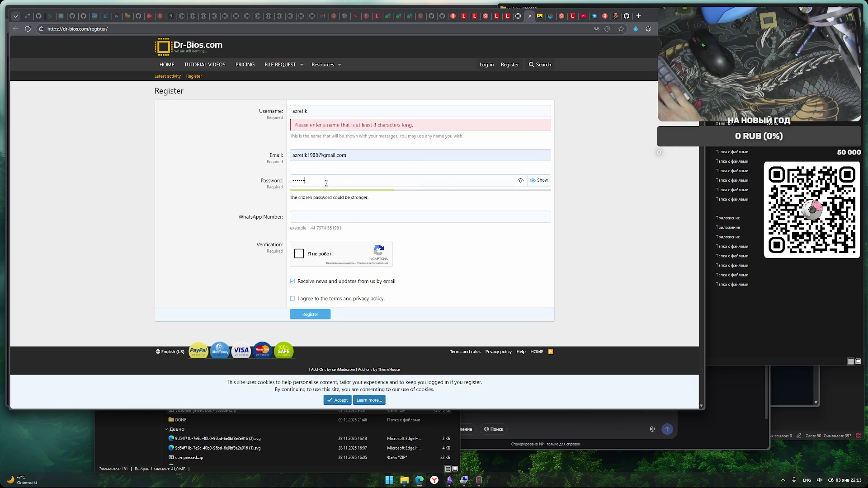
{"action": "key", "text": "BackSpace"}
{"action": "key", "text": "BackSpace"}
{"action": "key", "text": "BackSpace"}
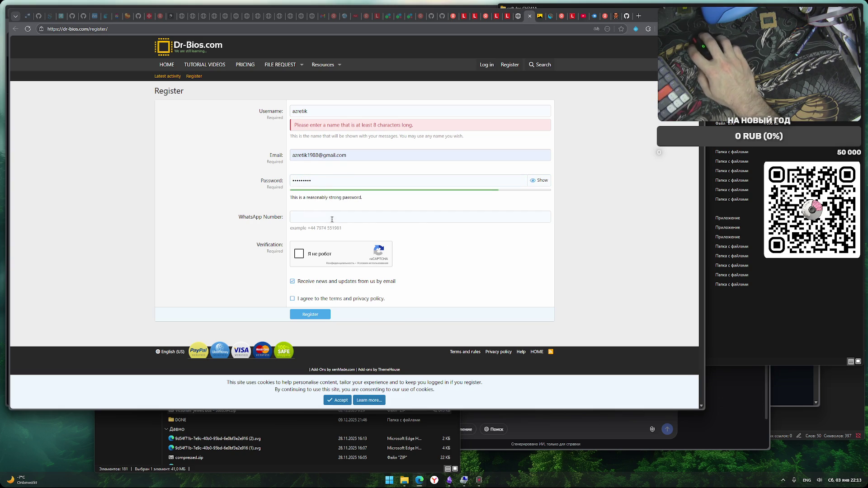
- Start the reCAPTCHA and pass the fire hydrant image challenge
{"action": "left_click", "coordinate": [299, 253]}
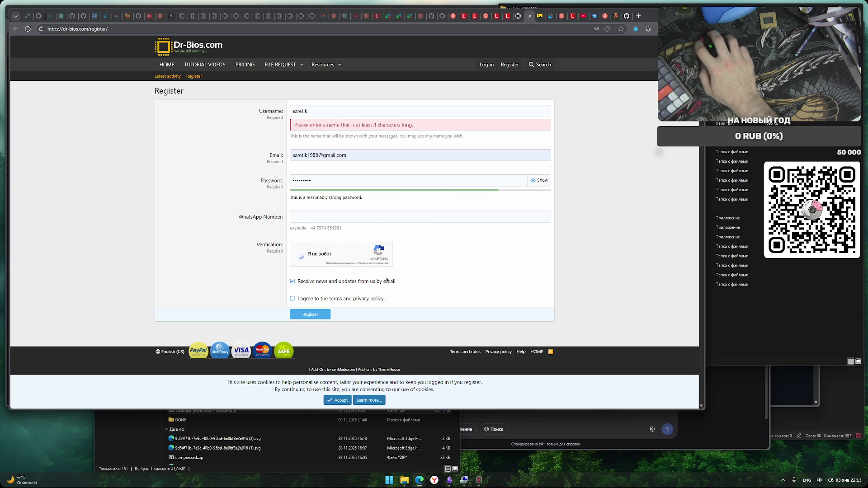
{"action": "left_click", "coordinate": [334, 222]}
{"action": "left_click", "coordinate": [326, 247]}
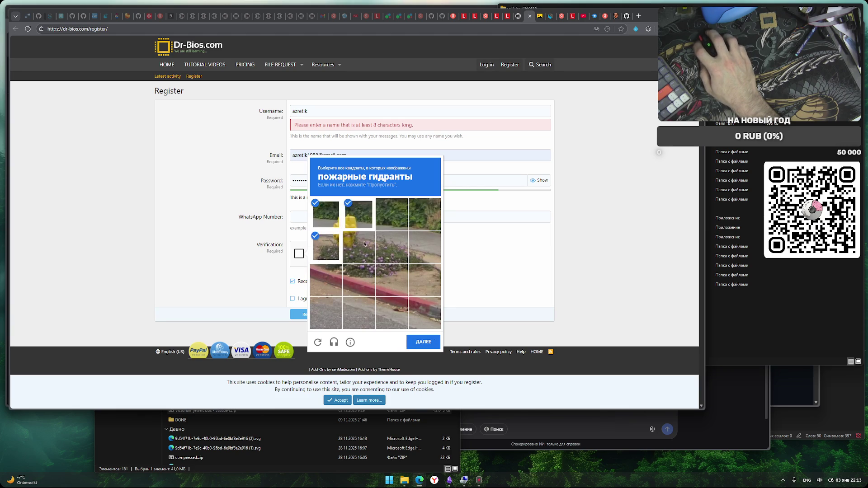
{"action": "left_click", "coordinate": [359, 215]}
{"action": "left_click", "coordinate": [359, 248]}
{"action": "left_click", "coordinate": [421, 341]}
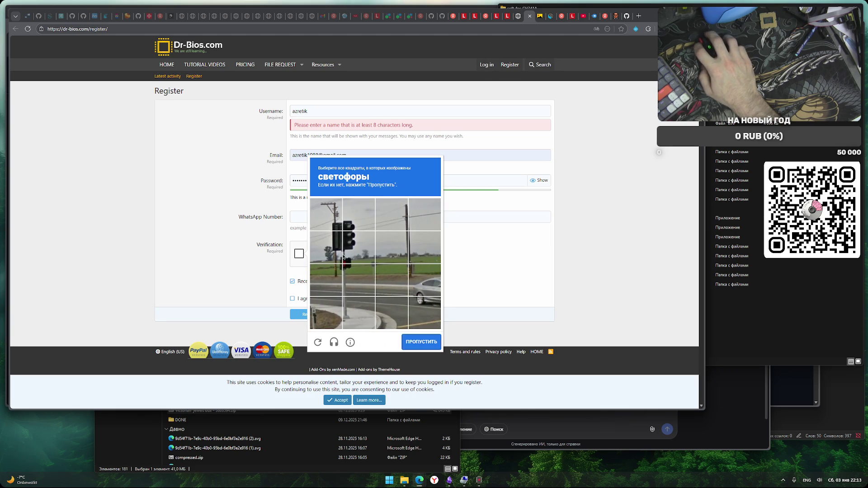
- Pass the traffic light challenge, opt out of news e-mails, and submit the registration
{"action": "left_click", "coordinate": [326, 215]}
{"action": "left_click", "coordinate": [326, 247]}
{"action": "left_click", "coordinate": [358, 247]}
{"action": "left_click", "coordinate": [358, 280]}
{"action": "left_click", "coordinate": [326, 280]}
{"action": "left_click", "coordinate": [359, 219]}
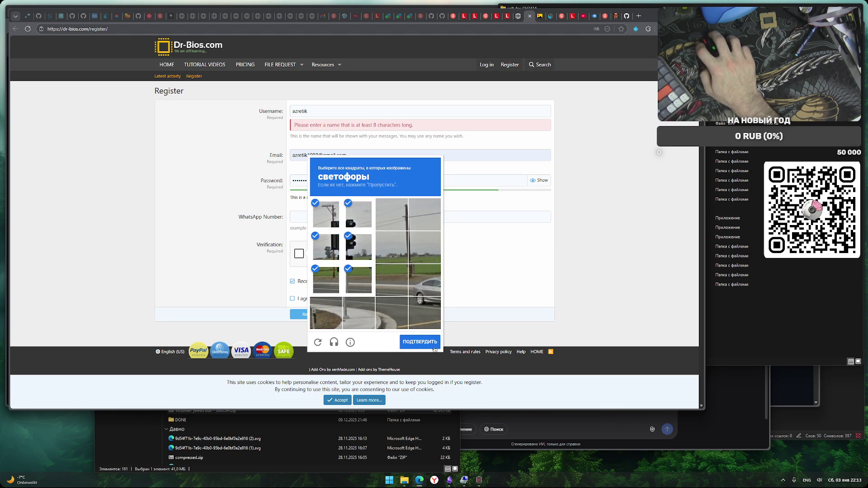
{"action": "left_click", "coordinate": [420, 342]}
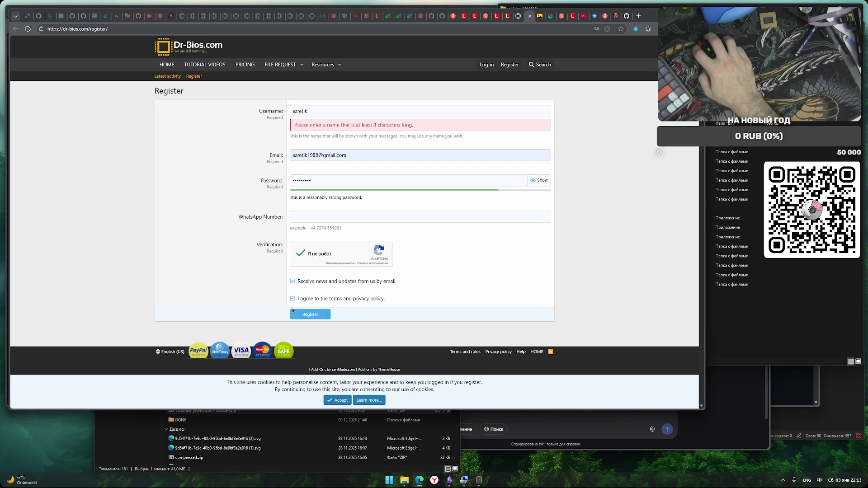
{"action": "left_click", "coordinate": [292, 281]}
{"action": "left_click", "coordinate": [302, 315]}
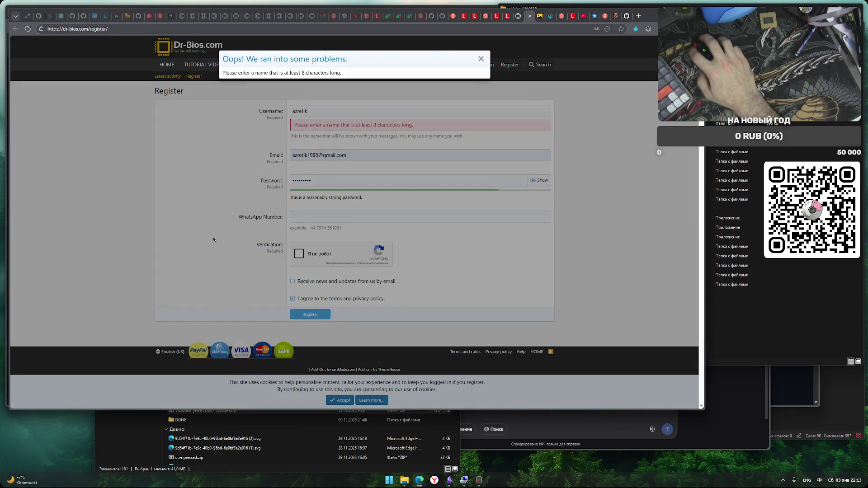
- Dismiss the error and replace the username with a new 8-character one
{"action": "left_click", "coordinate": [480, 59]}
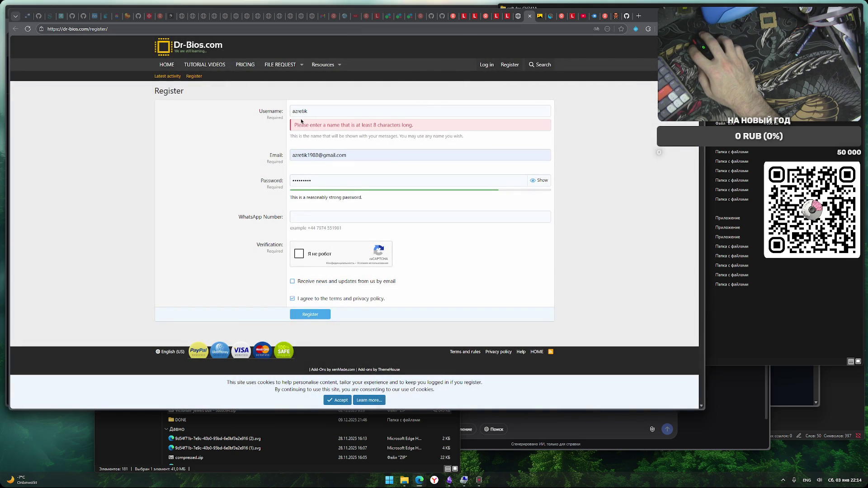
{"action": "left_click", "coordinate": [327, 110]}
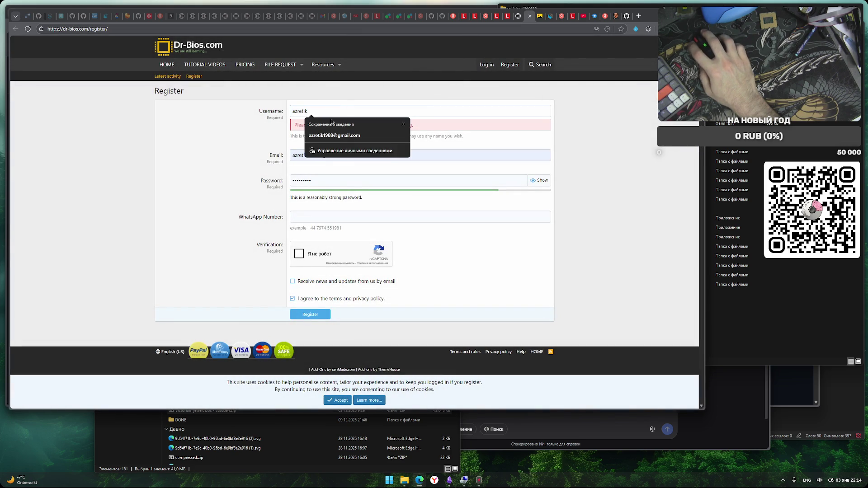
{"action": "double_click", "coordinate": [328, 110]}
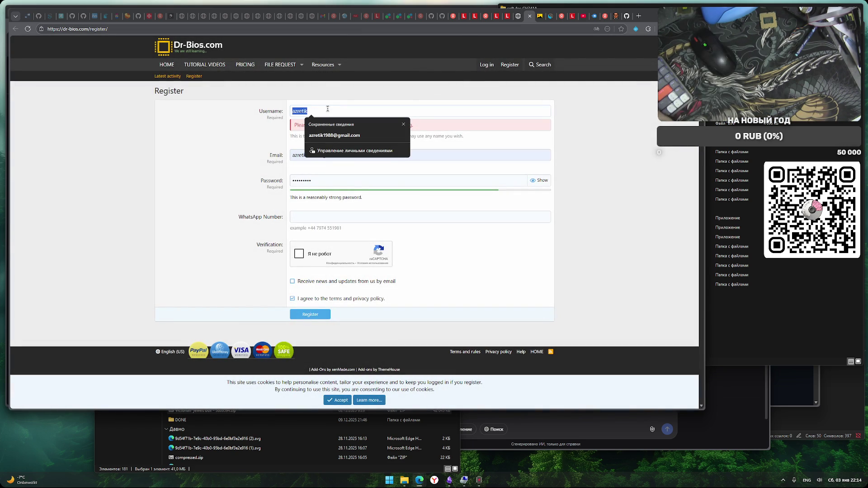
{"action": "type", "text": "bart"}
{"action": "type", "text": "leby"}
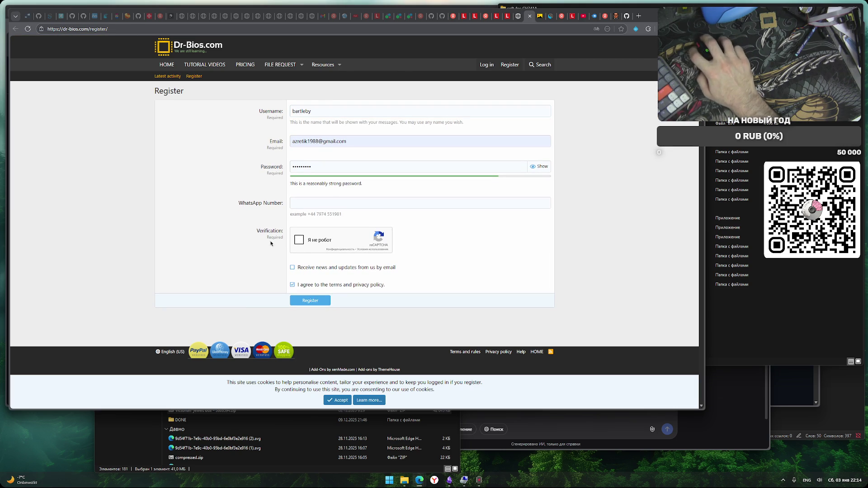
- Restart the reCAPTCHA and pass the bridge image challenge
{"action": "left_click", "coordinate": [299, 239]}
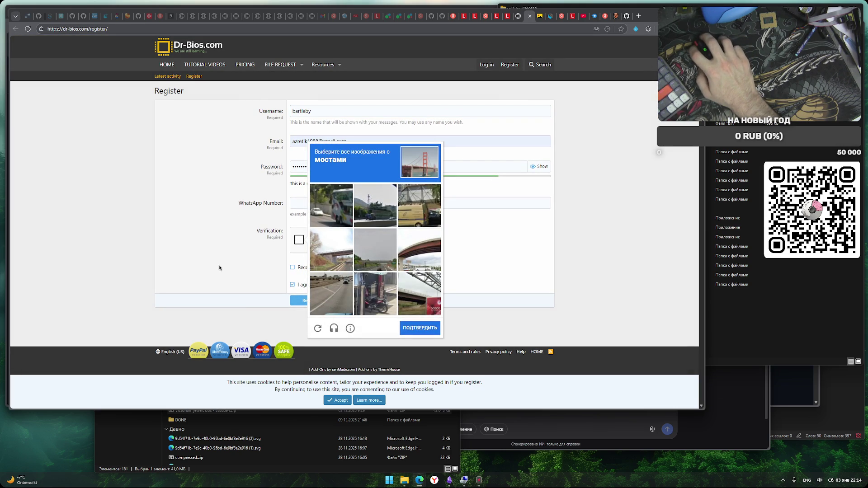
{"action": "left_click", "coordinate": [427, 257]}
{"action": "left_click", "coordinate": [339, 259]}
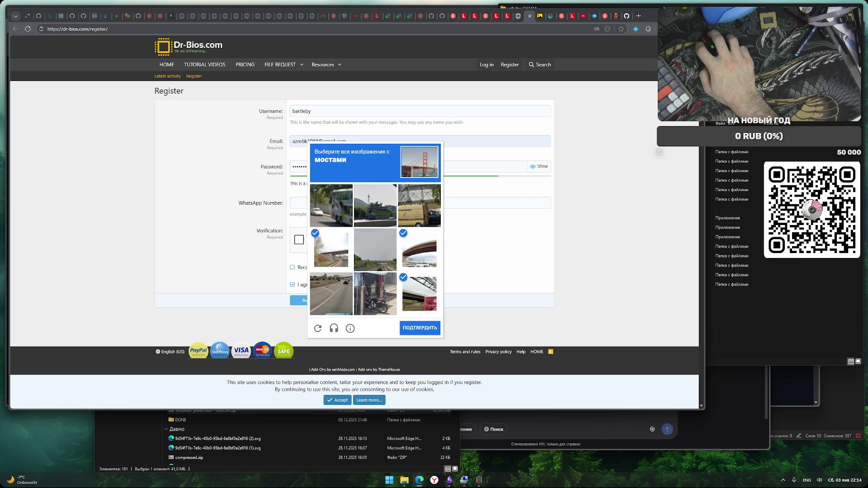
{"action": "left_click", "coordinate": [425, 213]}
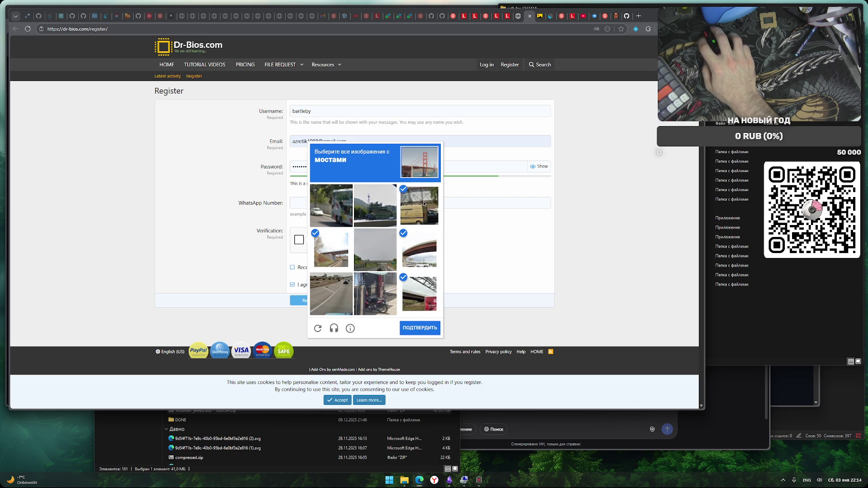
{"action": "left_click", "coordinate": [418, 326]}
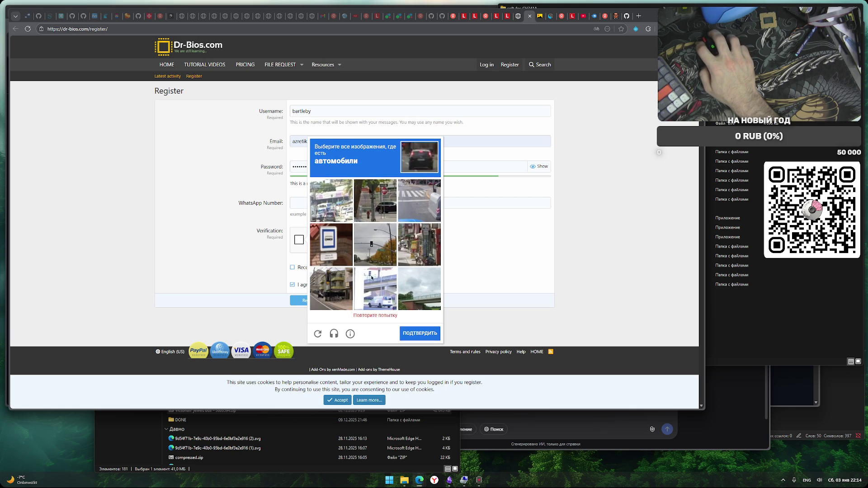
- Pass the car image challenge and resubmit the registration form
{"action": "left_click", "coordinate": [332, 221]}
{"action": "left_click", "coordinate": [375, 206]}
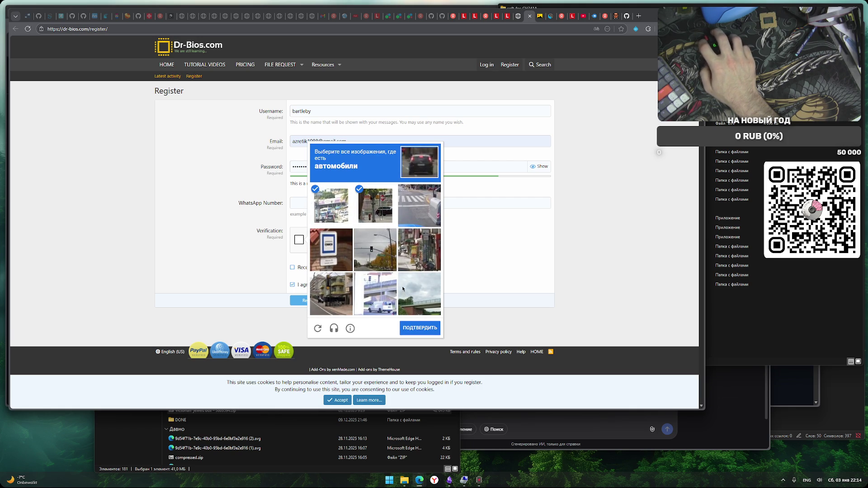
{"action": "left_click", "coordinate": [379, 302]}
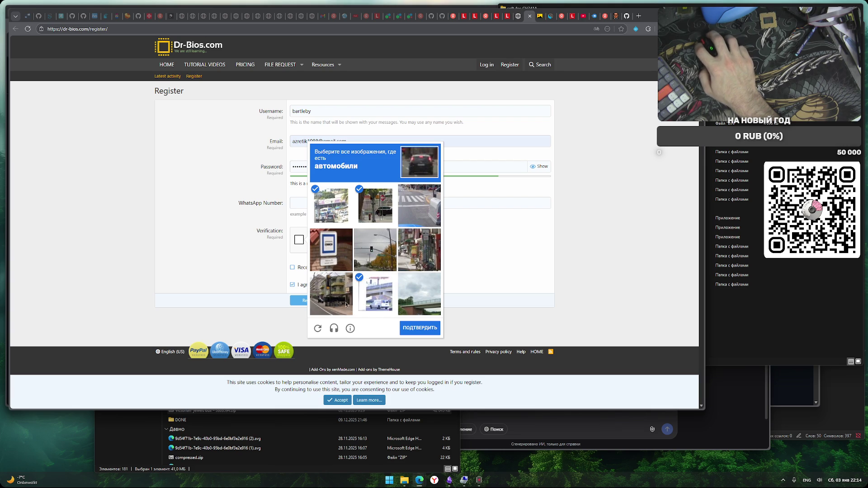
{"action": "left_click", "coordinate": [421, 332]}
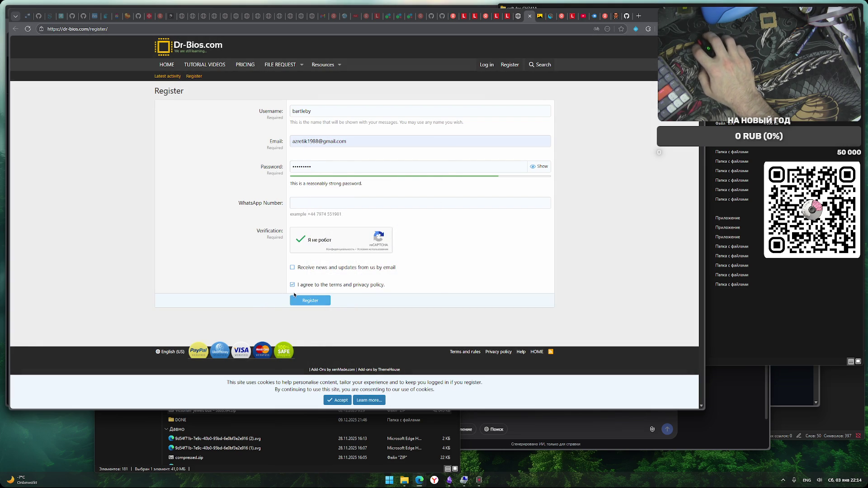
{"action": "left_click", "coordinate": [295, 299]}
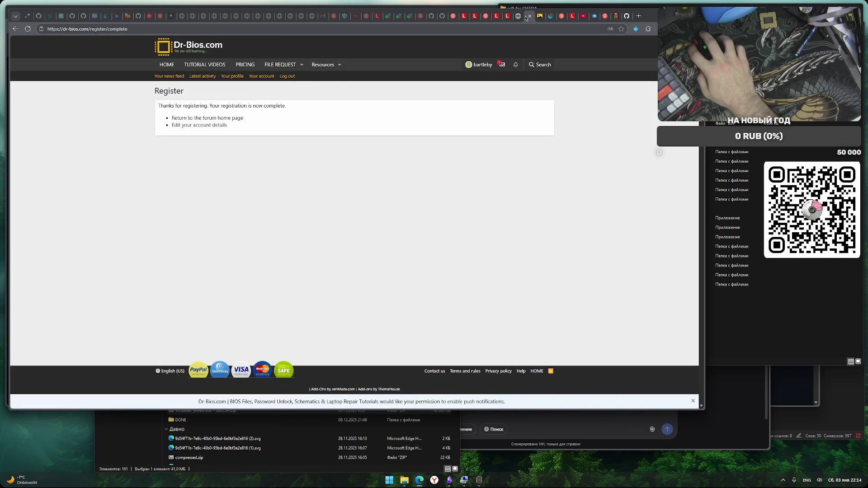
- Back in the M72e thread, open the 2MB.bin and 4MB.bin attachments in new tabs
{"action": "key", "text": "ctrl+shift+Tab"}
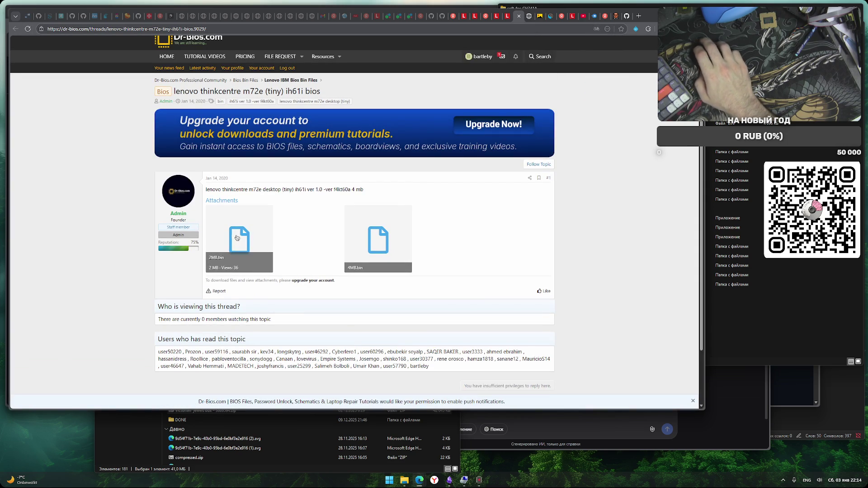
{"action": "middle_click", "coordinate": [244, 236]}
{"action": "middle_click", "coordinate": [378, 239]}
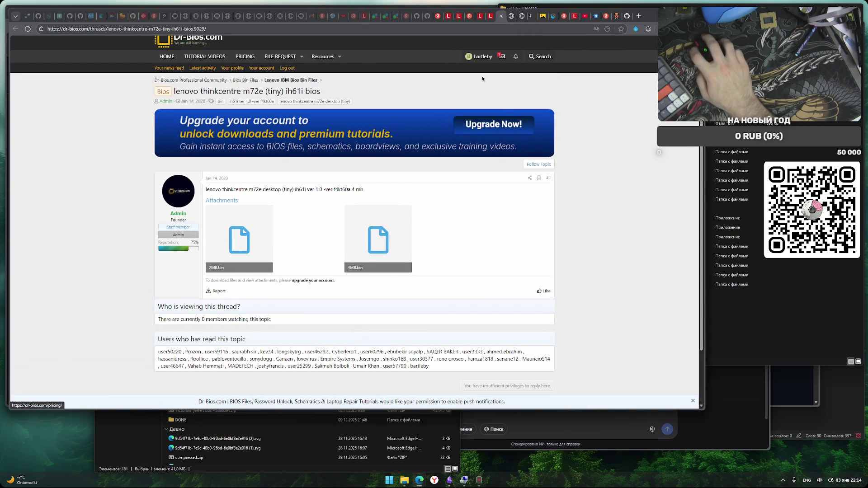
{"action": "left_click", "coordinate": [516, 17]}
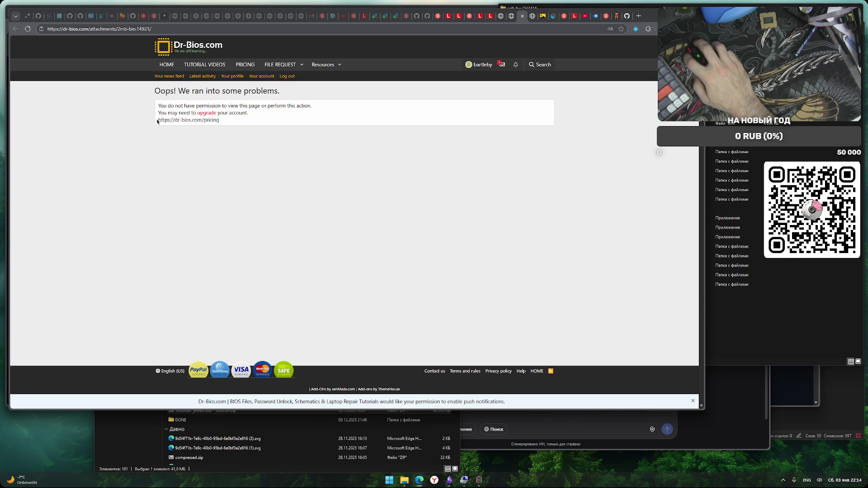
- View the membership pricing page, close the pricing, permission-error and registration tabs, and return to Lenovo
{"action": "left_click", "coordinate": [186, 120]}
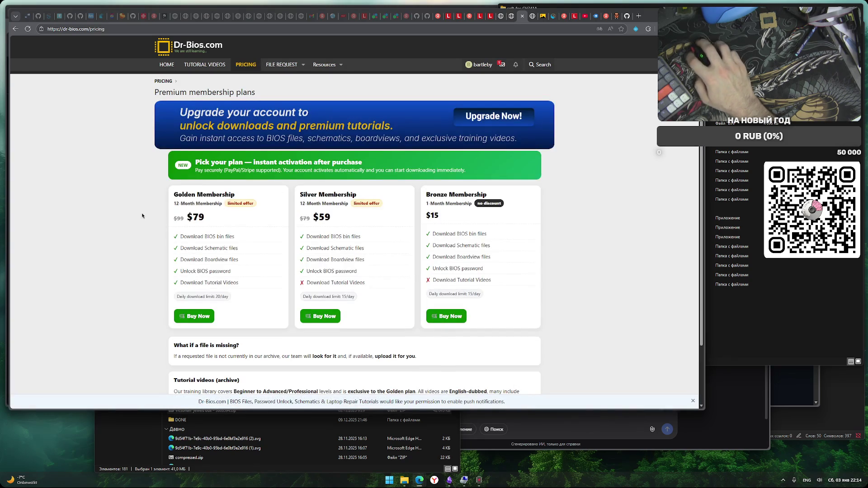
{"action": "scroll", "coordinate": [126, 226], "scroll_direction": "down", "scroll_amount": 2}
{"action": "scroll", "coordinate": [126, 238], "scroll_direction": "up", "scroll_amount": 2}
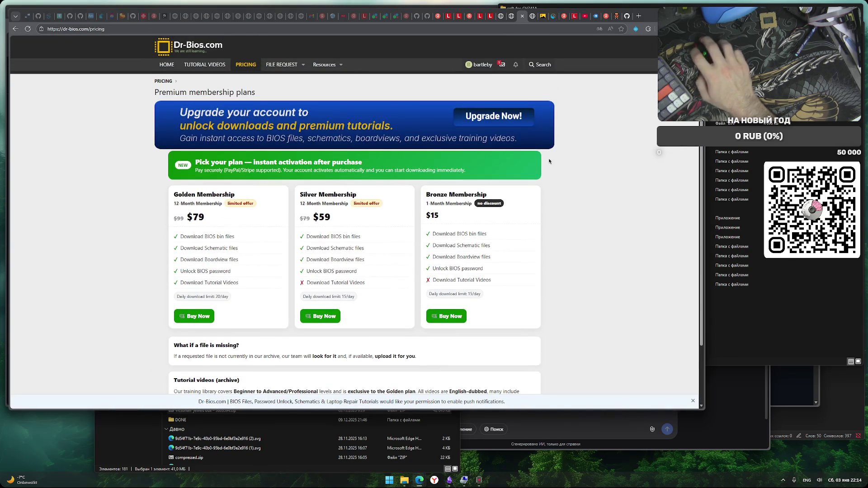
{"action": "left_click", "coordinate": [522, 17]}
{"action": "left_click", "coordinate": [522, 16]}
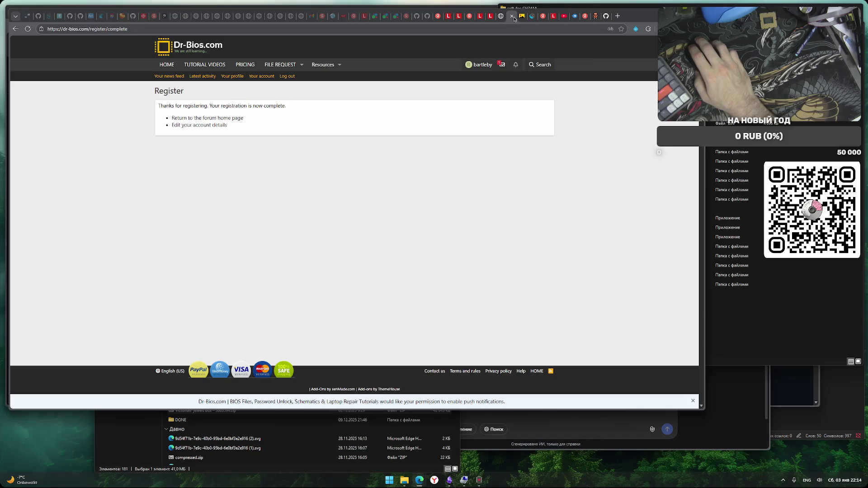
{"action": "left_click", "coordinate": [512, 18]}
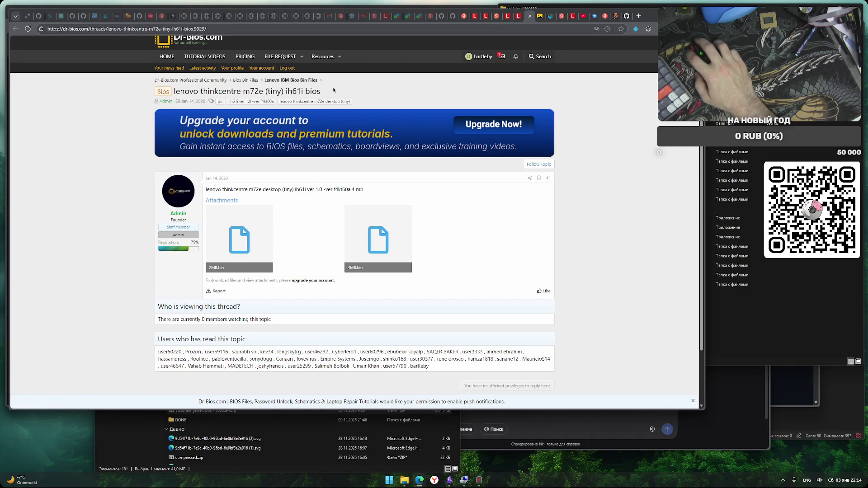
{"action": "left_click", "coordinate": [518, 18]}
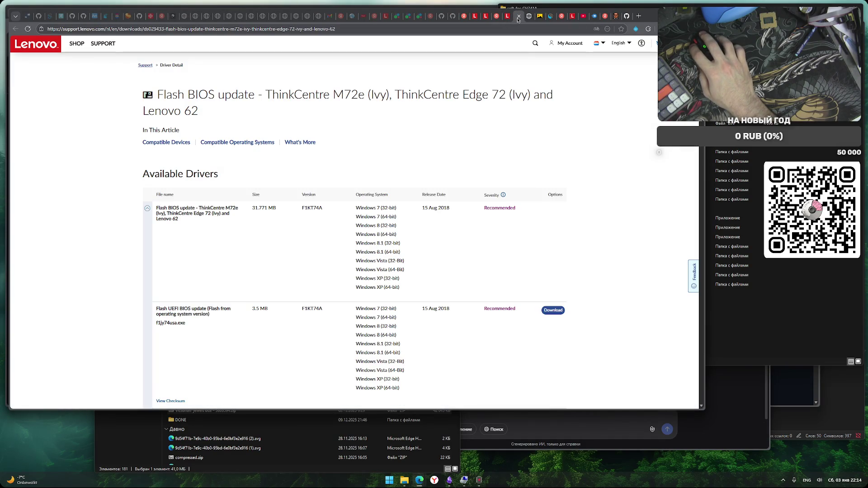
- Switch to the 123ifix M72e Desktop IH61I thread and select ThinkCentre and Ivy in it
{"action": "left_click", "coordinate": [529, 16]}
{"action": "left_click", "coordinate": [538, 17]}
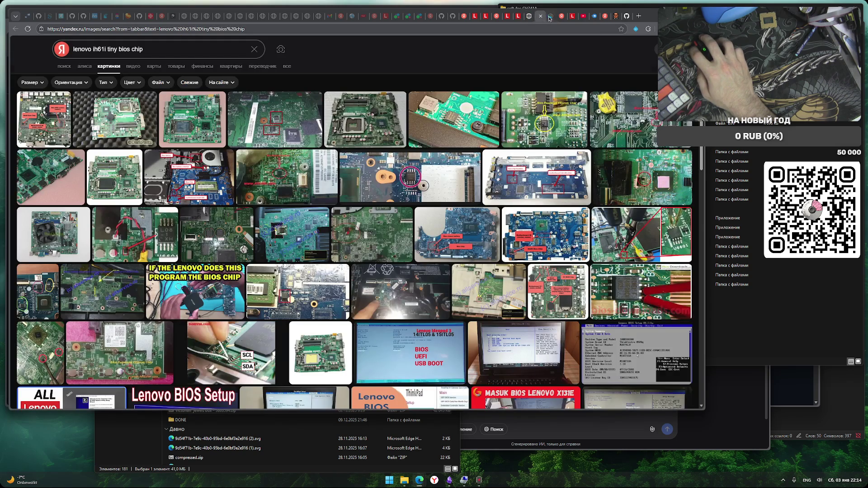
{"action": "left_click", "coordinate": [550, 17]}
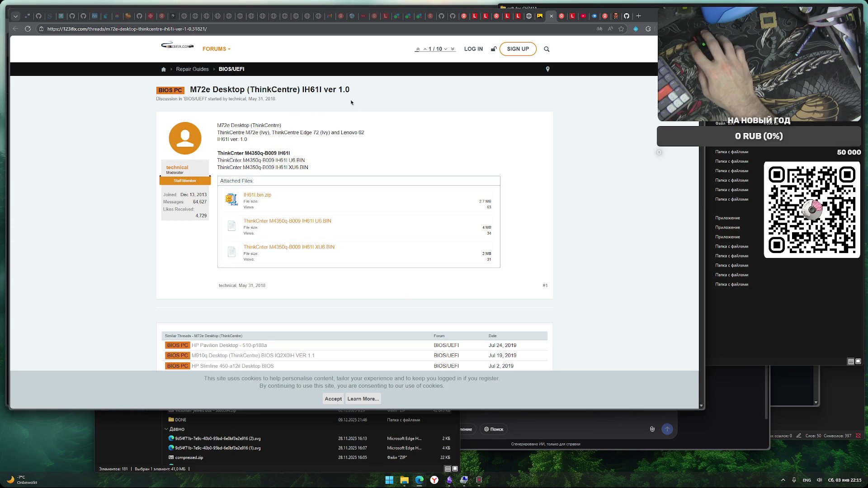
{"action": "double_click", "coordinate": [277, 89]}
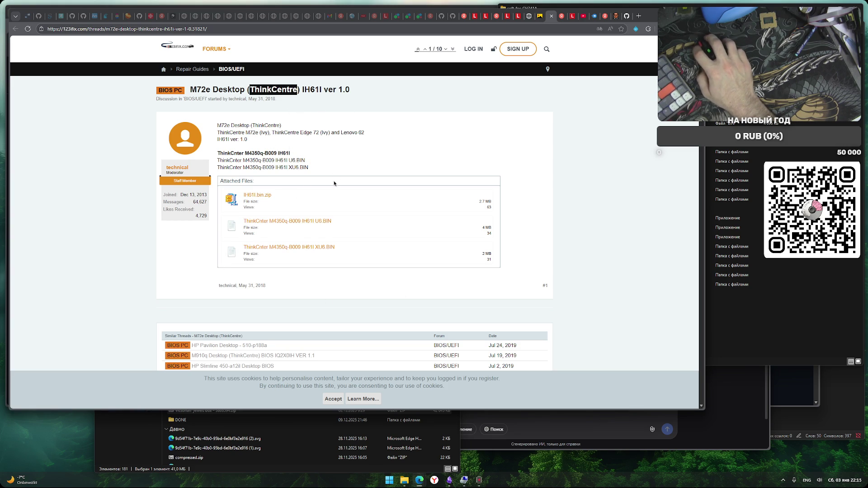
{"action": "double_click", "coordinate": [325, 132]}
{"action": "left_click", "coordinate": [337, 163]}
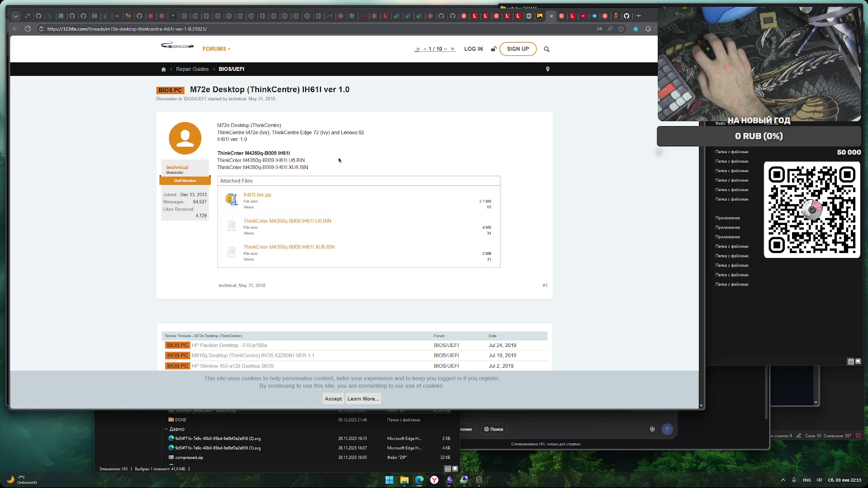
- Create a new folder named 'M72e Desktop IVY' in soft_for_CH341A
{"action": "key", "text": "alt+Tab"}
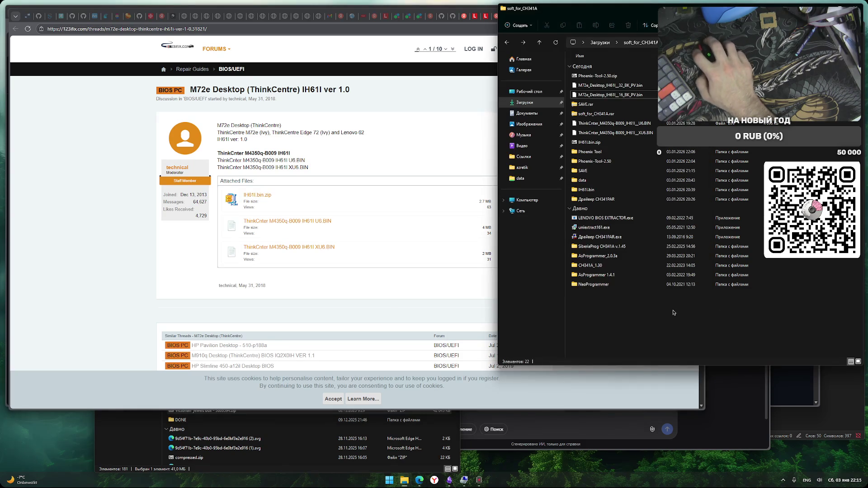
{"action": "key", "text": "ctrl+shift+n"}
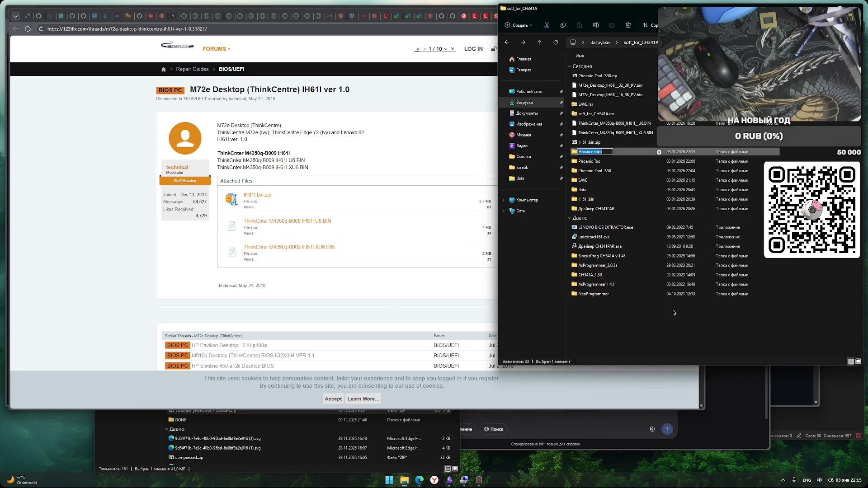
{"action": "key", "text": "BackSpace"}
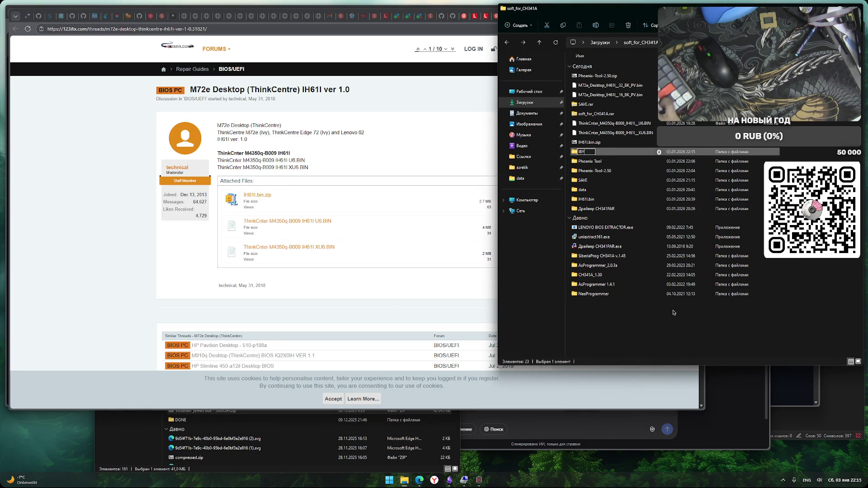
{"action": "type", "text": "m"}
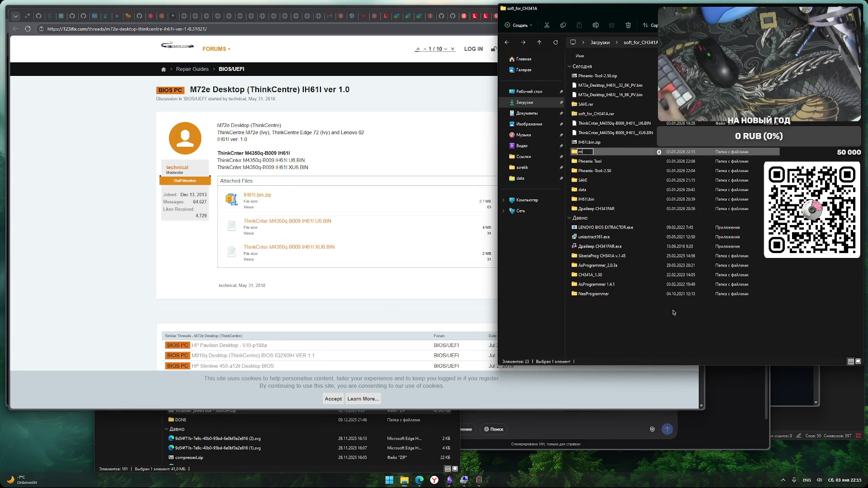
{"action": "key", "text": "BackSpace"}
{"action": "type", "text": "M72e"}
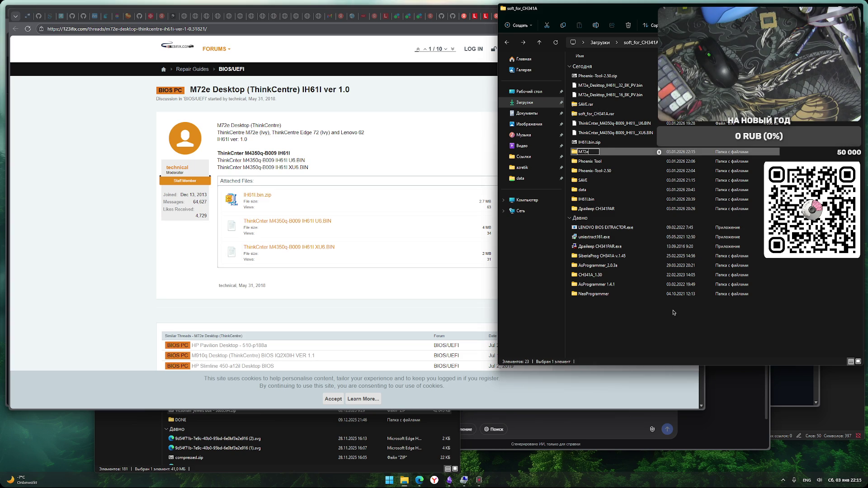
{"action": "type", "text": " Desktop"}
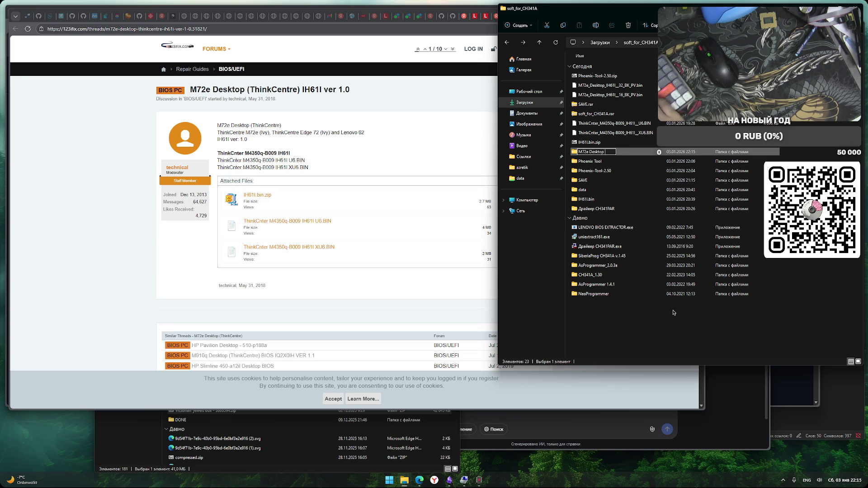
{"action": "type", "text": " IVY"}
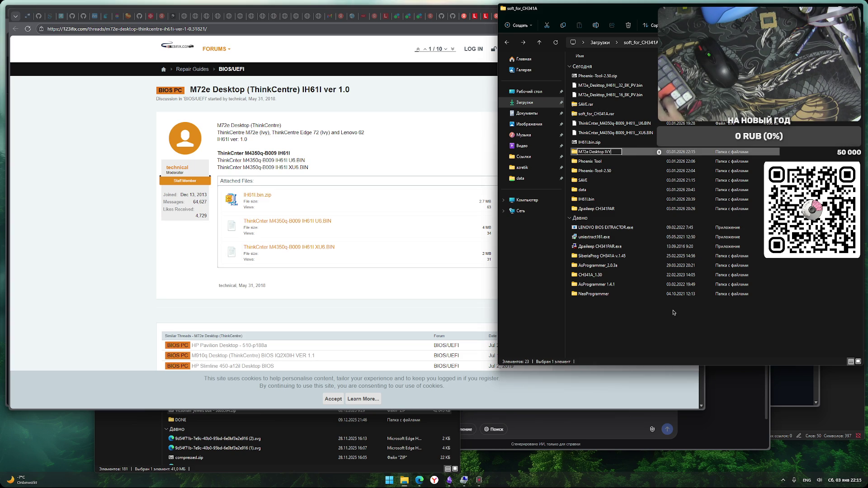
{"action": "key", "text": "Return"}
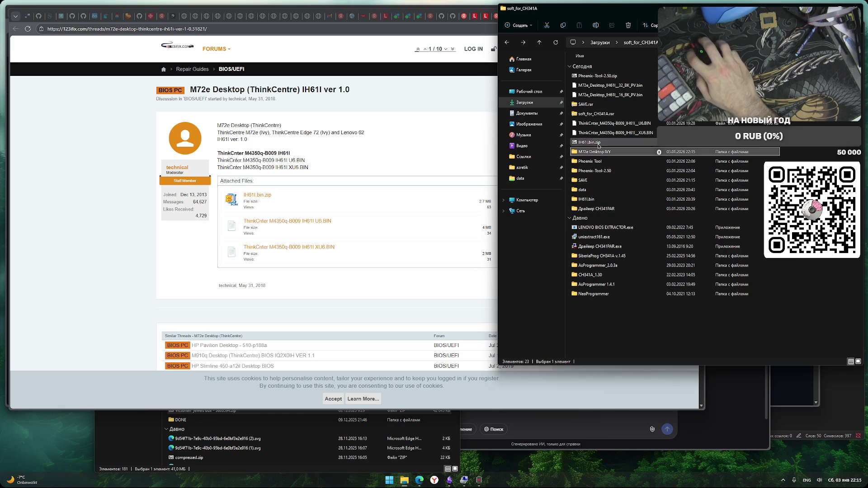
- Delete IH61I.bin.zip and the ThinkCnter U6 and XU6 BIN files
{"action": "left_click", "coordinate": [597, 142]}
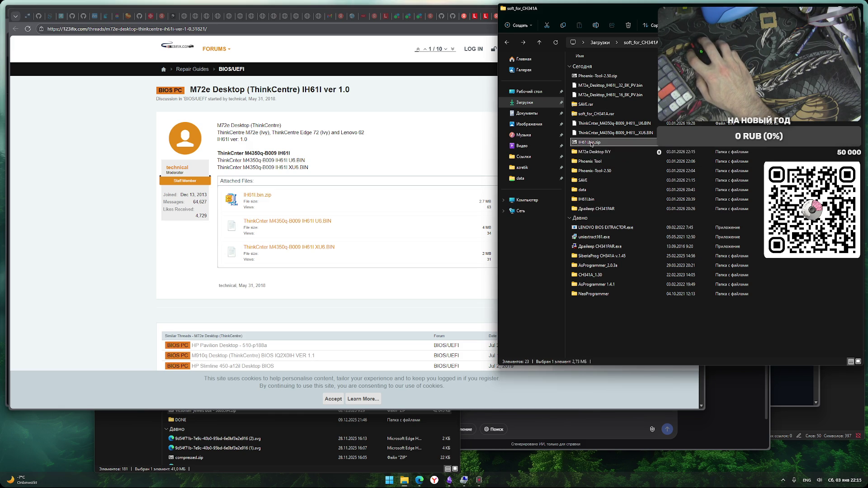
{"action": "key", "text": "Delete"}
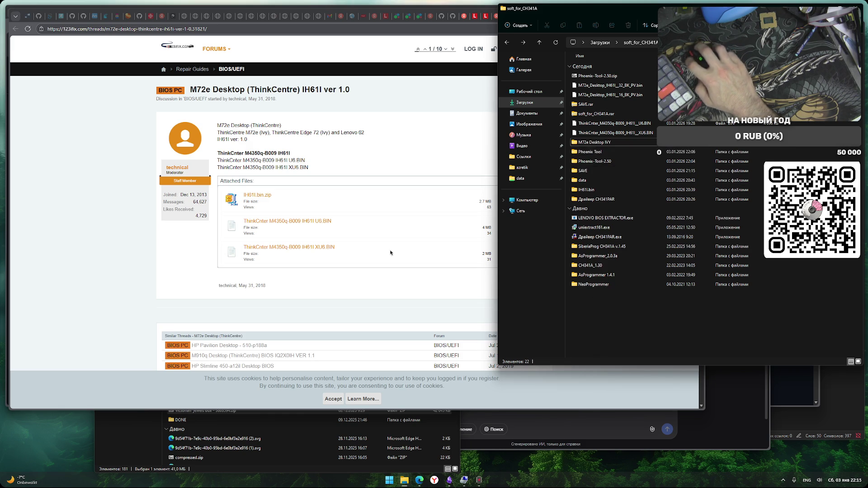
{"action": "left_click", "coordinate": [610, 123]}
{"action": "left_click", "coordinate": [610, 132], "text": "shift"}
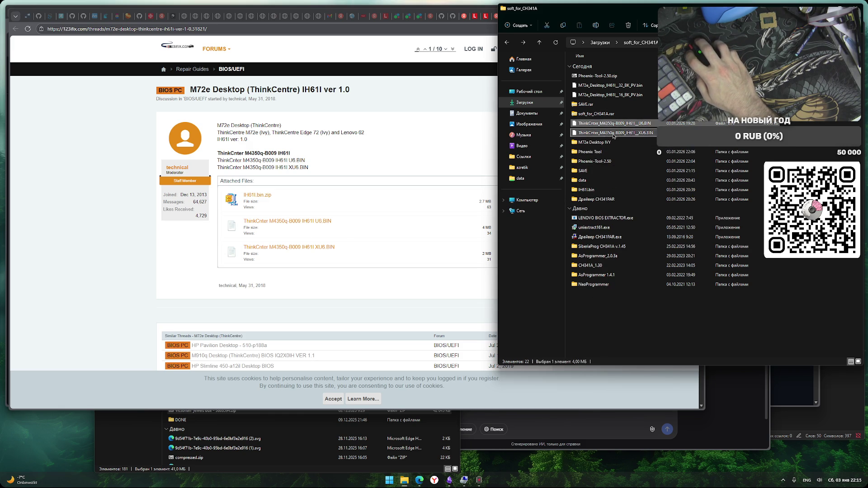
{"action": "key", "text": "Delete"}
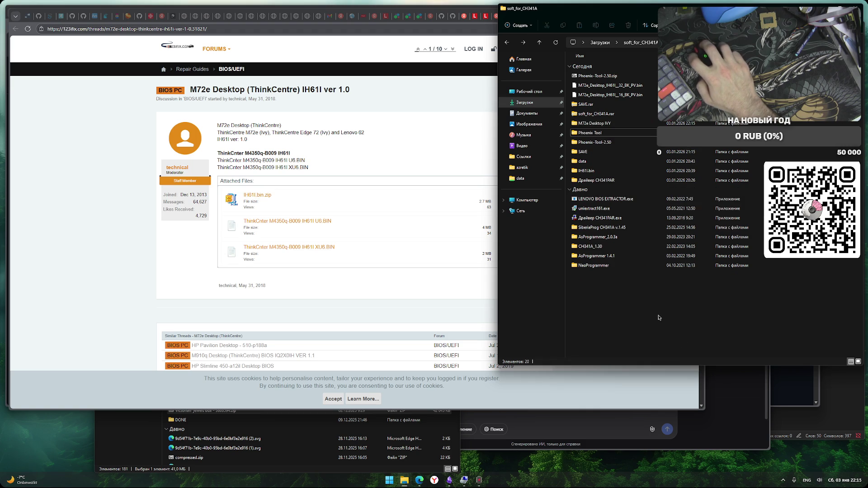
- Move the SAVE folder into another folder while scrolling the forum thread
{"action": "scroll", "coordinate": [113, 298], "scroll_direction": "down", "scroll_amount": 4}
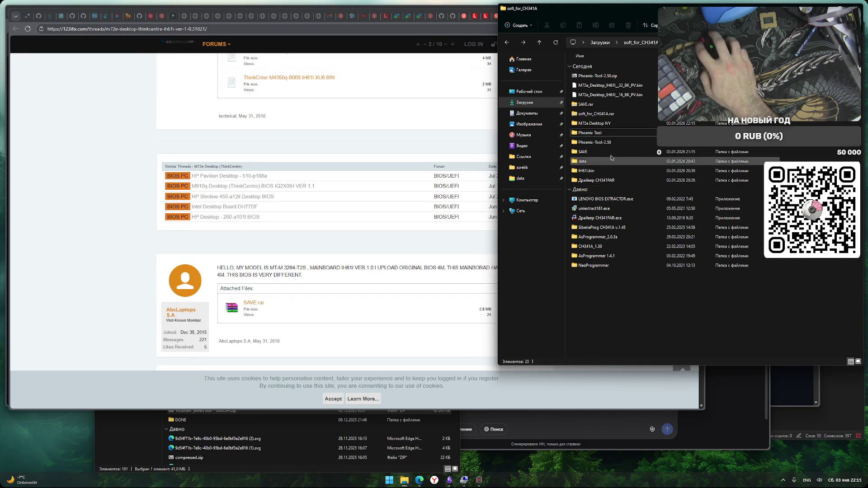
{"action": "mouse_move", "coordinate": [588, 152]}
{"action": "left_mouse_down"}
{"action": "mouse_move", "coordinate": [634, 123]}
{"action": "mouse_move", "coordinate": [623, 123]}
{"action": "mouse_move", "coordinate": [638, 267]}
{"action": "mouse_move", "coordinate": [663, 333]}
{"action": "left_mouse_up"}
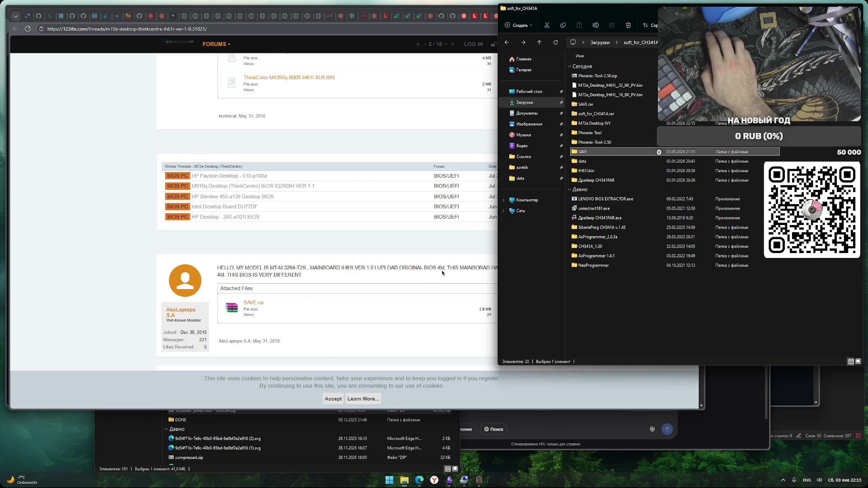
{"action": "scroll", "coordinate": [442, 273], "scroll_direction": "down", "scroll_amount": 2}
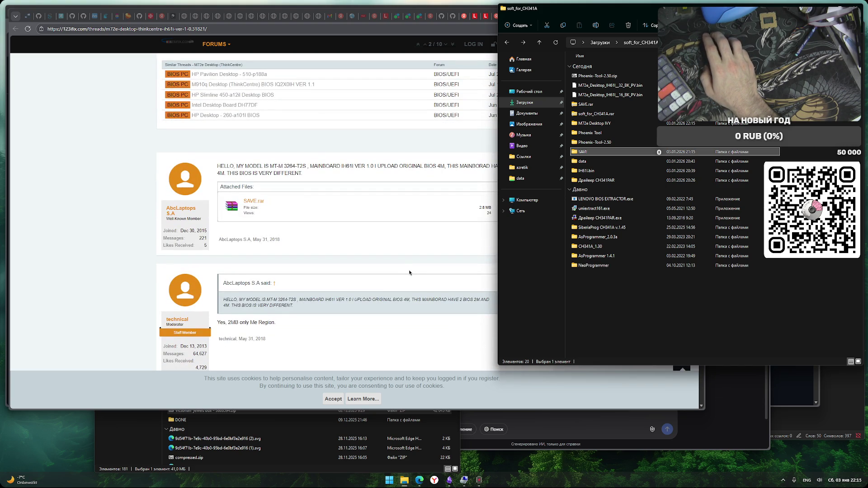
{"action": "scroll", "coordinate": [409, 273], "scroll_direction": "down", "scroll_amount": 4}
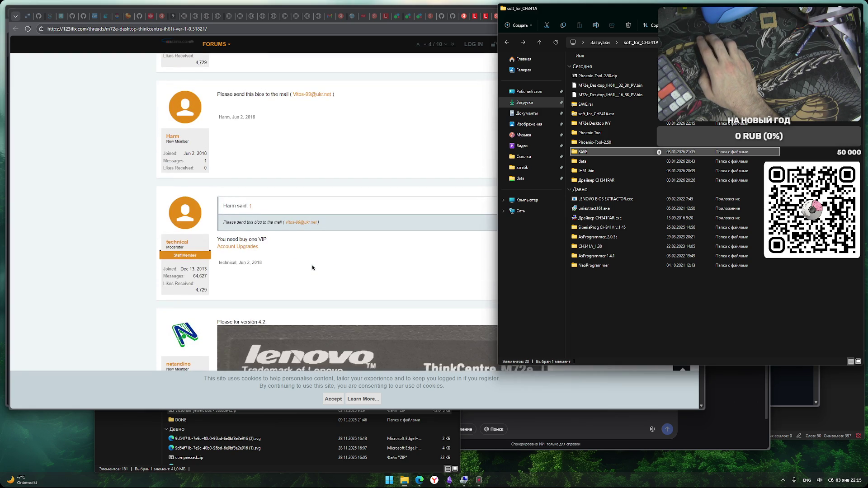
{"action": "scroll", "coordinate": [312, 268], "scroll_direction": "down", "scroll_amount": 8}
{"action": "scroll", "coordinate": [311, 267], "scroll_direction": "up", "scroll_amount": 4}
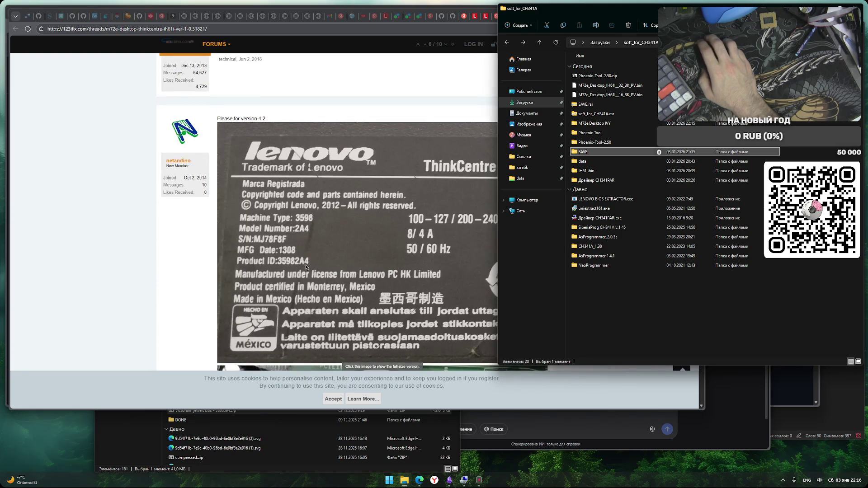
- Bring the 123ifix thread forward and scroll to post #8 with the M72e BIN attachments
{"action": "left_click", "coordinate": [306, 267]}
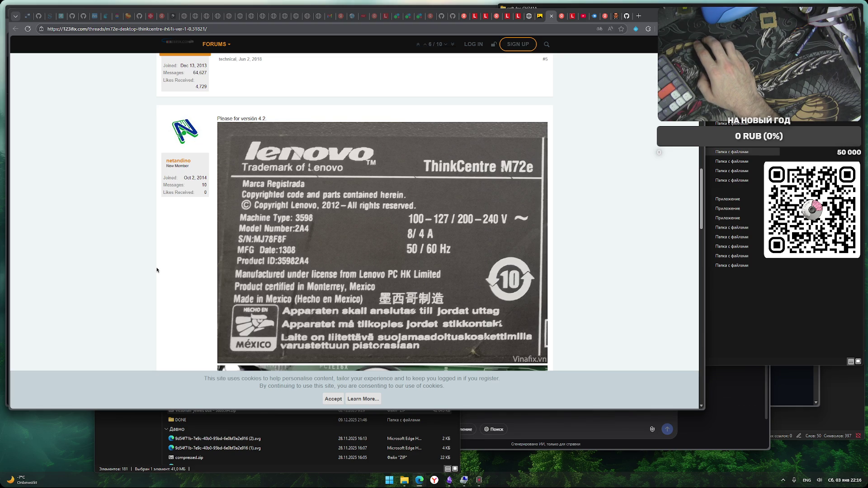
{"action": "scroll", "coordinate": [156, 270], "scroll_direction": "down", "scroll_amount": 5}
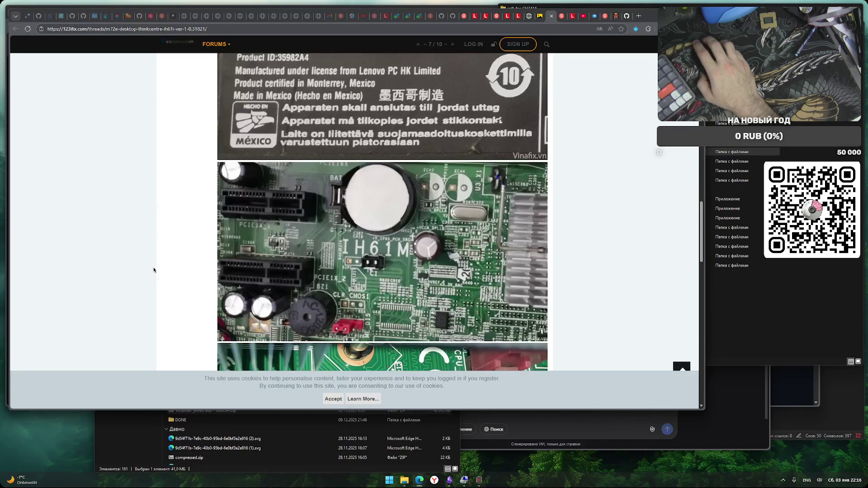
{"action": "scroll", "coordinate": [153, 270], "scroll_direction": "down", "scroll_amount": 5}
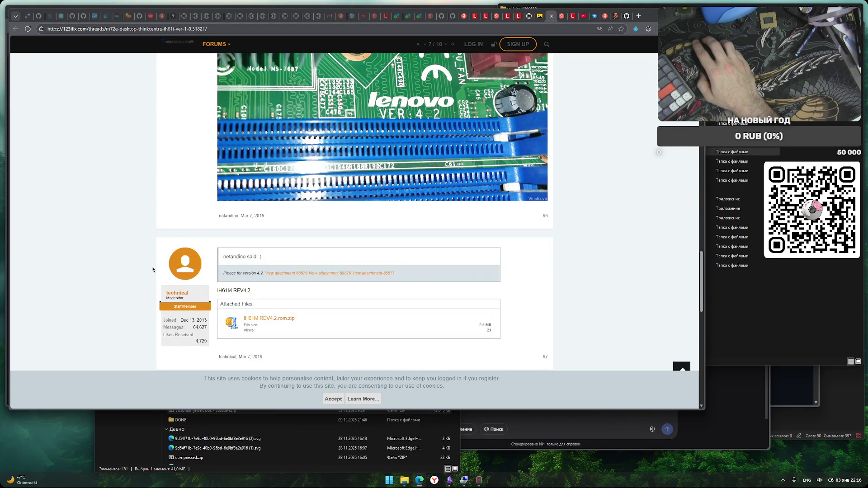
{"action": "scroll", "coordinate": [152, 270], "scroll_direction": "down", "scroll_amount": 5}
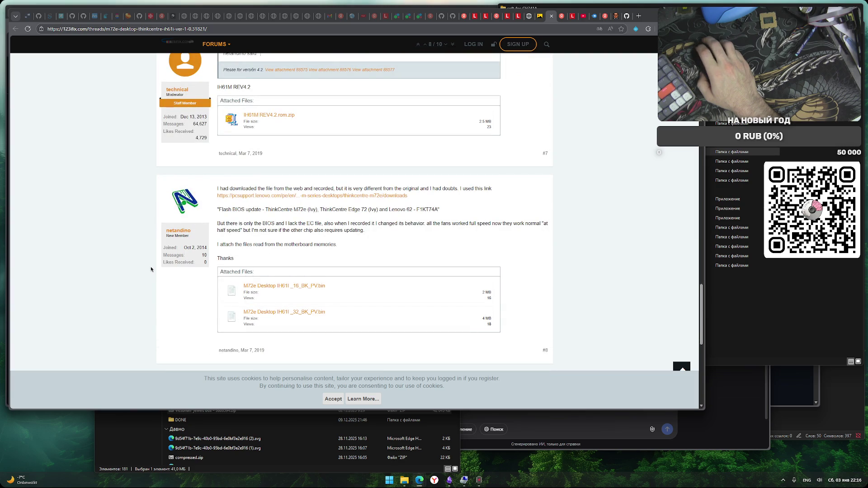
{"action": "scroll", "coordinate": [151, 269], "scroll_direction": "down", "scroll_amount": 3}
{"action": "scroll", "coordinate": [151, 269], "scroll_direction": "up", "scroll_amount": 2}
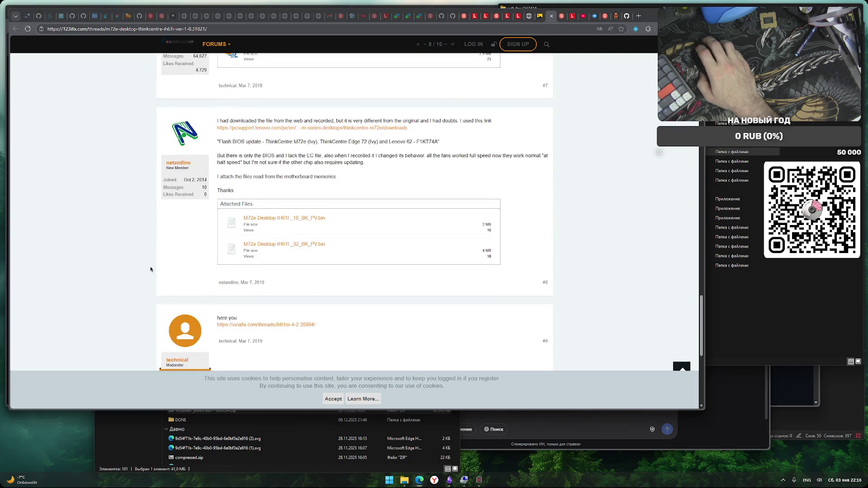
- Move both M72e IH61I dump files into the M72e Desktop IVY folder
{"action": "left_click", "coordinate": [739, 299]}
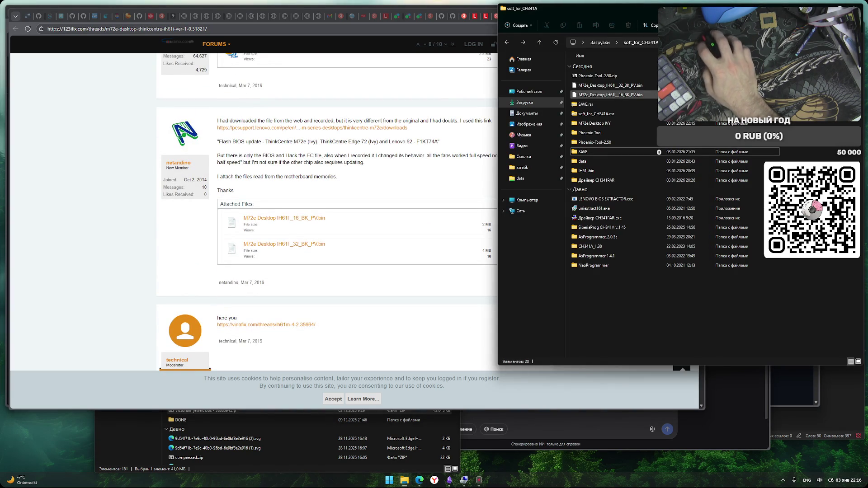
{"action": "left_click", "coordinate": [610, 85]}
{"action": "left_click", "coordinate": [622, 95], "text": "shift"}
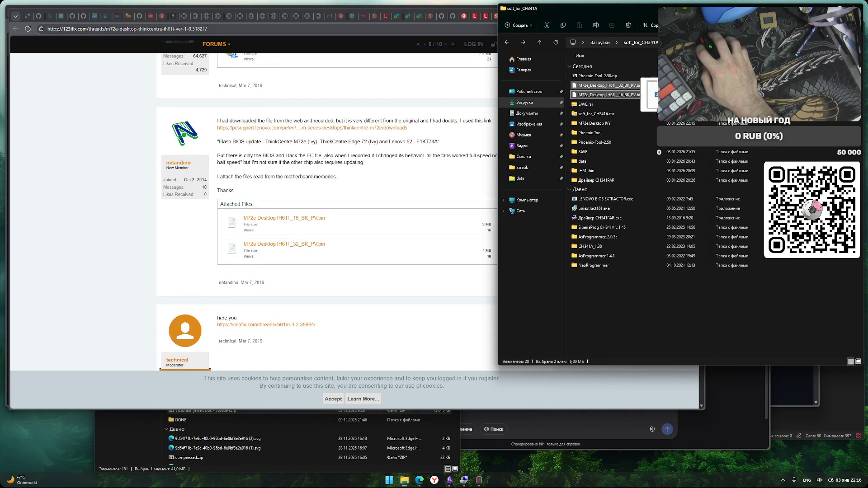
{"action": "mouse_move", "coordinate": [623, 96]}
{"action": "left_mouse_down"}
{"action": "mouse_move", "coordinate": [636, 102]}
{"action": "mouse_move", "coordinate": [635, 123]}
{"action": "mouse_move", "coordinate": [590, 134]}
{"action": "mouse_move", "coordinate": [627, 99]}
{"action": "mouse_move", "coordinate": [630, 81]}
{"action": "mouse_move", "coordinate": [619, 104]}
{"action": "left_mouse_up"}
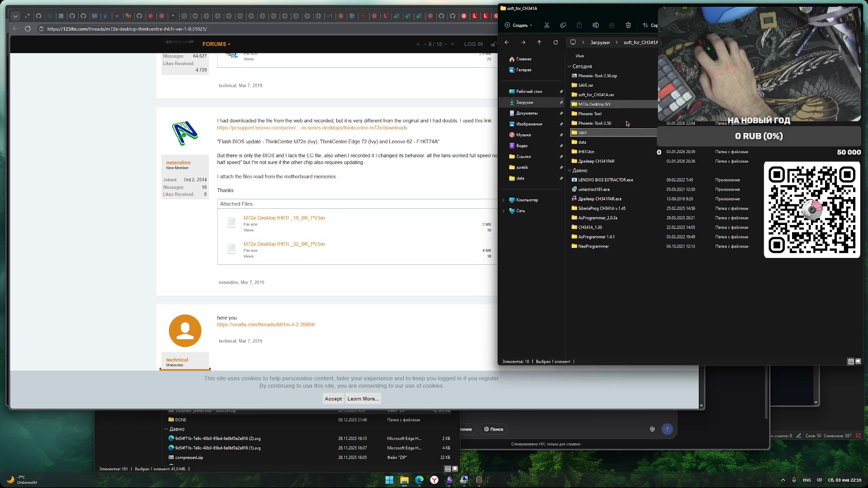
- Move SAVE.rar into a subfolder, then peek into Phoenix-Tool-2.50 and go back
{"action": "left_click", "coordinate": [588, 85]}
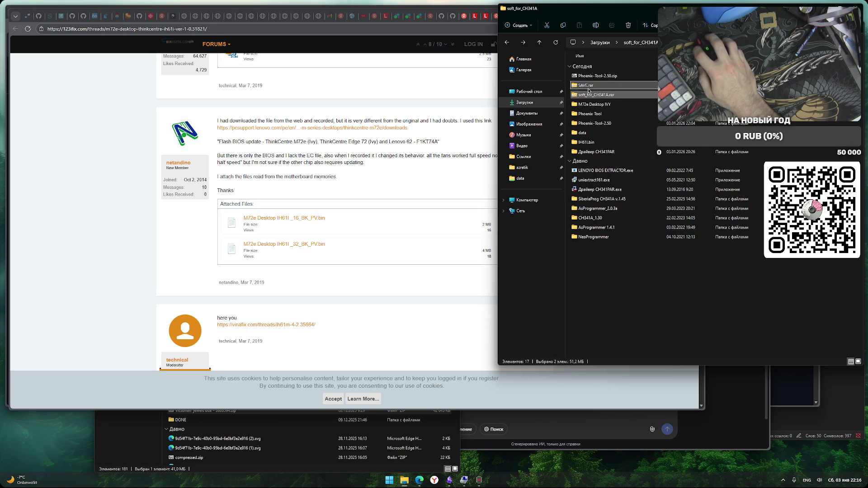
{"action": "left_click_drag", "start_coordinate": [596, 86], "coordinate": [624, 114]}
{"action": "left_click", "coordinate": [597, 85]}
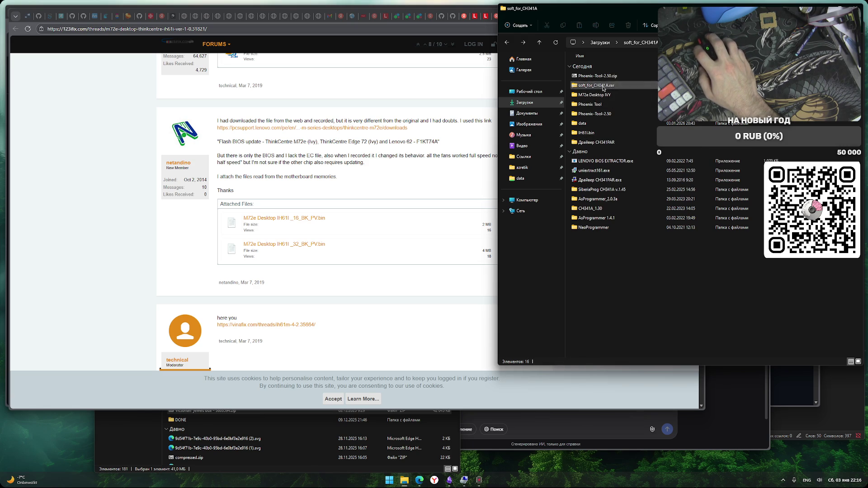
{"action": "left_click", "coordinate": [639, 265]}
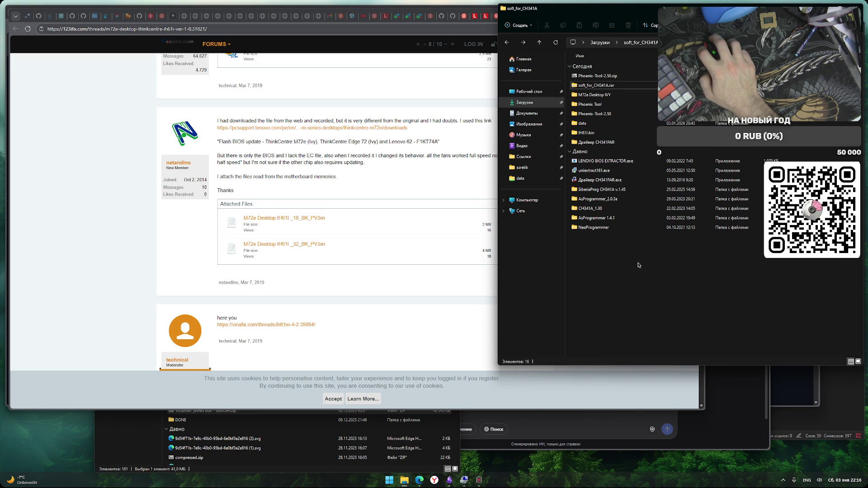
{"action": "double_click", "coordinate": [617, 113]}
{"action": "key", "text": "alt+Left"}
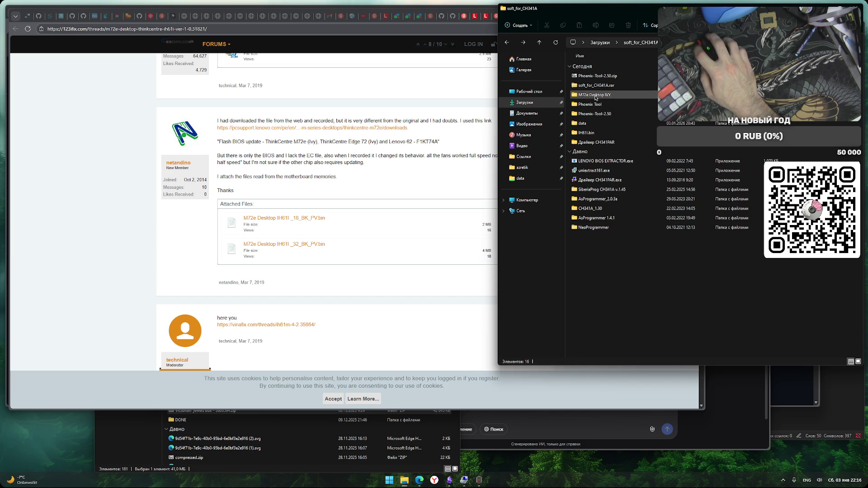
{"action": "scroll", "coordinate": [131, 267], "scroll_direction": "down", "scroll_amount": 4}
- At the top of the 123fix thread, highlight the compatible ThinkCentre M72e model names
{"action": "scroll", "coordinate": [181, 262], "scroll_direction": "down", "scroll_amount": 5}
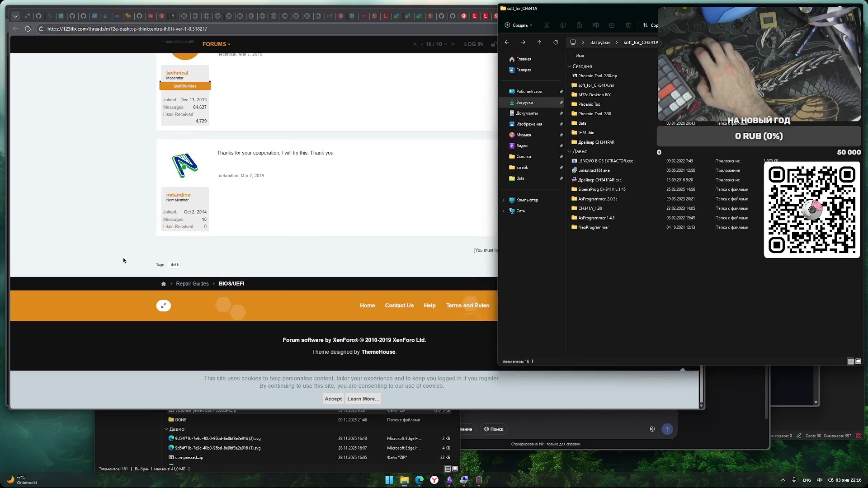
{"action": "left_click", "coordinate": [136, 248]}
{"action": "key", "text": "Home"}
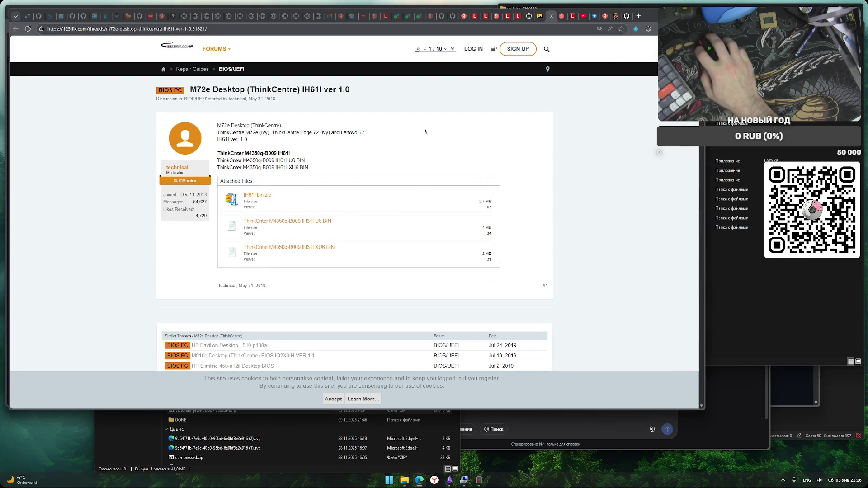
{"action": "left_click_drag", "start_coordinate": [274, 133], "coordinate": [364, 132]}
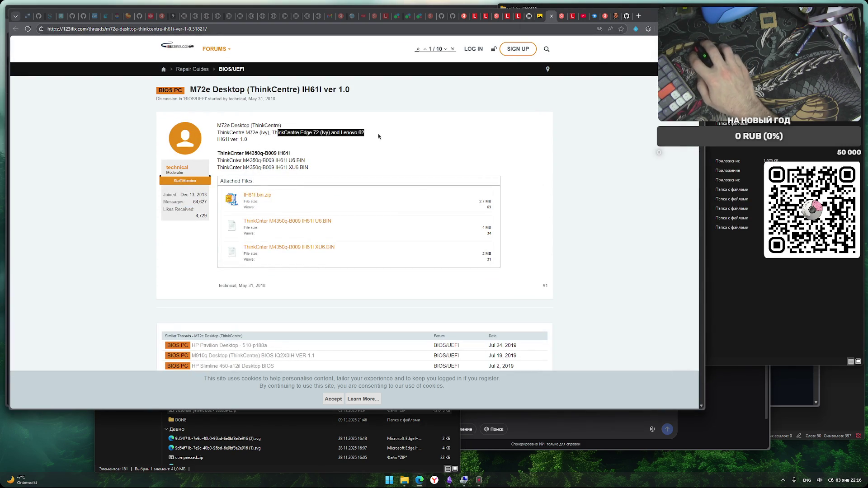
{"action": "left_click", "coordinate": [362, 106]}
{"action": "left_click_drag", "start_coordinate": [257, 131], "coordinate": [417, 132]}
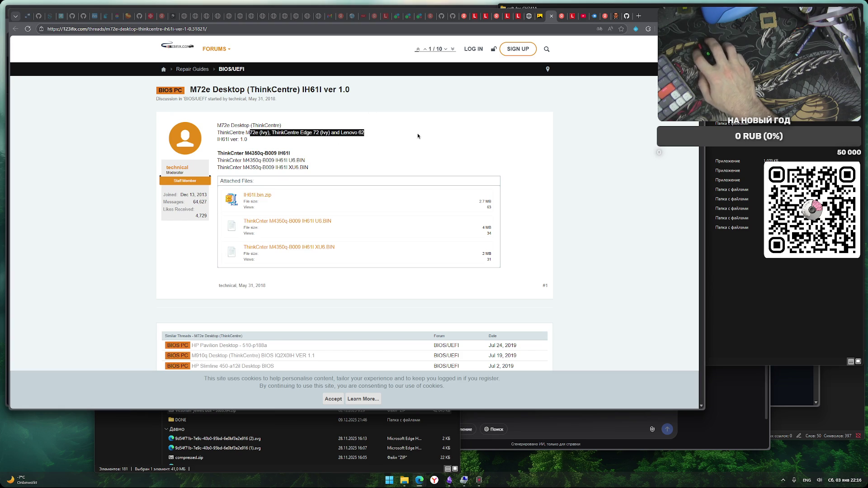
{"action": "left_click", "coordinate": [298, 132]}
- Close the Yandex image search tab, review the Lenovo M72e BIOS tabs, and open the lenovo ih61i tiny bios results
{"action": "left_click", "coordinate": [564, 18]}
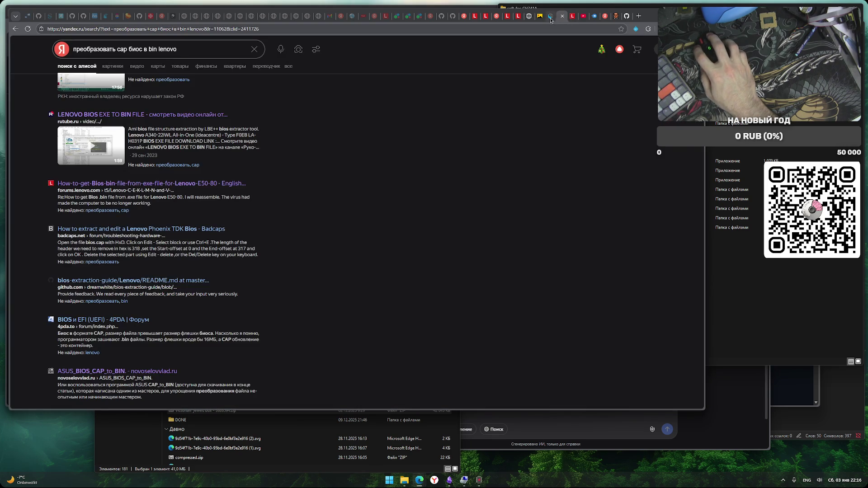
{"action": "left_click", "coordinate": [550, 18]}
{"action": "left_click", "coordinate": [539, 18]}
{"action": "left_click", "coordinate": [539, 18]}
{"action": "left_click", "coordinate": [520, 18]}
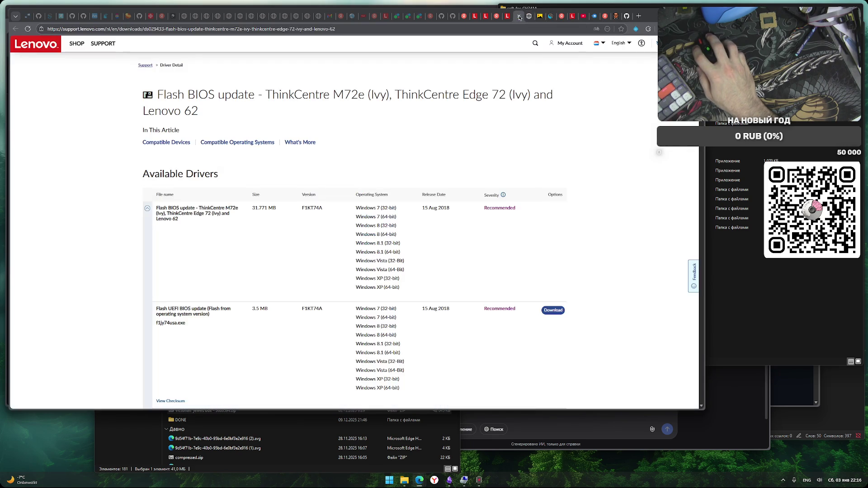
{"action": "left_click", "coordinate": [503, 17]}
{"action": "left_click", "coordinate": [497, 17]}
{"action": "left_click", "coordinate": [487, 17]}
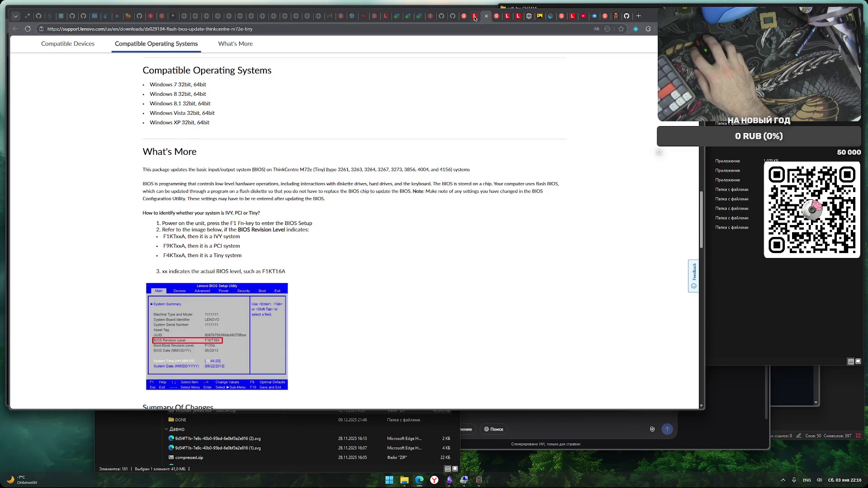
{"action": "left_click", "coordinate": [474, 18]}
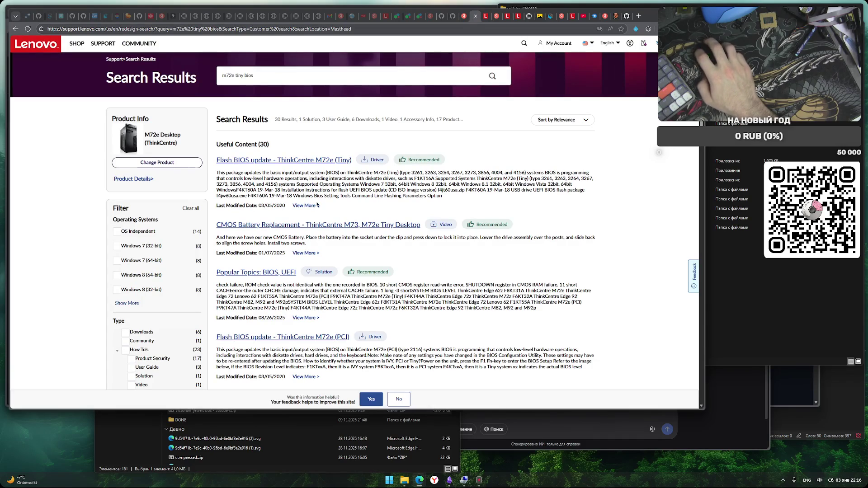
{"action": "left_click", "coordinate": [465, 19]}
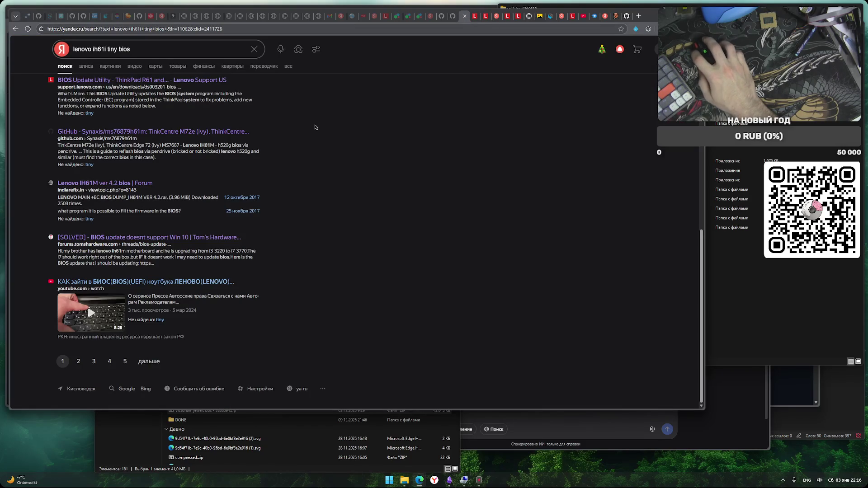
- Search Yandex for 'lenovo ih61i tiny bios bin' and open the vlab Lenovo Desktop BIOS dumps thread
{"action": "left_click", "coordinate": [138, 47]}
{"action": "type", "text": "bin"}
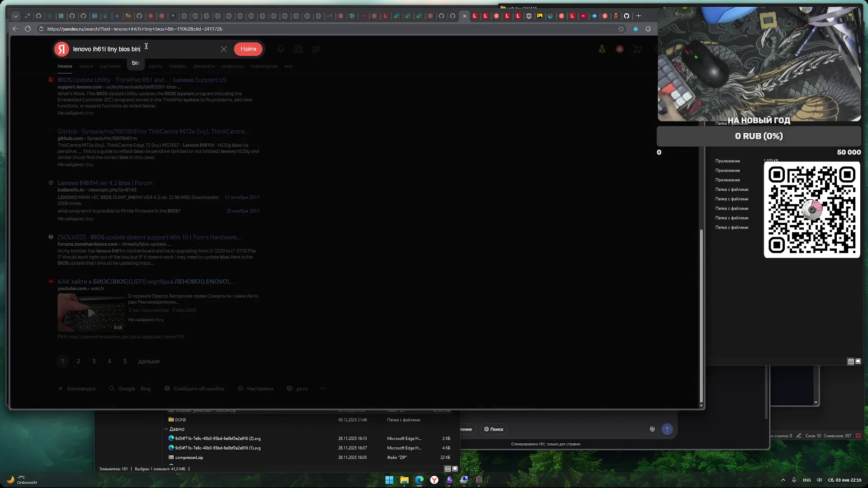
{"action": "key", "text": "Return"}
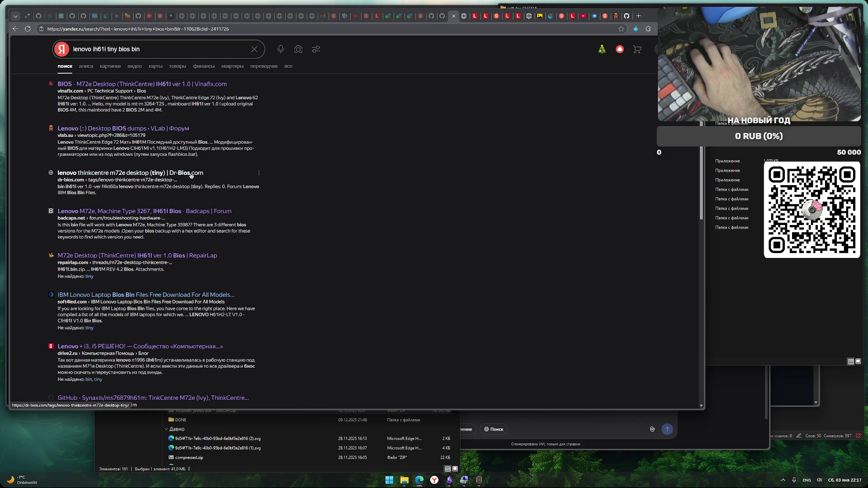
{"action": "scroll", "coordinate": [326, 196], "scroll_direction": "down", "scroll_amount": 2}
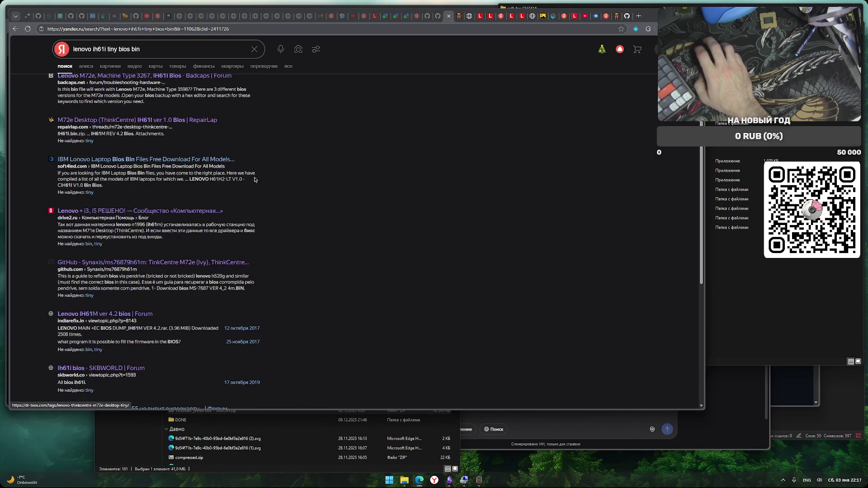
{"action": "left_click", "coordinate": [211, 159]}
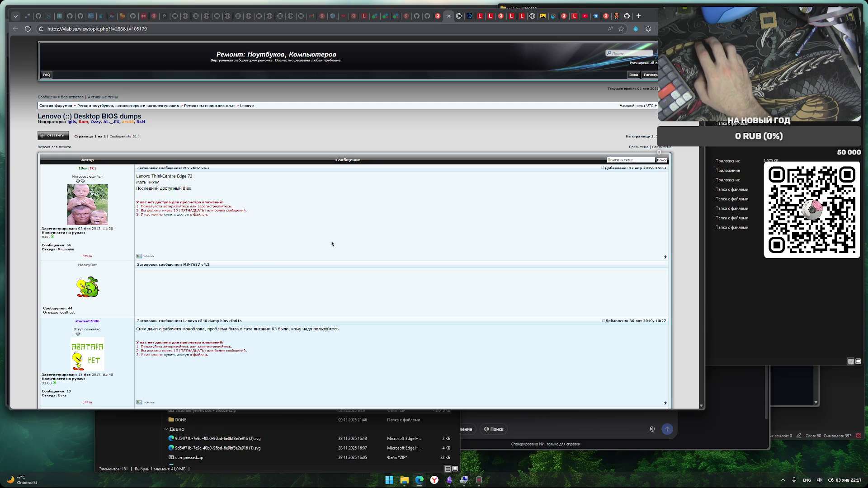
- Scroll through the vlab.su Lenovo Desktop BIOS dumps thread, return to its top, then close it
{"action": "scroll", "coordinate": [317, 240], "scroll_direction": "down", "scroll_amount": 5}
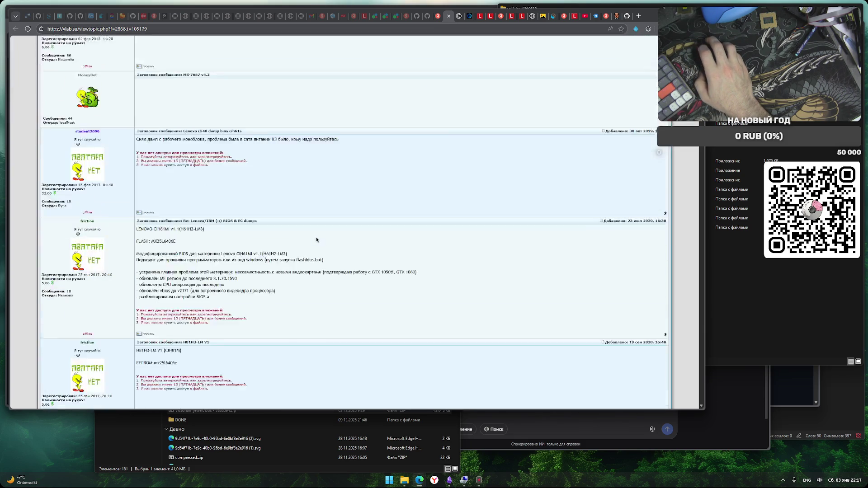
{"action": "scroll", "coordinate": [317, 239], "scroll_direction": "down", "scroll_amount": 3}
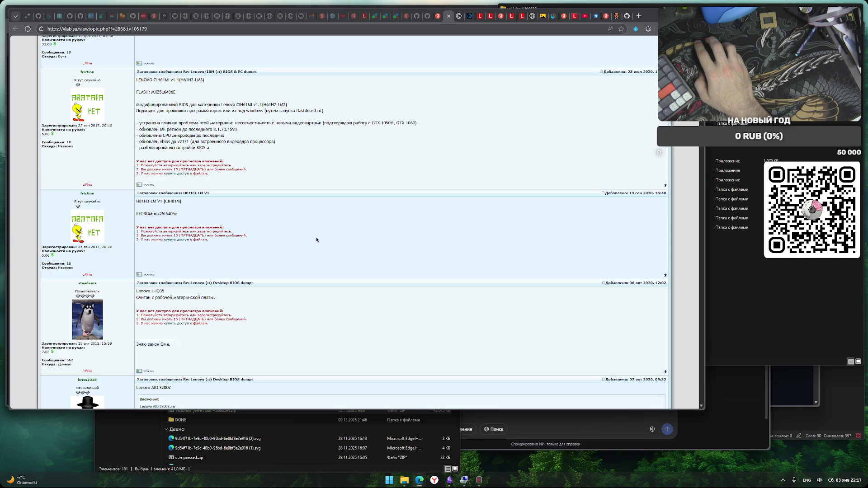
{"action": "scroll", "coordinate": [316, 239], "scroll_direction": "down", "scroll_amount": 3}
{"action": "scroll", "coordinate": [316, 239], "scroll_direction": "down", "scroll_amount": 6}
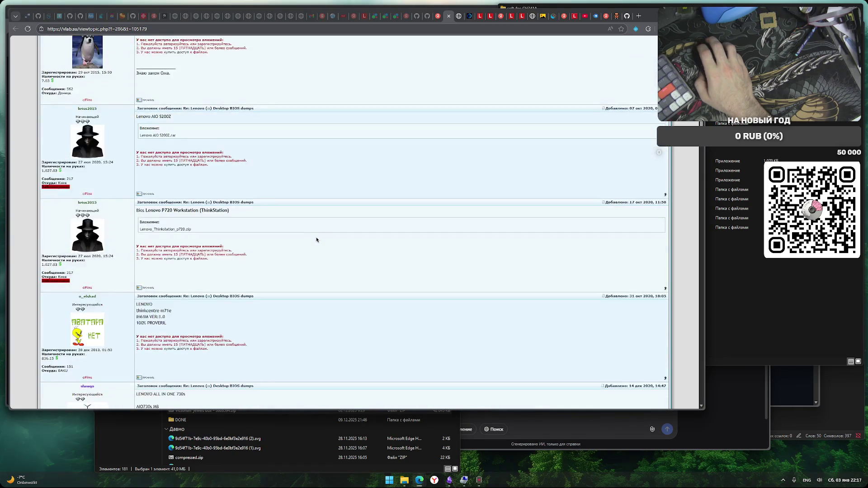
{"action": "scroll", "coordinate": [316, 240], "scroll_direction": "down", "scroll_amount": 1}
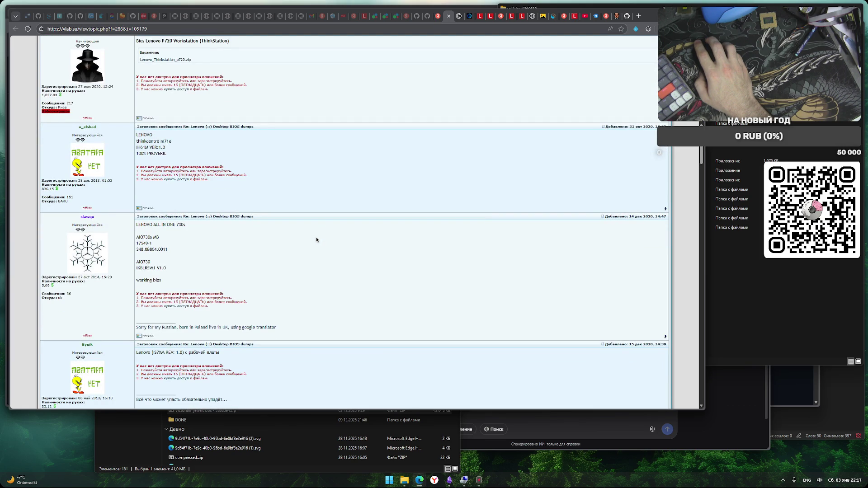
{"action": "scroll", "coordinate": [316, 239], "scroll_direction": "down", "scroll_amount": 4}
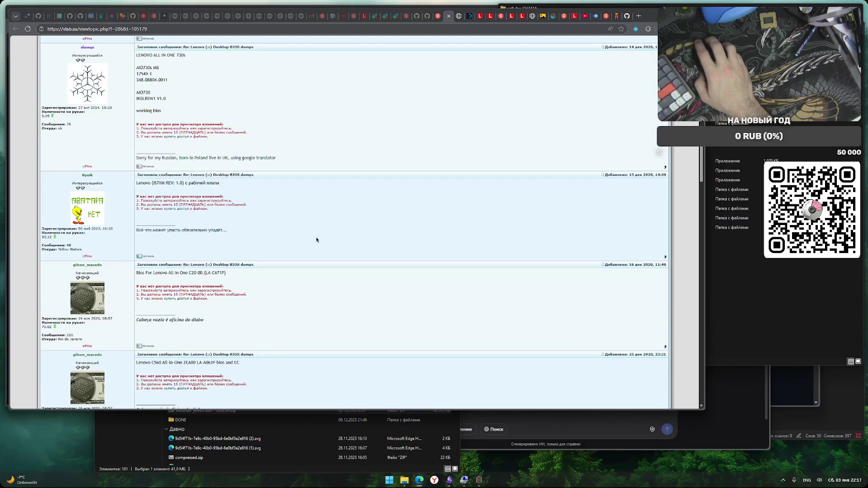
{"action": "scroll", "coordinate": [316, 239], "scroll_direction": "down", "scroll_amount": 5}
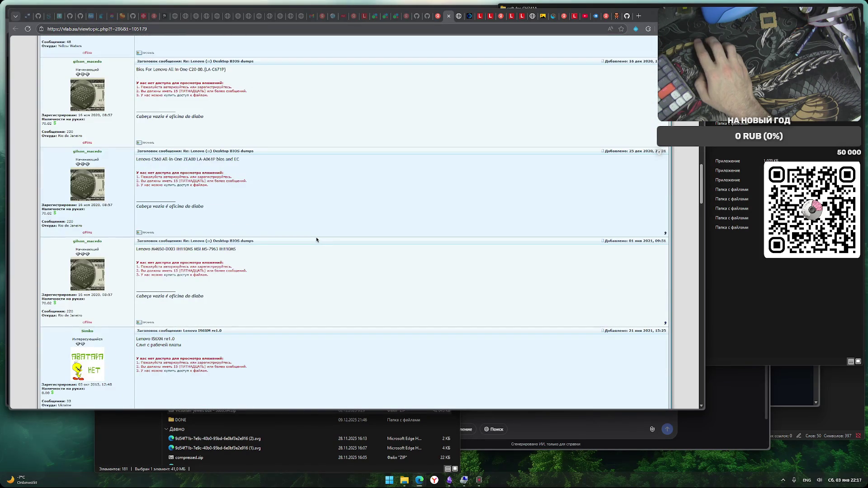
{"action": "scroll", "coordinate": [316, 240], "scroll_direction": "down", "scroll_amount": 15}
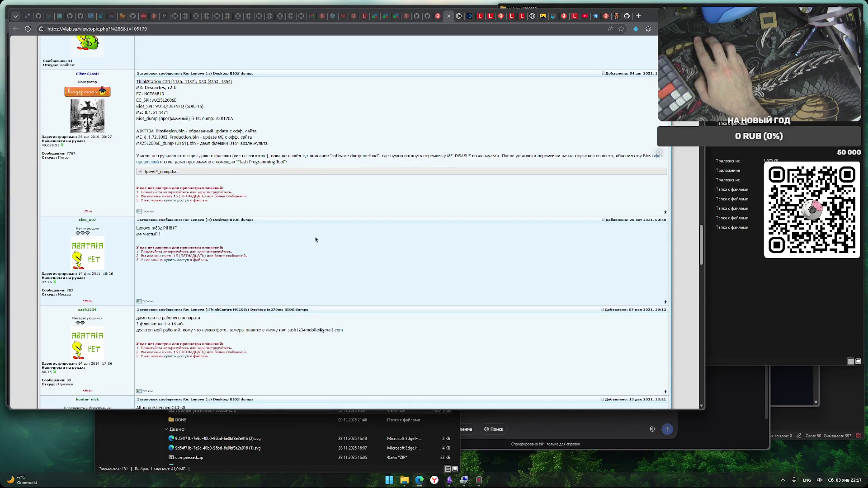
{"action": "scroll", "coordinate": [316, 239], "scroll_direction": "down", "scroll_amount": 20}
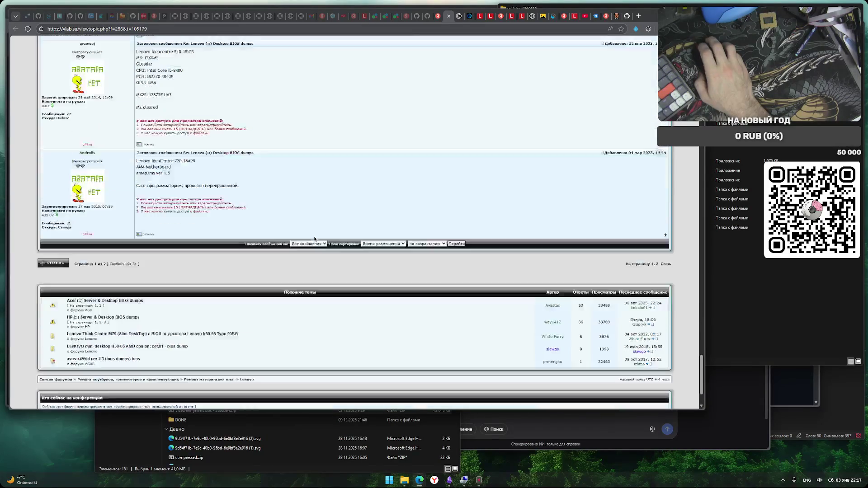
{"action": "key", "text": "Home"}
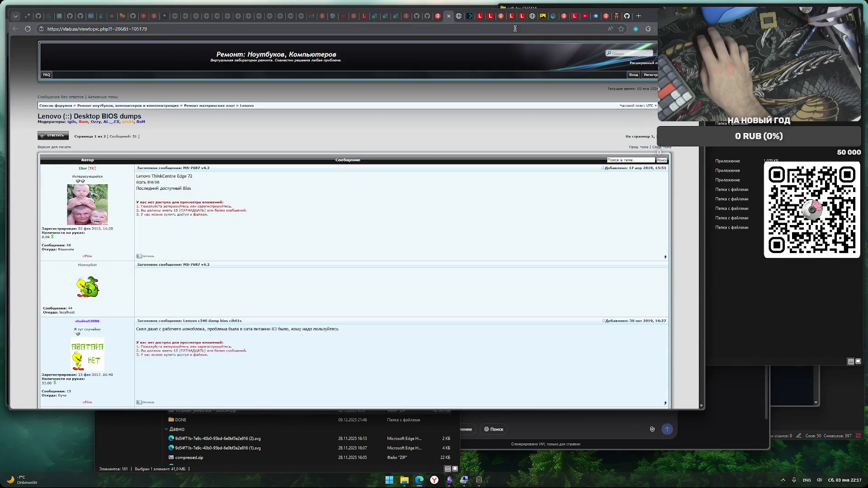
{"action": "key", "text": "ctrl+w"}
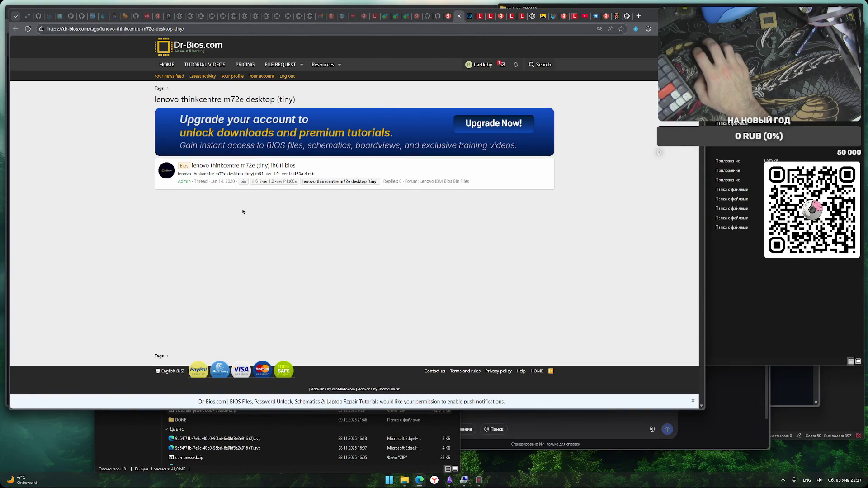
- Open the Dr-Bios ThinkCentre M72e (tiny) IH61I BIOS thread and find the f4kt60a version code
{"action": "left_click", "coordinate": [278, 167]}
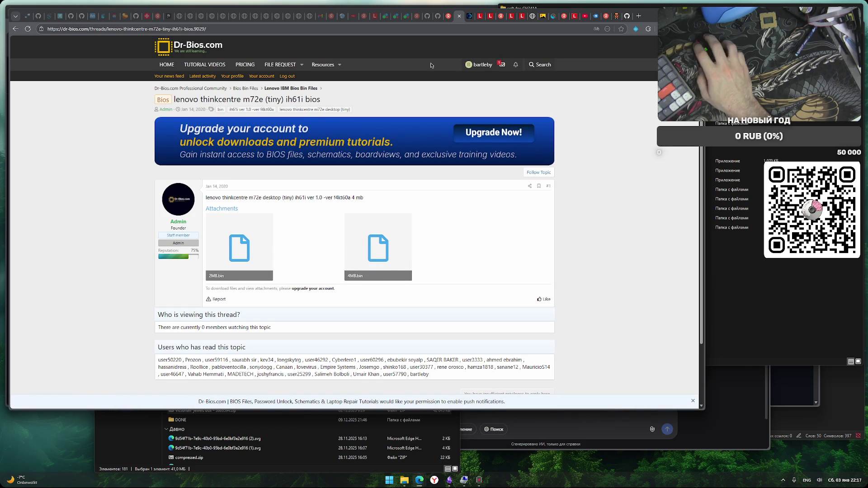
{"action": "key", "text": "ctrl+Tab"}
{"action": "key", "text": "ctrl+shift+Tab"}
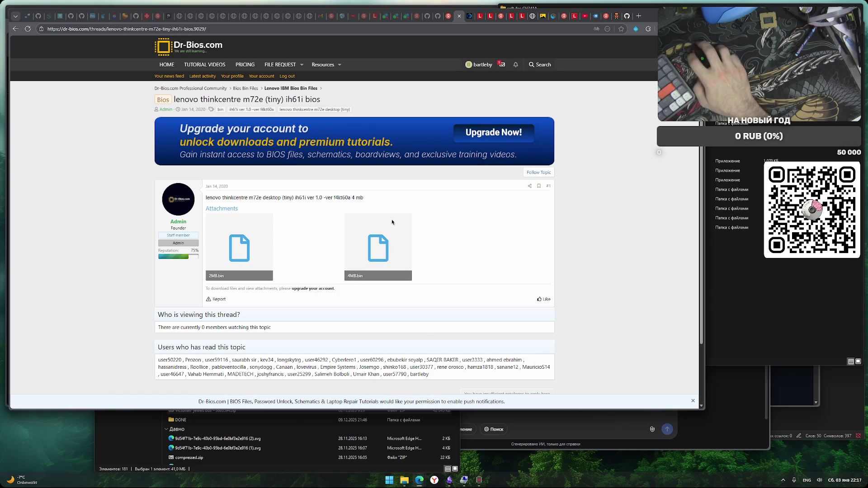
{"action": "left_click_drag", "start_coordinate": [333, 197], "coordinate": [357, 197]}
{"action": "left_click", "coordinate": [339, 198]}
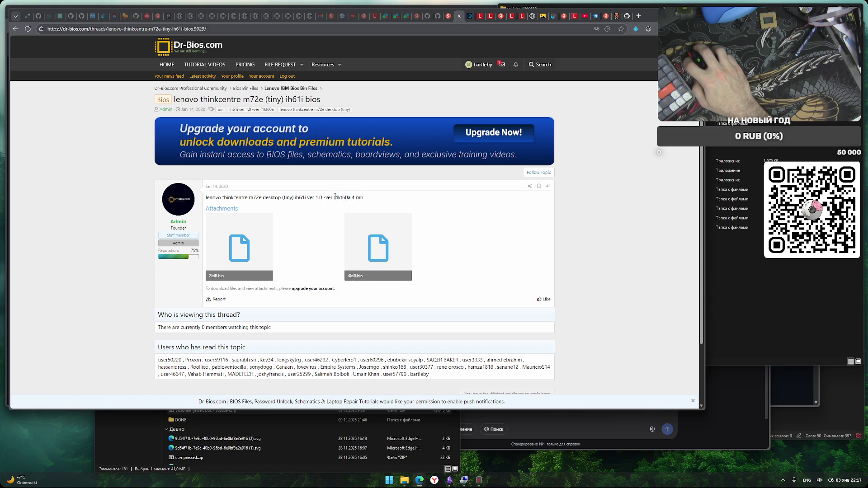
{"action": "double_click", "coordinate": [339, 197]}
{"action": "left_click", "coordinate": [339, 200]}
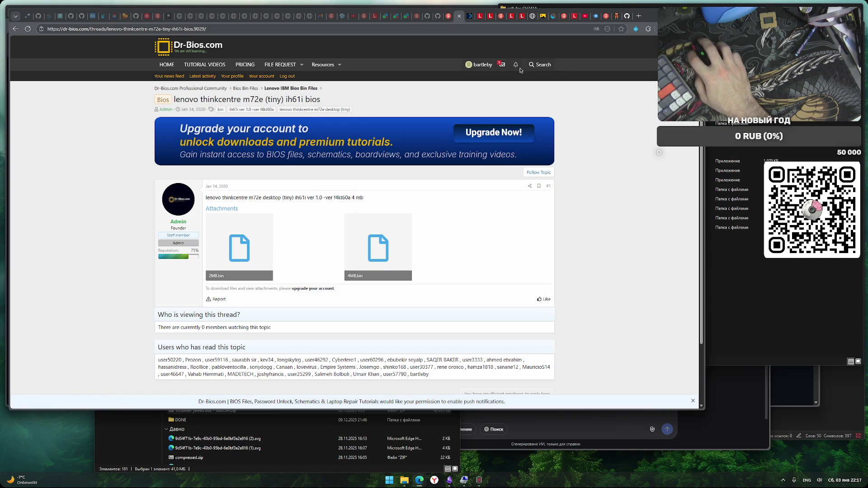
- Select 'f4kt60a' in the post and send it to a Yandex search
{"action": "left_click", "coordinate": [470, 17]}
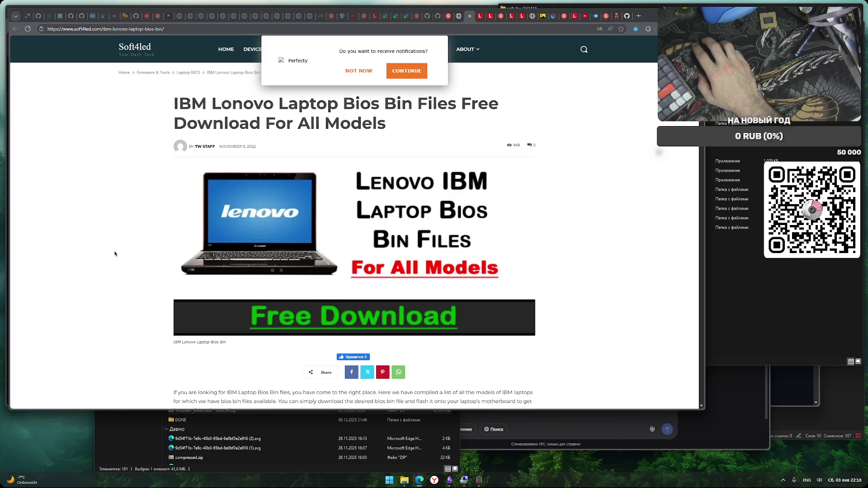
{"action": "left_click", "coordinate": [459, 15]}
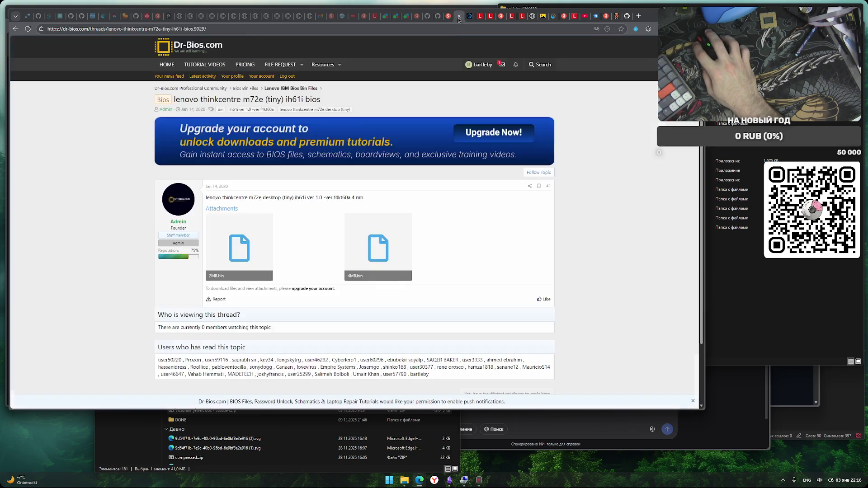
{"action": "left_click_drag", "start_coordinate": [350, 197], "coordinate": [335, 199]}
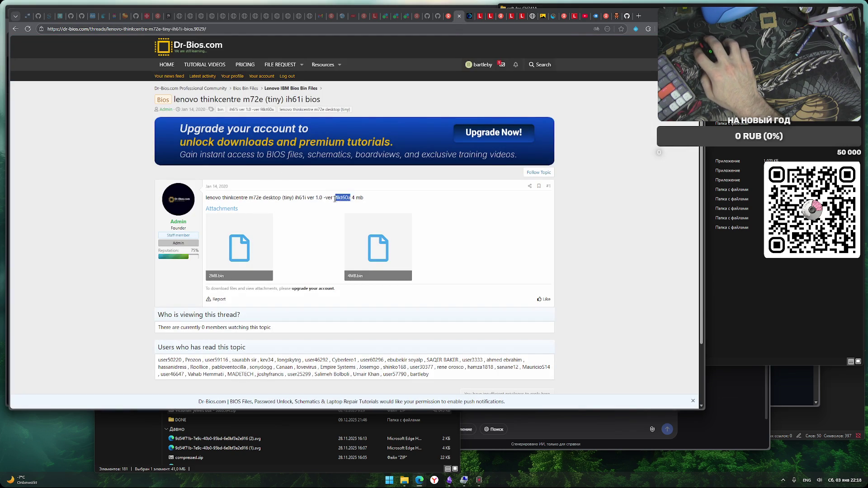
{"action": "right_click", "coordinate": [342, 198]}
{"action": "left_click", "coordinate": [392, 229]}
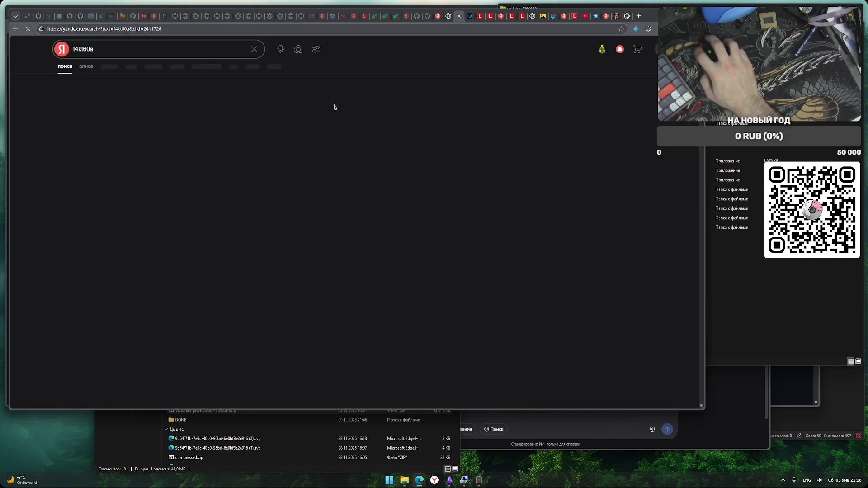
- Search Yandex for 'f4kt60a lenovo' and open the Wim's BIOS result in a background tab
{"action": "left_click", "coordinate": [153, 50]}
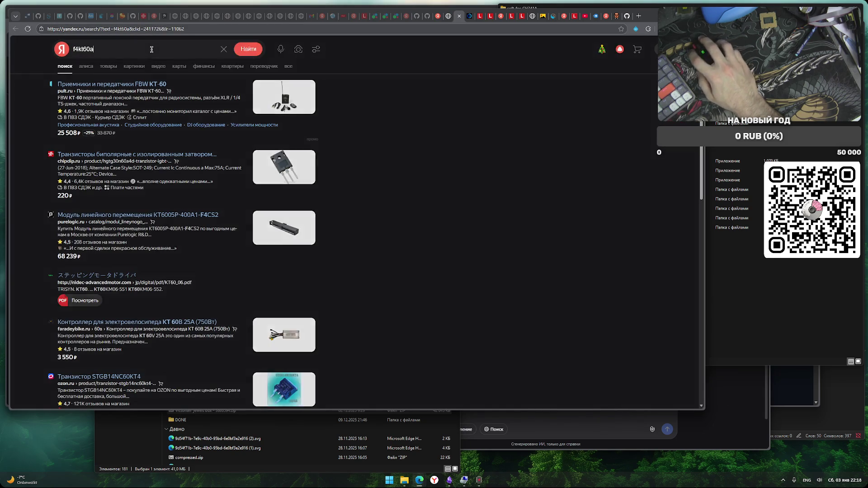
{"action": "type", "text": "b"}
{"action": "type", "text": " leno"}
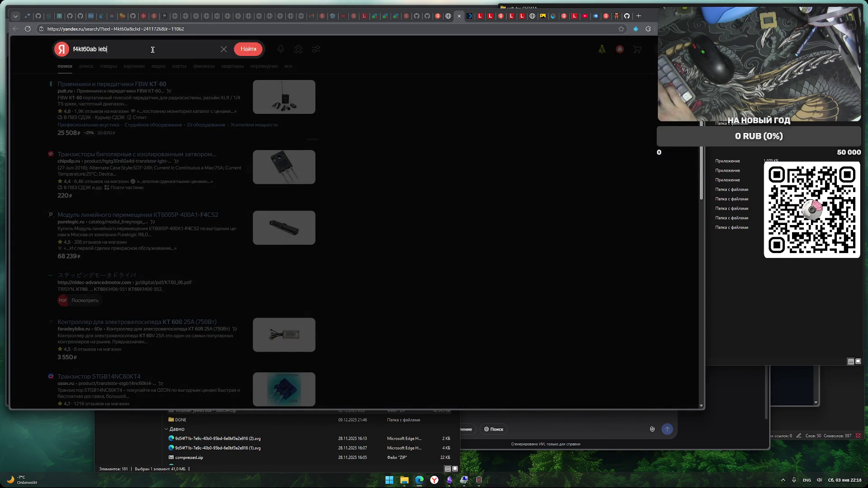
{"action": "type", "text": "vo"}
{"action": "key", "text": "Return"}
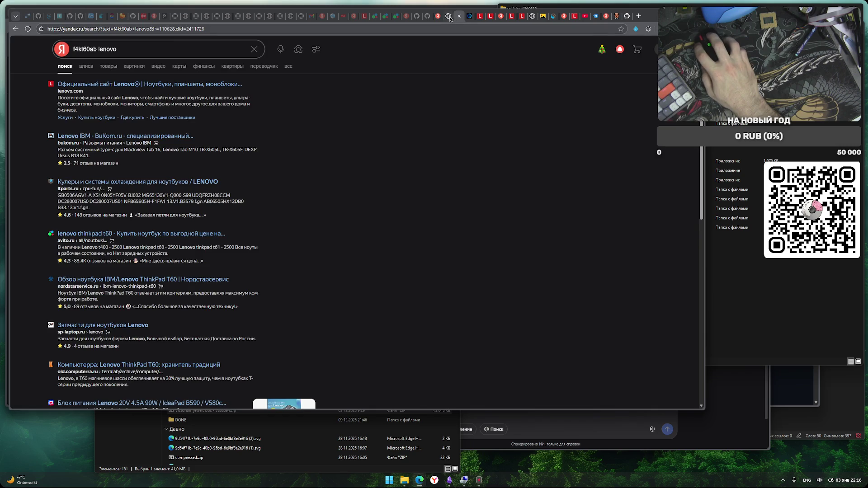
{"action": "left_click", "coordinate": [448, 16]}
{"action": "left_click", "coordinate": [455, 16]}
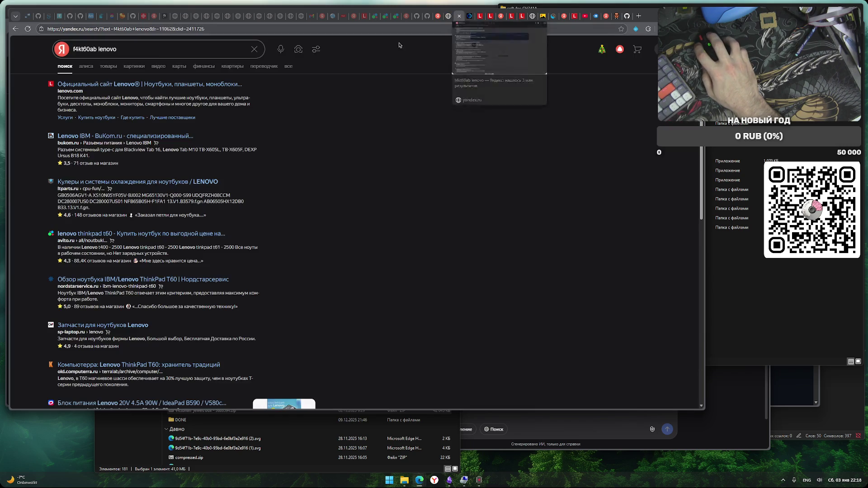
{"action": "left_click", "coordinate": [97, 49]}
{"action": "key", "text": "BackSpace"}
{"action": "key", "text": "Return"}
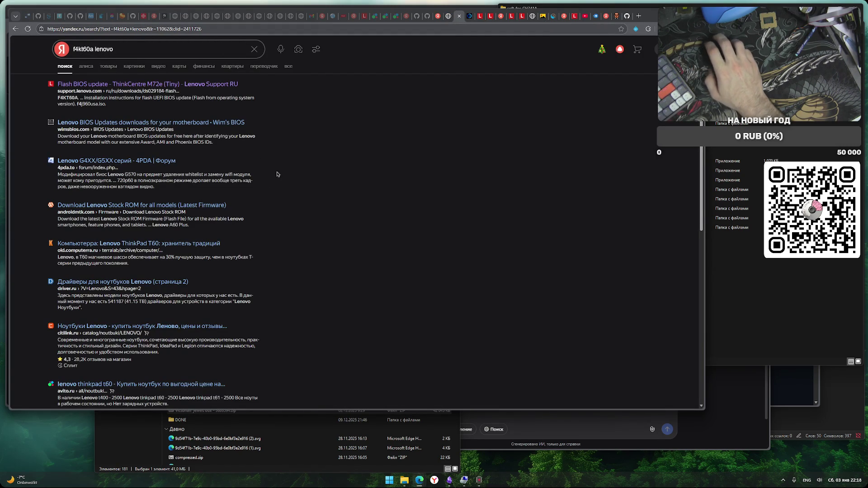
{"action": "middle_click", "coordinate": [234, 123]}
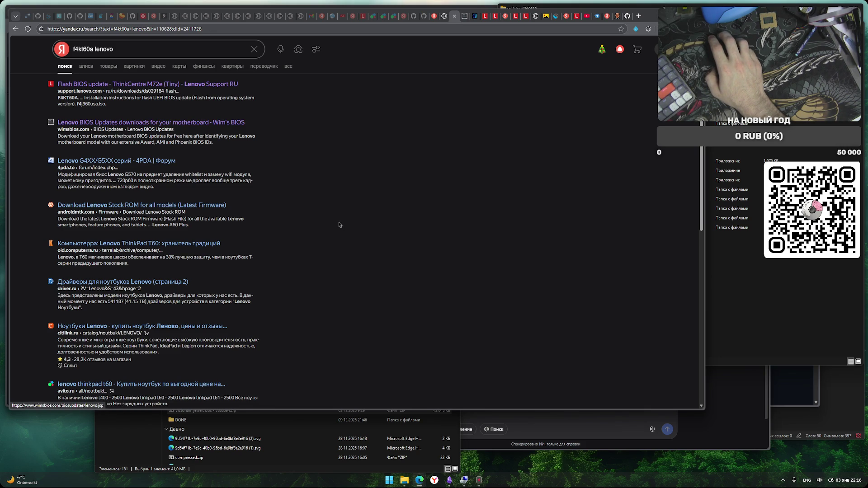
- Refine the Yandex query to 'f4kt60a bios lenovo' and skim the results
{"action": "left_click", "coordinate": [94, 49]}
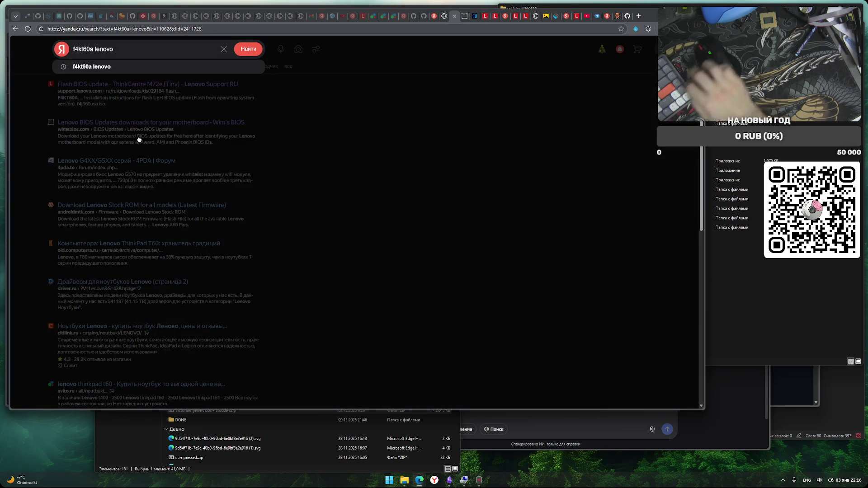
{"action": "type", "text": "bios"}
{"action": "key", "text": "Return"}
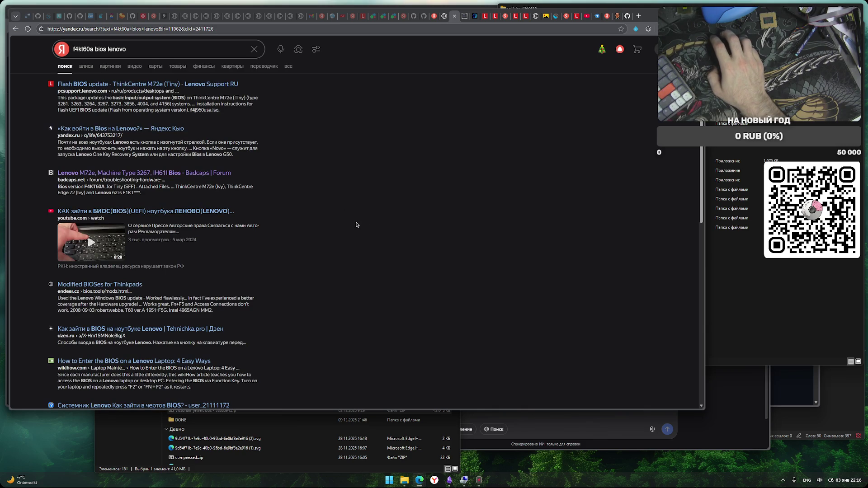
{"action": "scroll", "coordinate": [357, 225], "scroll_direction": "down", "scroll_amount": 3}
{"action": "scroll", "coordinate": [356, 224], "scroll_direction": "down", "scroll_amount": 3}
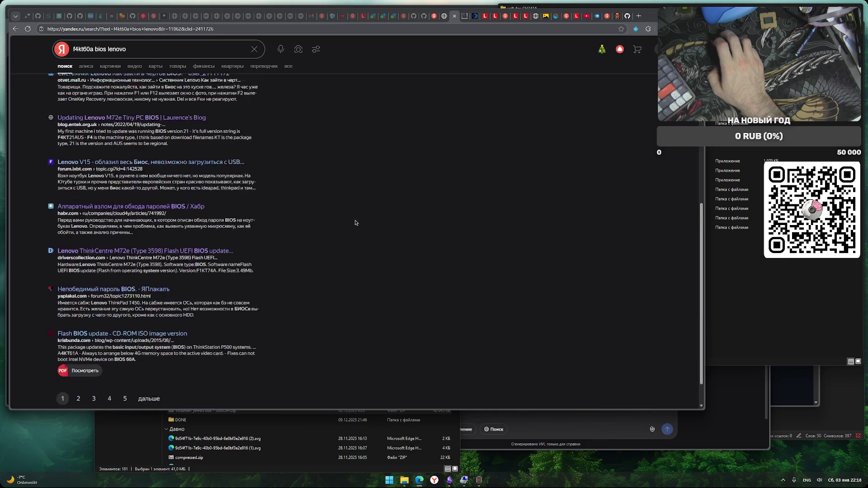
{"action": "scroll", "coordinate": [354, 131], "scroll_direction": "up", "scroll_amount": 10}
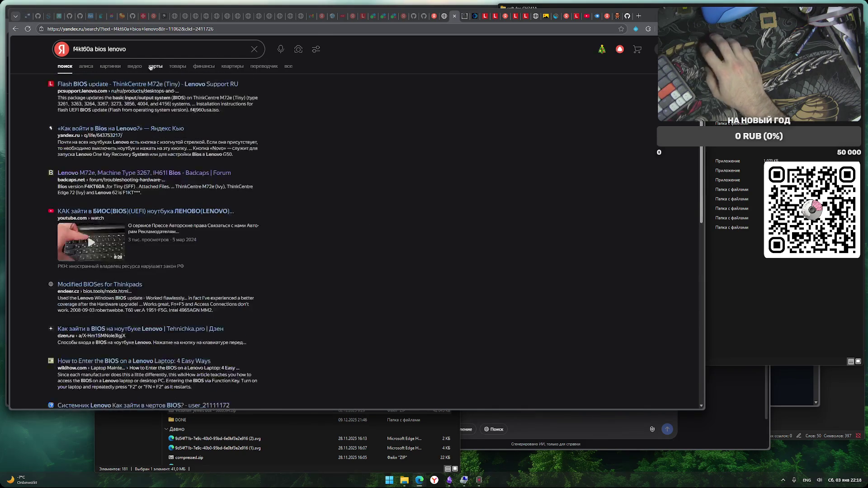
{"action": "left_click", "coordinate": [129, 47]}
{"action": "left_click", "coordinate": [130, 30]}
- Search Google for 'f4kt60a bios lenovo' and open the Dr-Bios and iran-bios M72e results in background tabs
{"action": "type", "text": "google.com"}
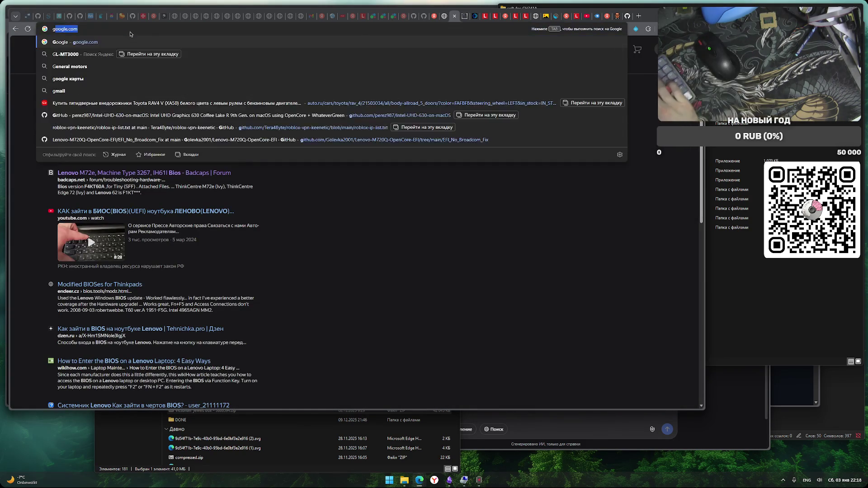
{"action": "key", "text": "Return"}
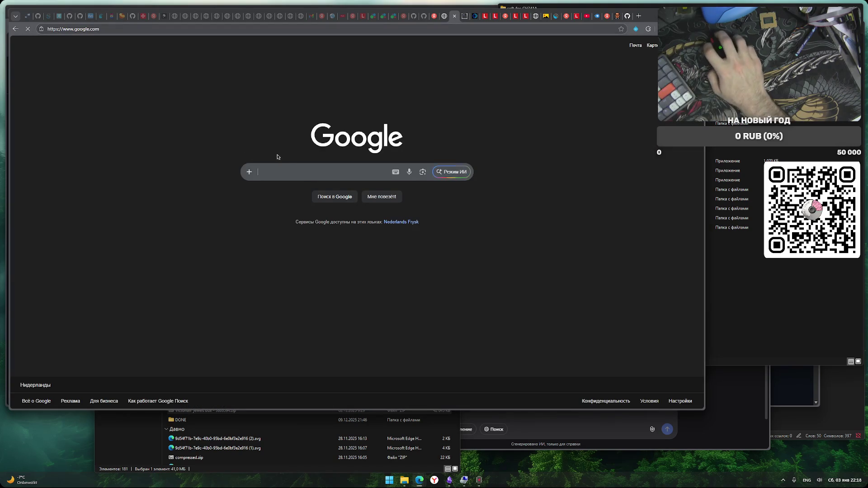
{"action": "type", "text": "f4kt60a bios lenovo"}
{"action": "key", "text": "Return"}
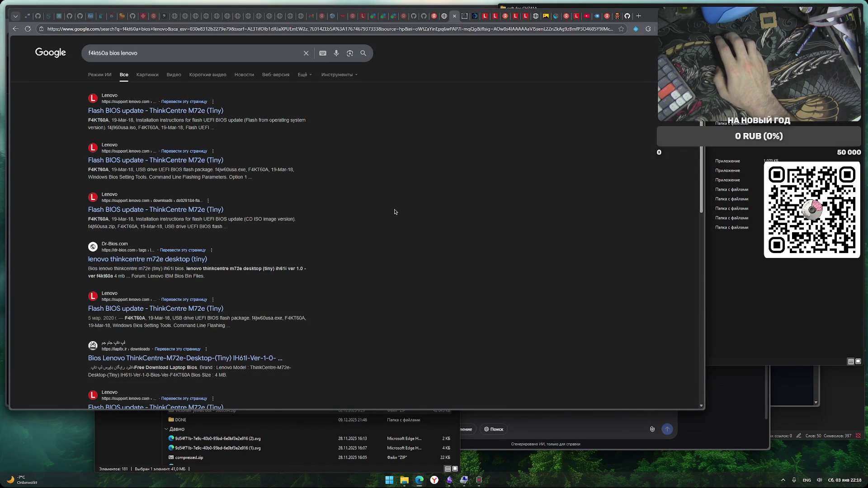
{"action": "scroll", "coordinate": [394, 212], "scroll_direction": "down", "scroll_amount": 3}
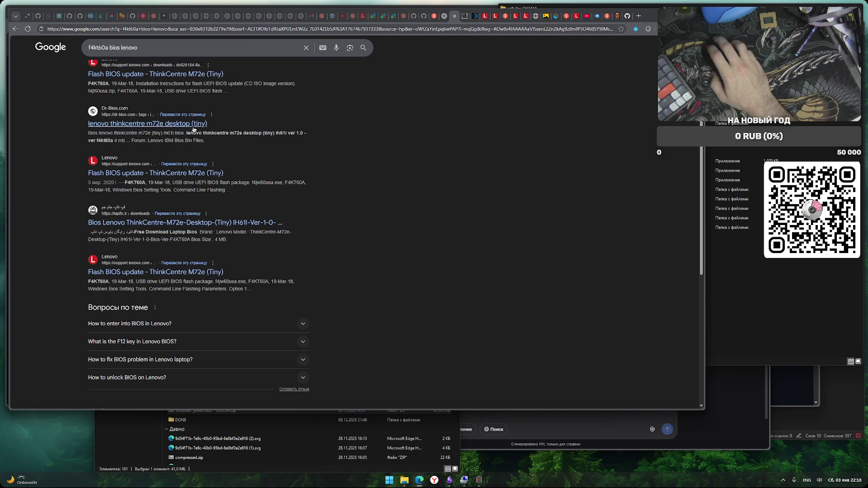
{"action": "middle_click", "coordinate": [194, 125]}
{"action": "scroll", "coordinate": [386, 178], "scroll_direction": "down", "scroll_amount": 1}
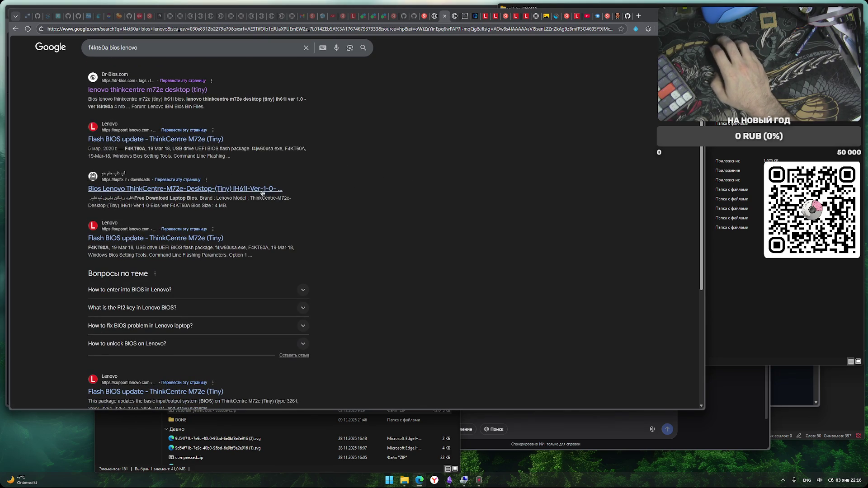
{"action": "scroll", "coordinate": [391, 199], "scroll_direction": "down", "scroll_amount": 5}
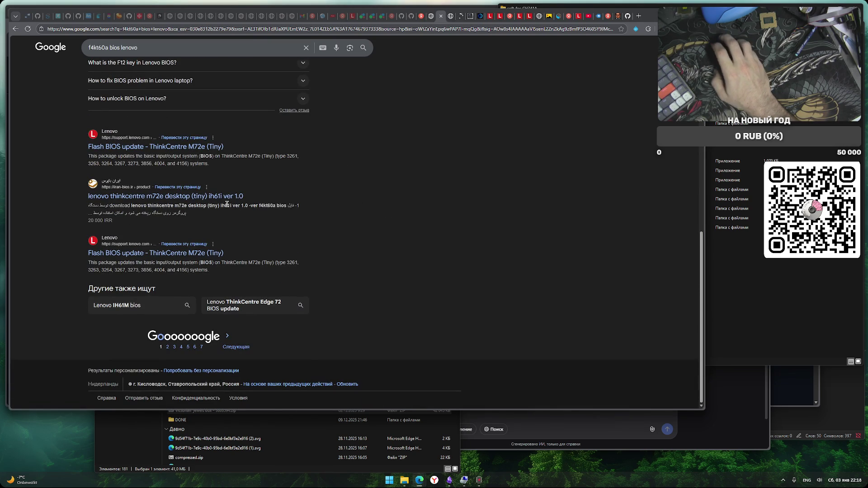
{"action": "middle_click", "coordinate": [226, 199]}
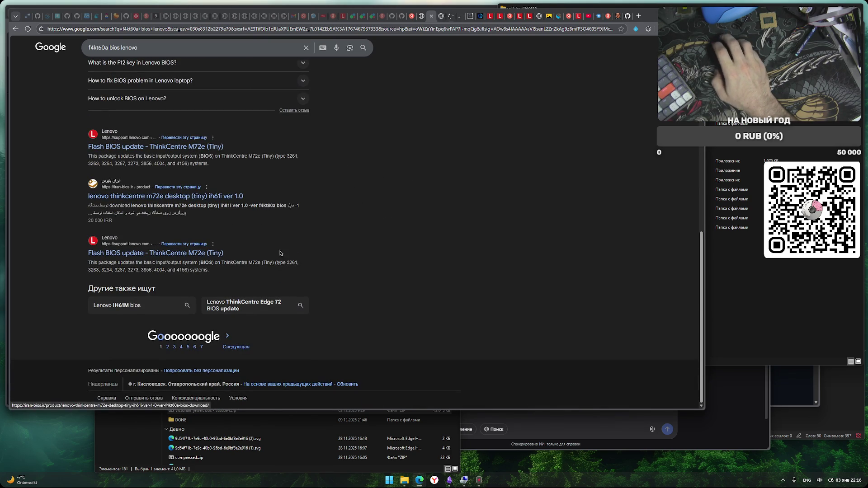
- On Google's second results page, open the Dr-Bios M72e file request thread in a background tab
{"action": "left_click", "coordinate": [243, 347]}
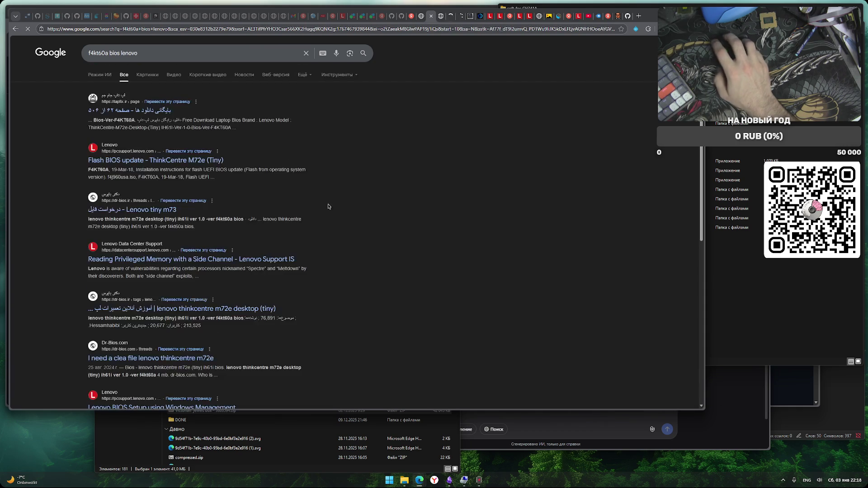
{"action": "scroll", "coordinate": [135, 163], "scroll_direction": "down", "scroll_amount": 2}
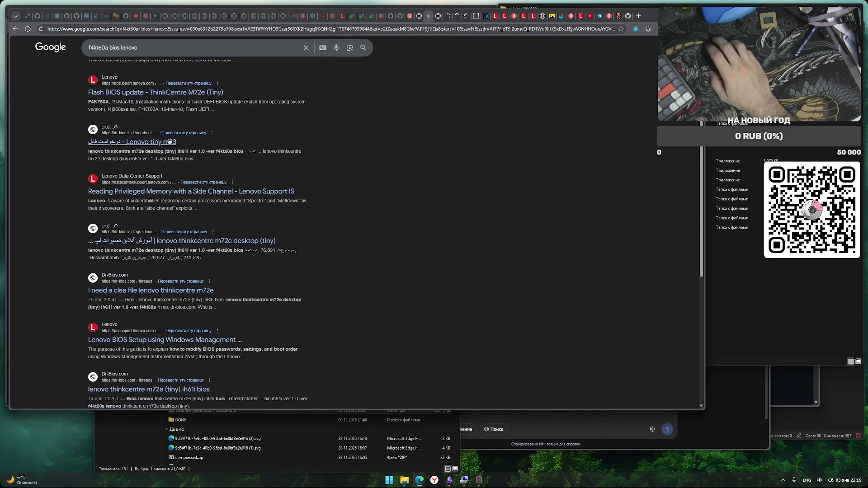
{"action": "scroll", "coordinate": [162, 143], "scroll_direction": "down", "scroll_amount": 3}
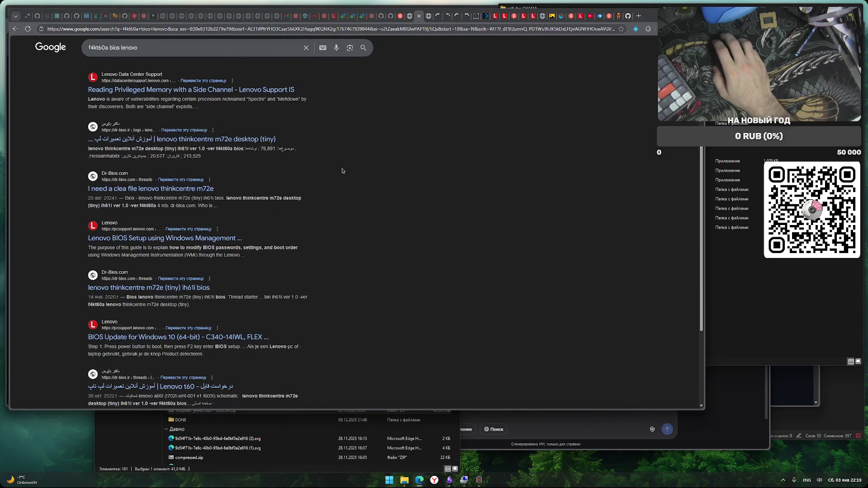
{"action": "scroll", "coordinate": [361, 160], "scroll_direction": "down", "scroll_amount": 3}
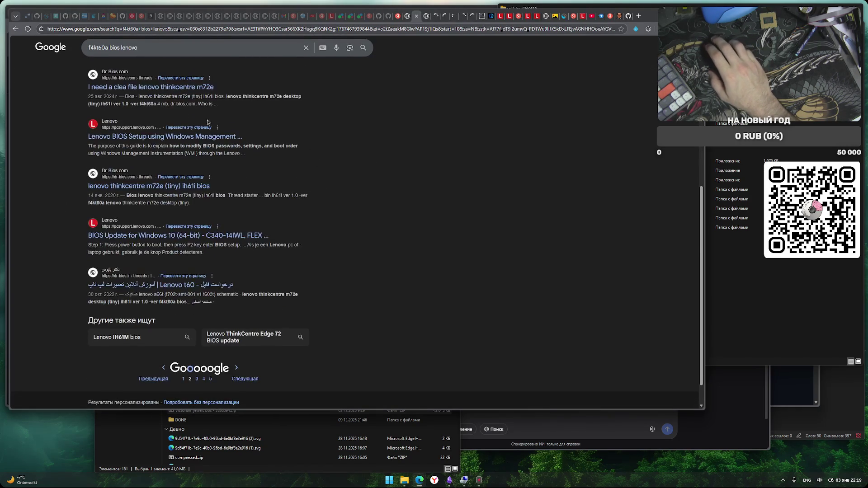
{"action": "middle_click", "coordinate": [201, 87]}
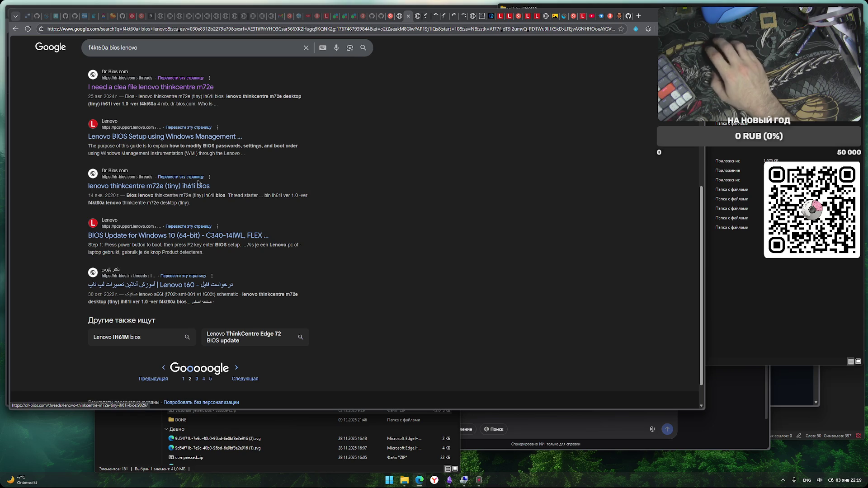
- Switch to the iran-bios.ir tab and scroll through its M72e (tiny) IH61I f4kt60a BIOS listing
{"action": "left_click", "coordinate": [407, 17]}
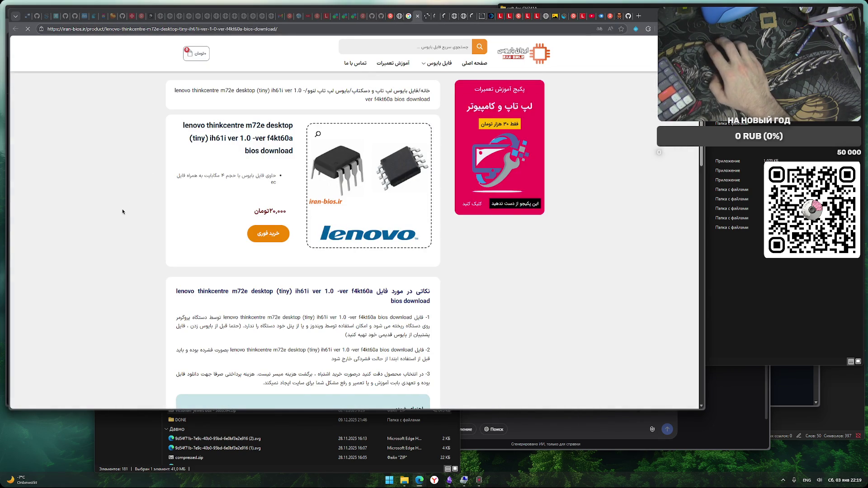
{"action": "scroll", "coordinate": [122, 211], "scroll_direction": "down", "scroll_amount": 6}
{"action": "scroll", "coordinate": [122, 212], "scroll_direction": "down", "scroll_amount": 5}
{"action": "scroll", "coordinate": [122, 211], "scroll_direction": "up", "scroll_amount": 10}
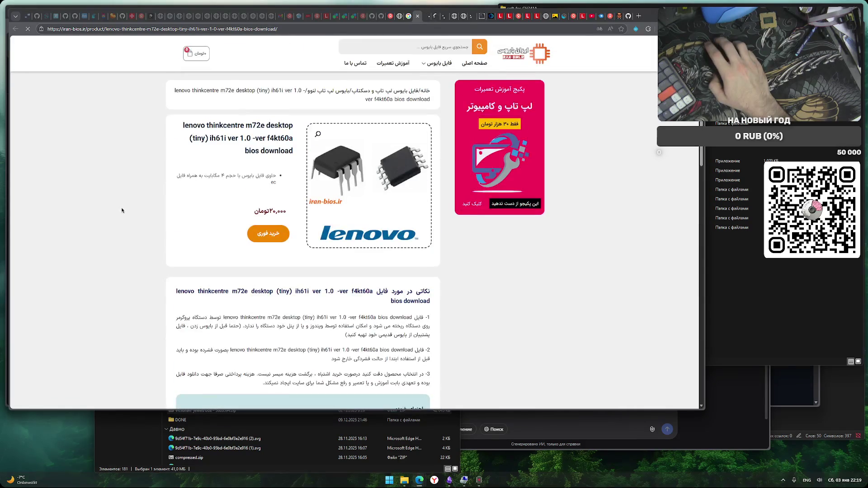
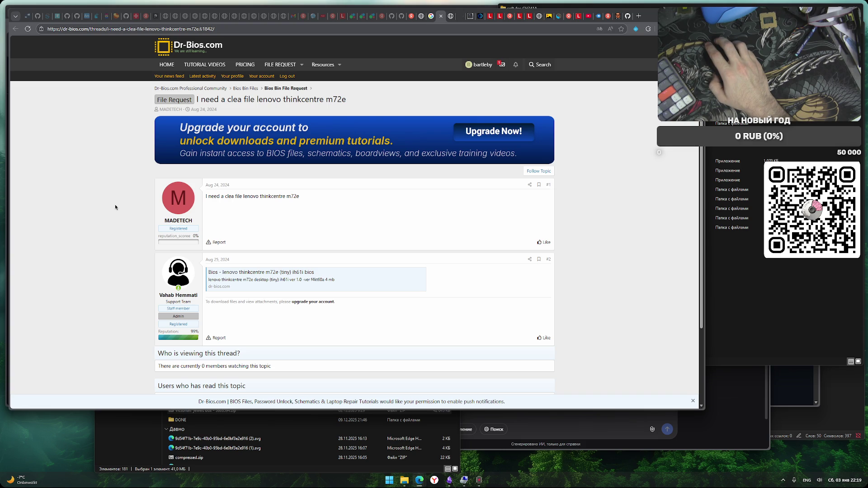
- Open the linked m72e (tiny) ih61i BIOS thread in a new tab and view it
{"action": "scroll", "coordinate": [114, 206], "scroll_direction": "down", "scroll_amount": 2}
{"action": "scroll", "coordinate": [115, 205], "scroll_direction": "up", "scroll_amount": 2}
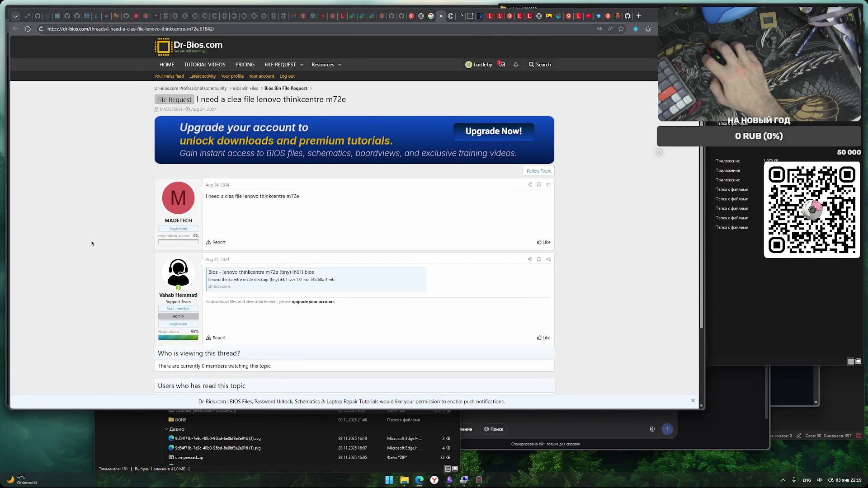
{"action": "middle_click", "coordinate": [261, 273]}
{"action": "key", "text": "ctrl+Tab"}
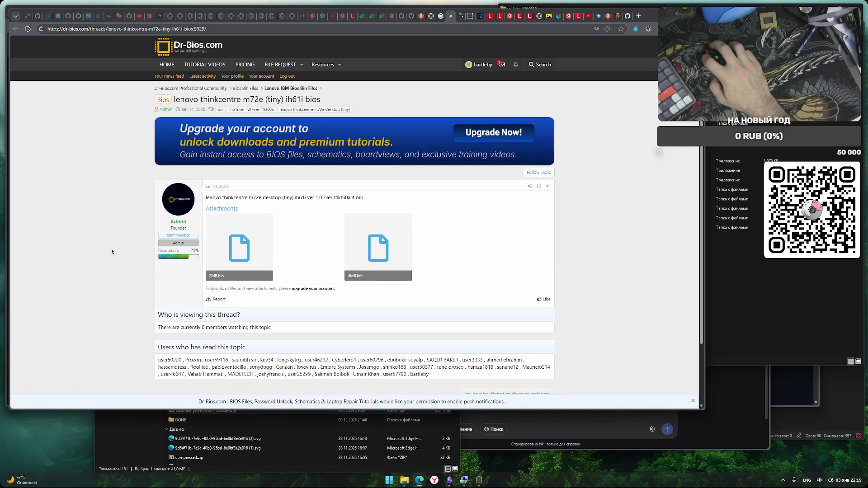
- Close both Dr-Bios thread tabs and return to the Wims BIOS Lenovo updates listing
{"action": "key", "text": "ctrl+w"}
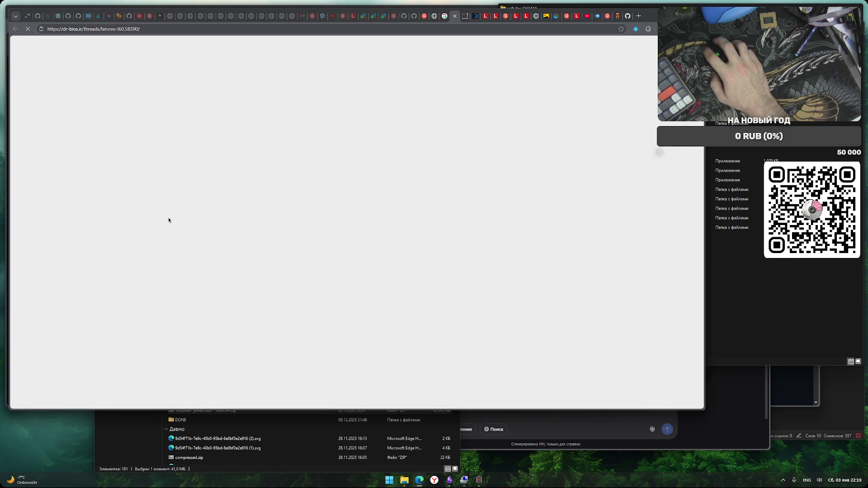
{"action": "key", "text": "ctrl+w"}
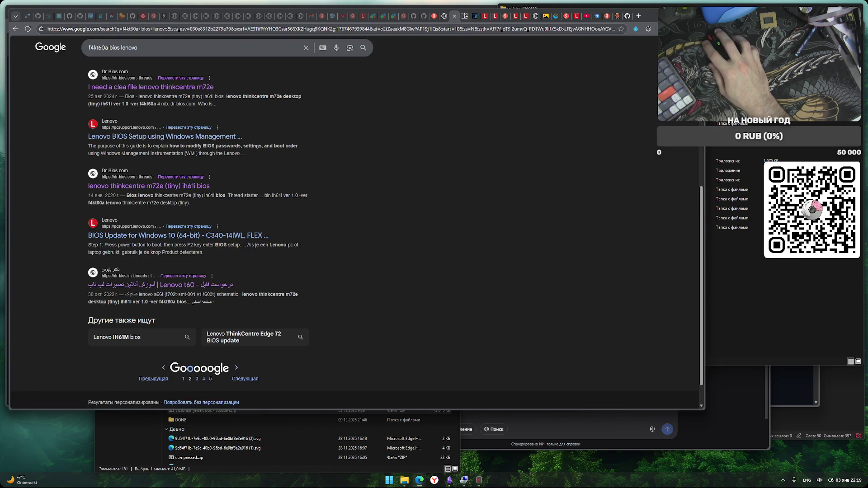
{"action": "left_click", "coordinate": [453, 17]}
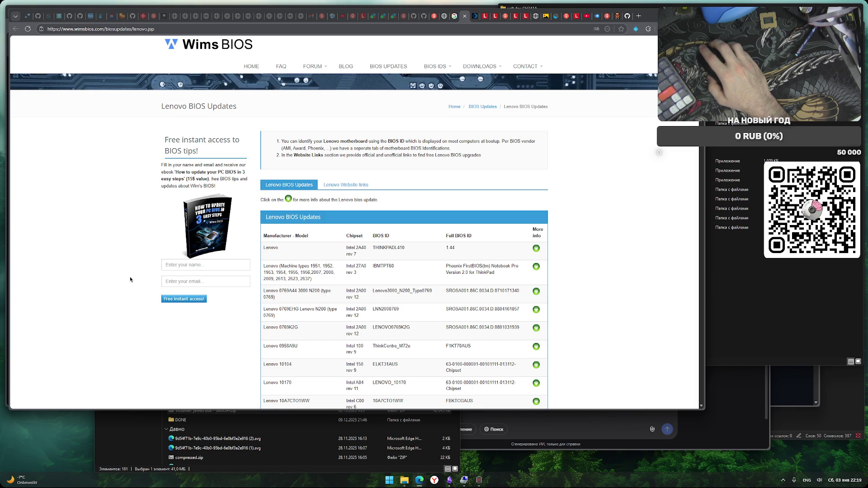
- Scroll through the Wim's BIOS Lenovo BIOS updates table
{"action": "scroll", "coordinate": [130, 280], "scroll_direction": "down", "scroll_amount": 4}
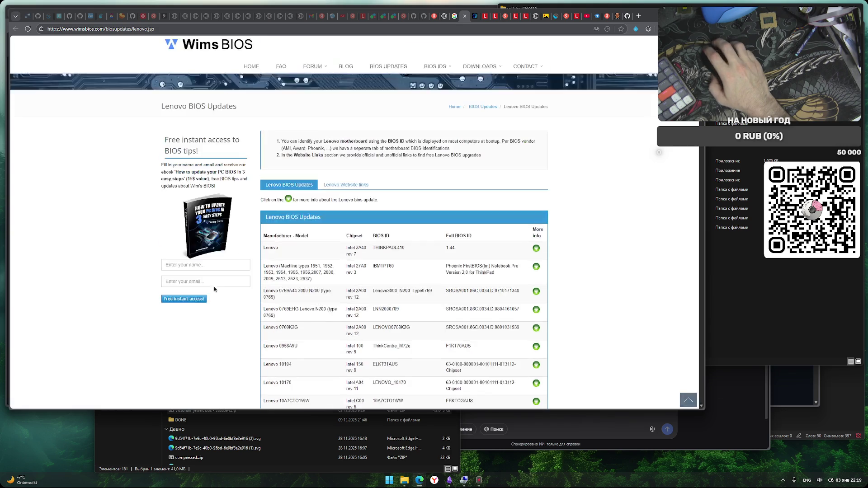
{"action": "scroll", "coordinate": [216, 290], "scroll_direction": "up", "scroll_amount": 4}
{"action": "scroll", "coordinate": [301, 315], "scroll_direction": "down", "scroll_amount": 3}
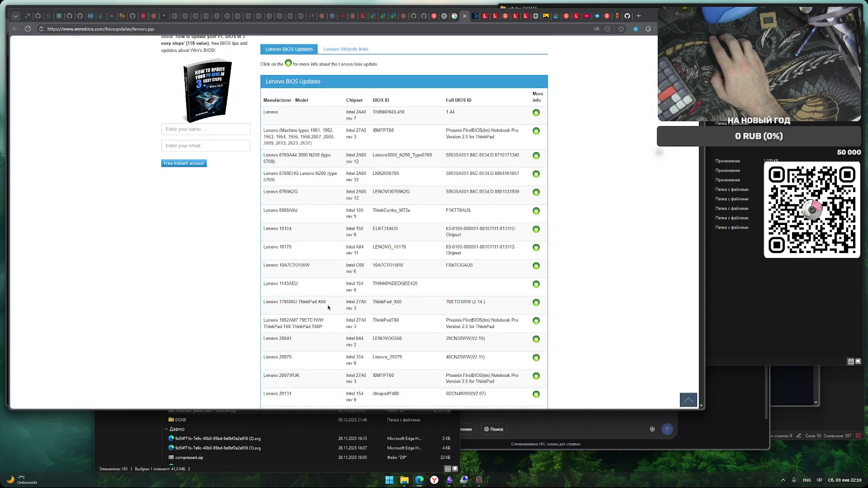
{"action": "scroll", "coordinate": [328, 308], "scroll_direction": "down", "scroll_amount": 10}
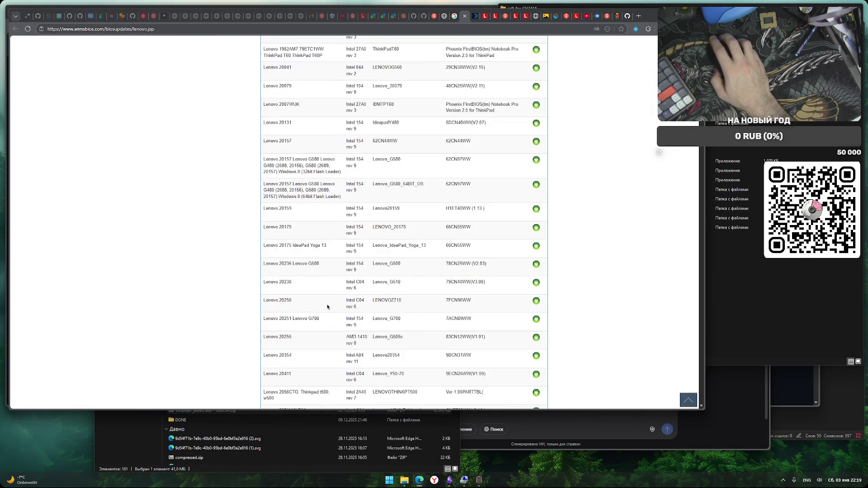
{"action": "scroll", "coordinate": [327, 307], "scroll_direction": "down", "scroll_amount": 15}
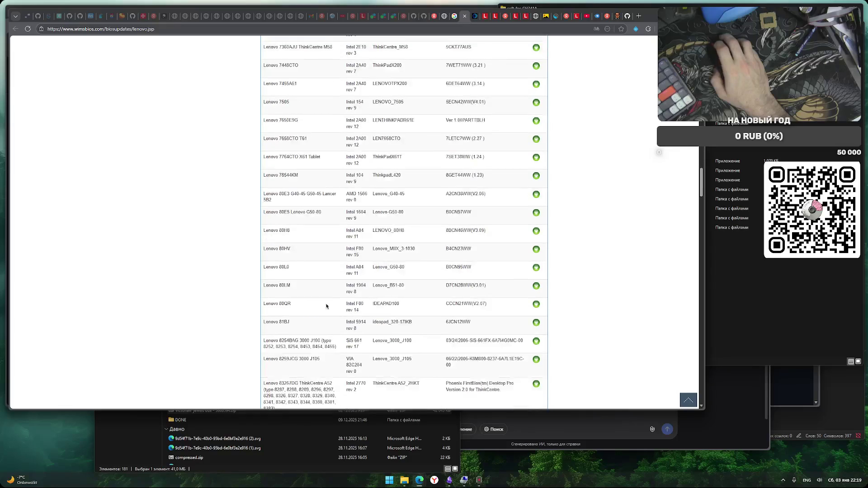
{"action": "scroll", "coordinate": [326, 305], "scroll_direction": "down", "scroll_amount": 10}
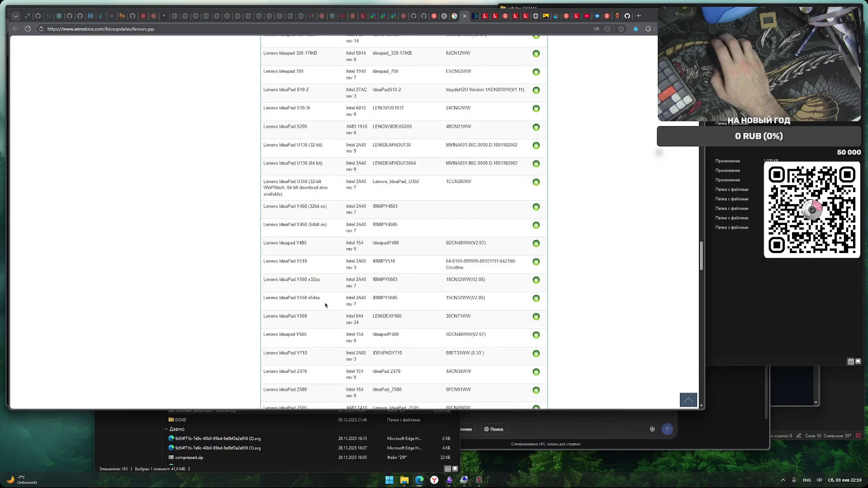
{"action": "scroll", "coordinate": [325, 305], "scroll_direction": "down", "scroll_amount": 15}
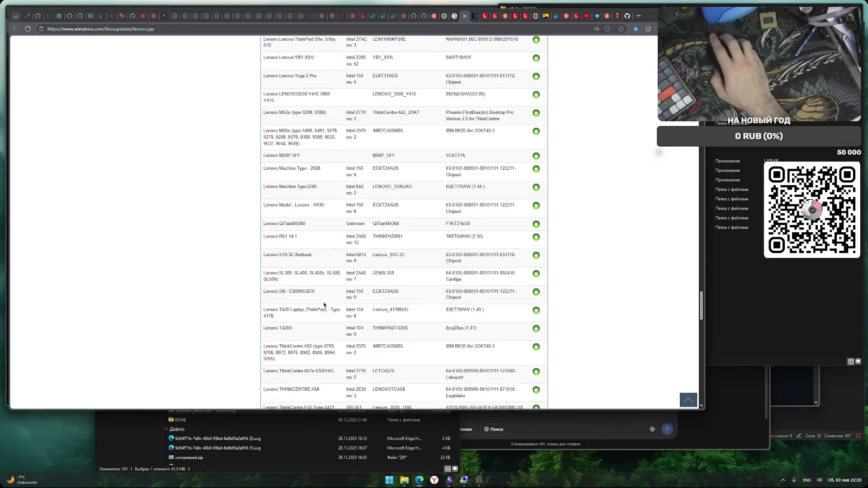
- Find 'm72' on the page and step to the ThinkCentre M72e row, BIOS F1KT70AUS
{"action": "key", "text": "ctrl+f"}
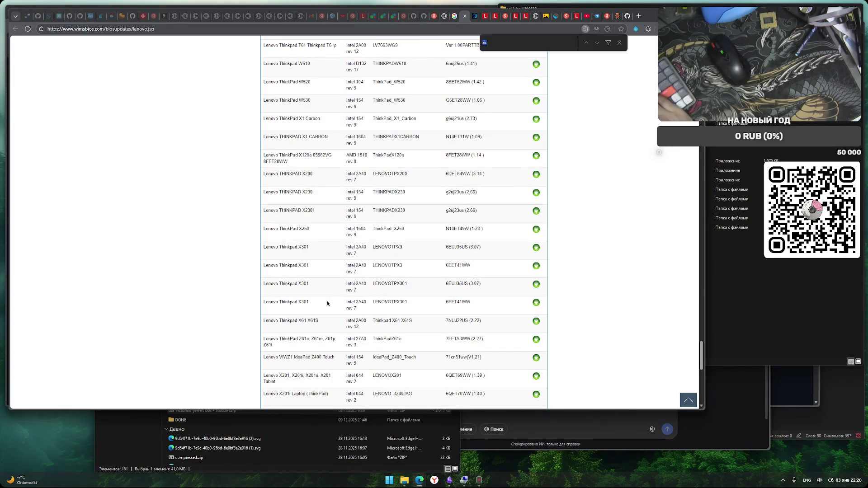
{"action": "type", "text": "m7"}
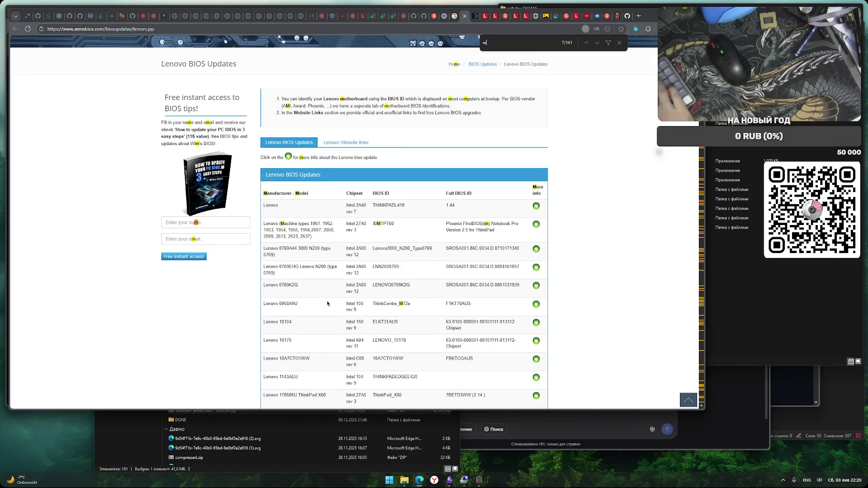
{"action": "type", "text": "2e"}
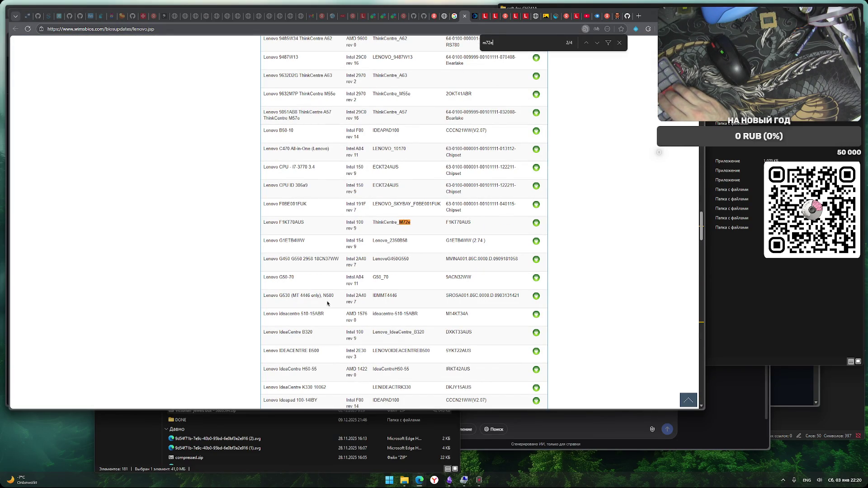
{"action": "key", "text": "Return"}
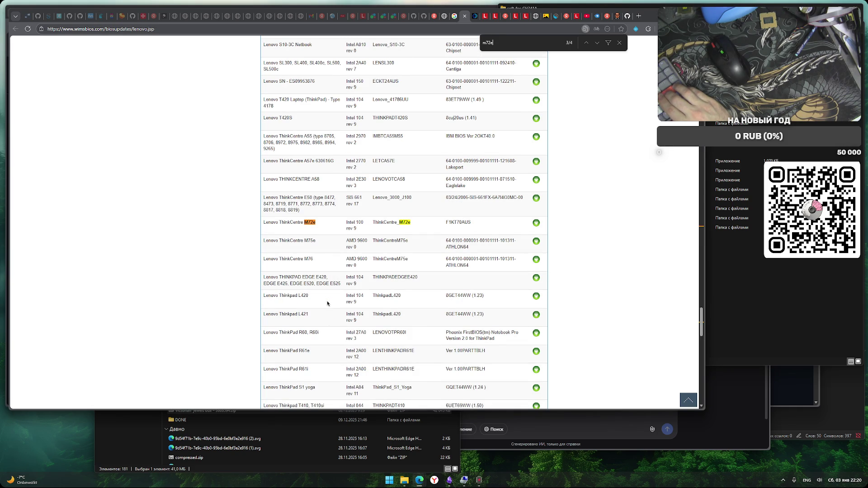
{"action": "key", "text": "Return"}
{"action": "key", "text": "Return"}
{"action": "key", "text": "Return"}
{"action": "key", "text": "Return"}
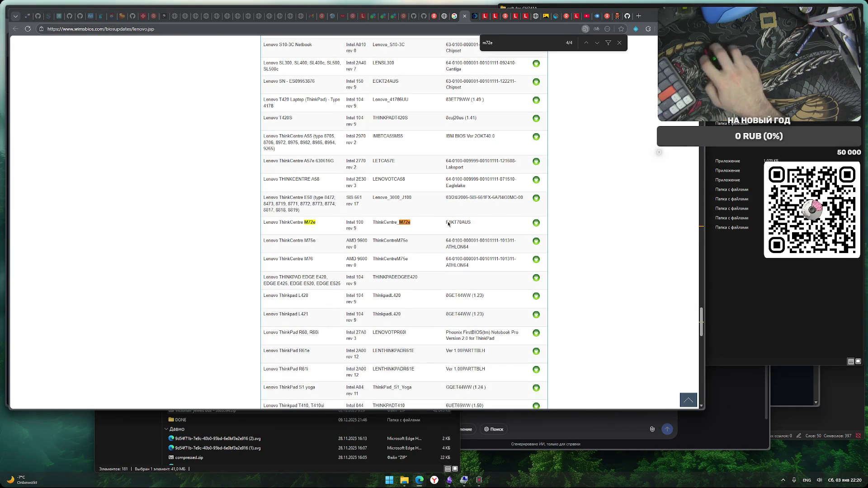
- Search Soft4led's Lenovo bin list for 'm72' then 'f4', find no M72e, and close it
{"action": "left_click", "coordinate": [464, 16]}
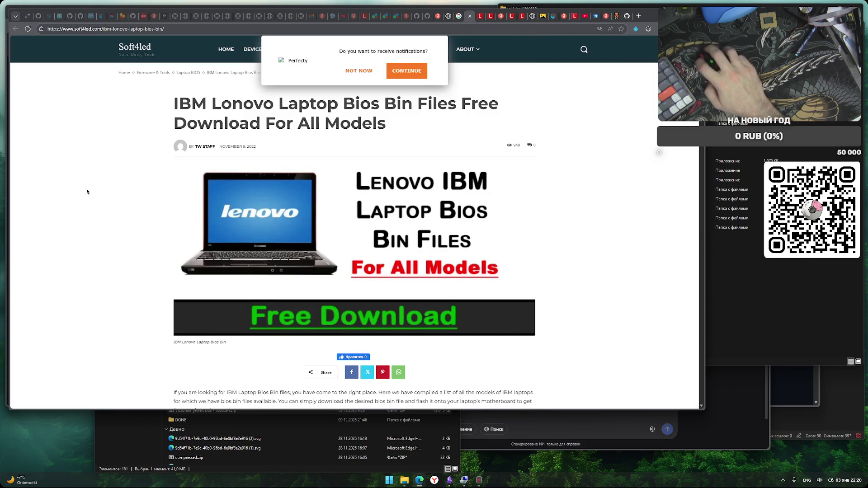
{"action": "scroll", "coordinate": [86, 193], "scroll_direction": "down", "scroll_amount": 10}
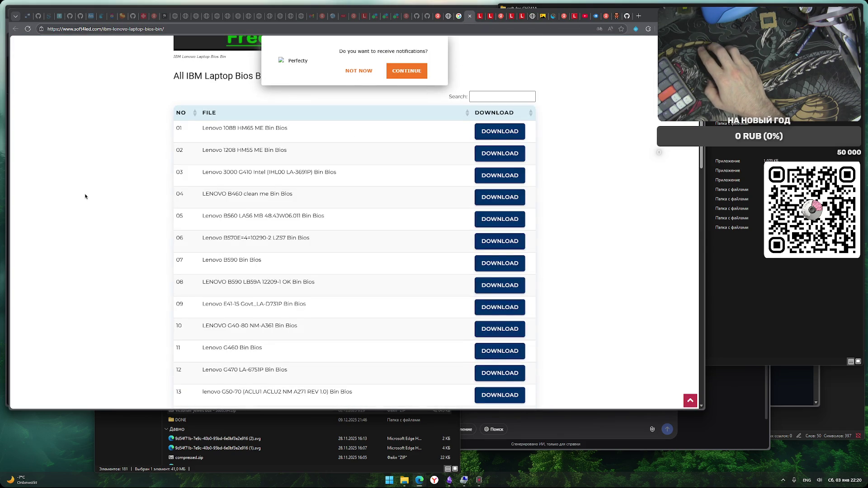
{"action": "key", "text": "ctrl+f"}
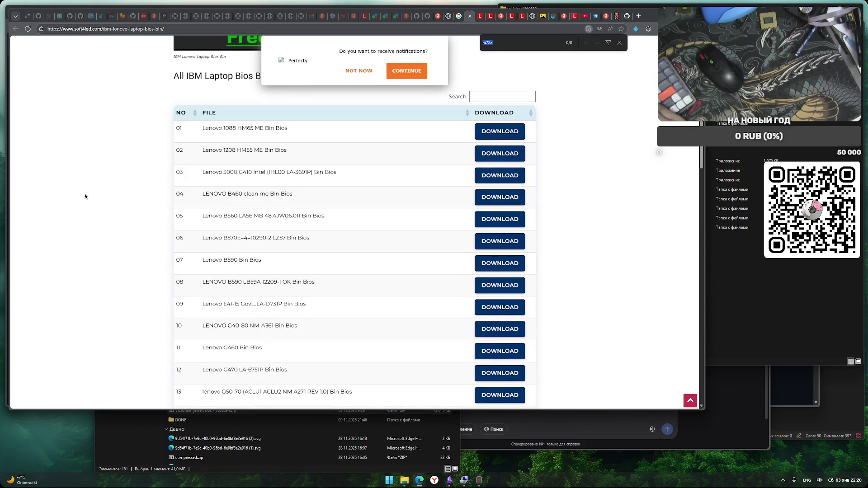
{"action": "type", "text": "m72"}
{"action": "key", "text": "BackSpace"}
{"action": "key", "text": "BackSpace"}
{"action": "key", "text": "BackSpace"}
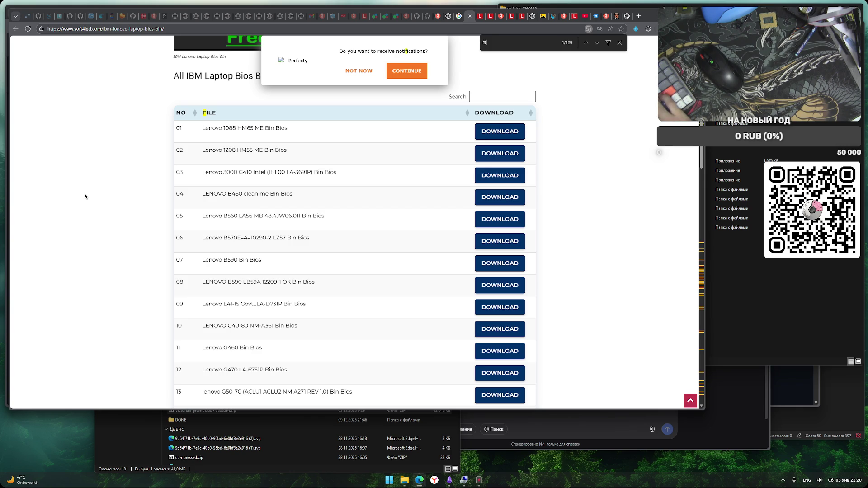
{"action": "type", "text": "4"}
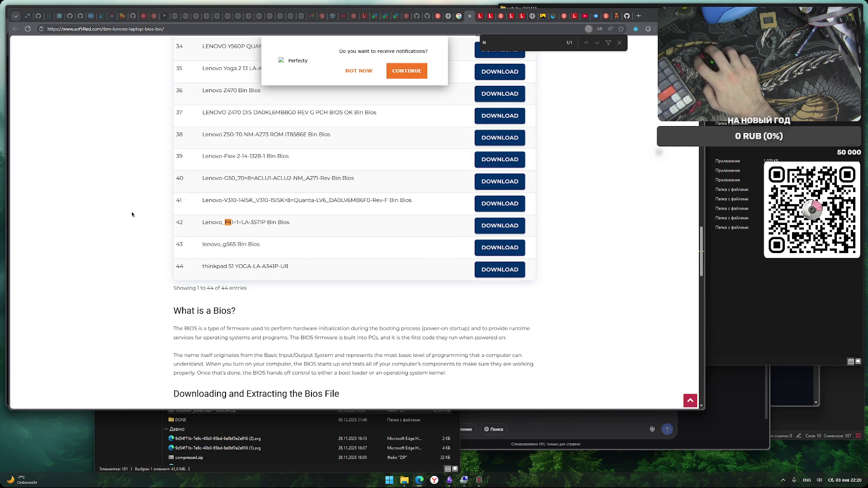
{"action": "key", "text": "ctrl+w"}
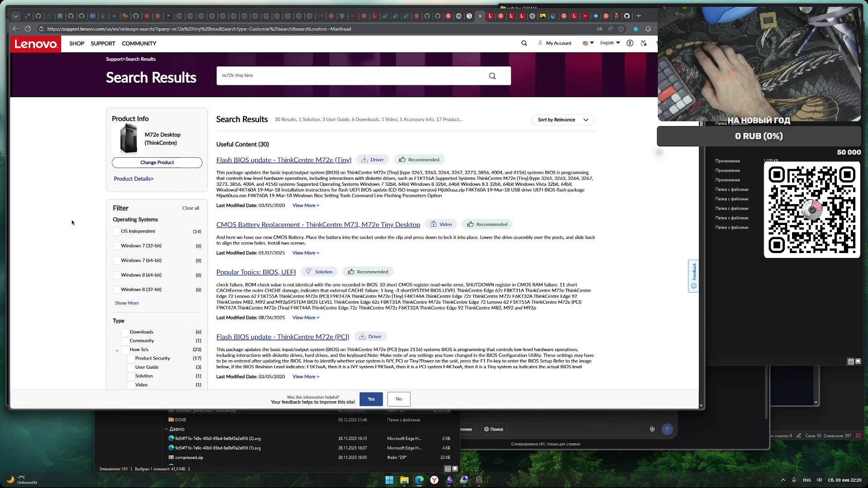
- Replace the Lenovo Support query 'm72e tiny bios' with 'f4kt60a bios lenovo' and search
{"action": "scroll", "coordinate": [72, 223], "scroll_direction": "down", "scroll_amount": 5}
{"action": "scroll", "coordinate": [72, 222], "scroll_direction": "down", "scroll_amount": 5}
{"action": "scroll", "coordinate": [73, 189], "scroll_direction": "up", "scroll_amount": 10}
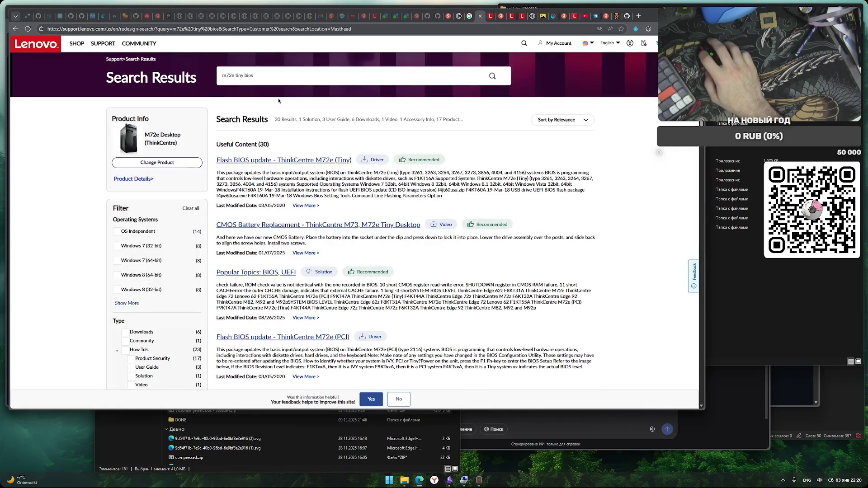
{"action": "triple_click", "coordinate": [269, 76]}
{"action": "type", "text": "f4kt60a bios lenovo"}
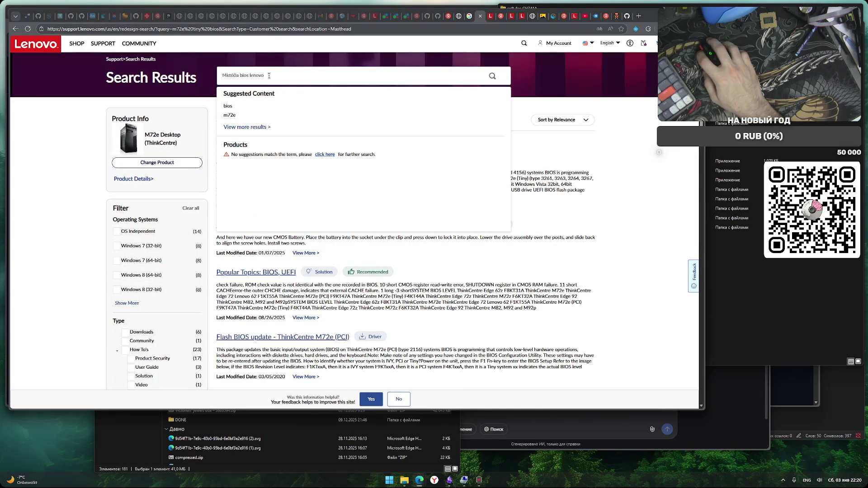
{"action": "key", "text": "Delete"}
{"action": "left_click", "coordinate": [491, 77]}
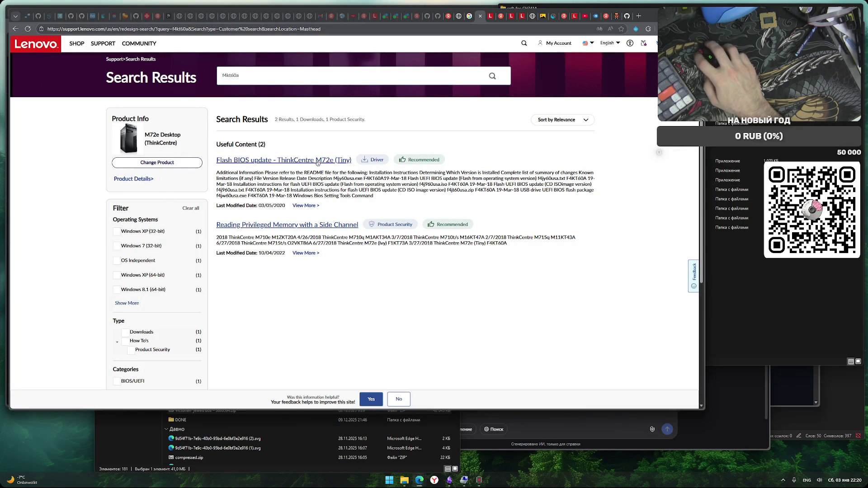
- Open the Flash BIOS update ThinkCentre M72e (Tiny) result and revisit it after going back
{"action": "left_click", "coordinate": [317, 161]}
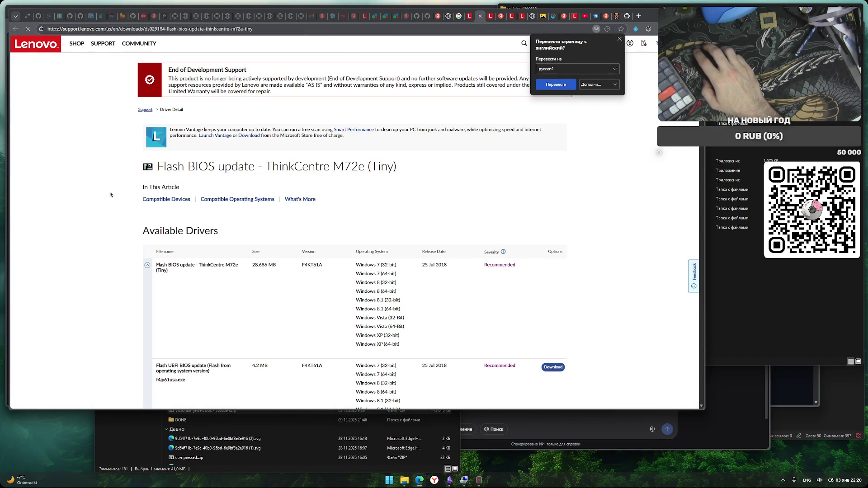
{"action": "key", "text": "alt+Left"}
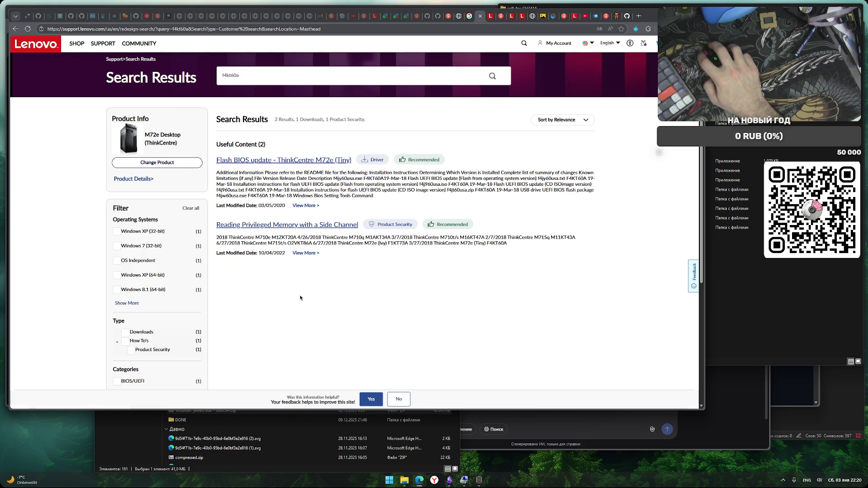
{"action": "key", "text": "alt+Right"}
- Revisit the Dr-Bios thread, ih61i tiny bios bin results, and Google 'f4kt60a bios lenovo' results
{"action": "left_click", "coordinate": [497, 17]}
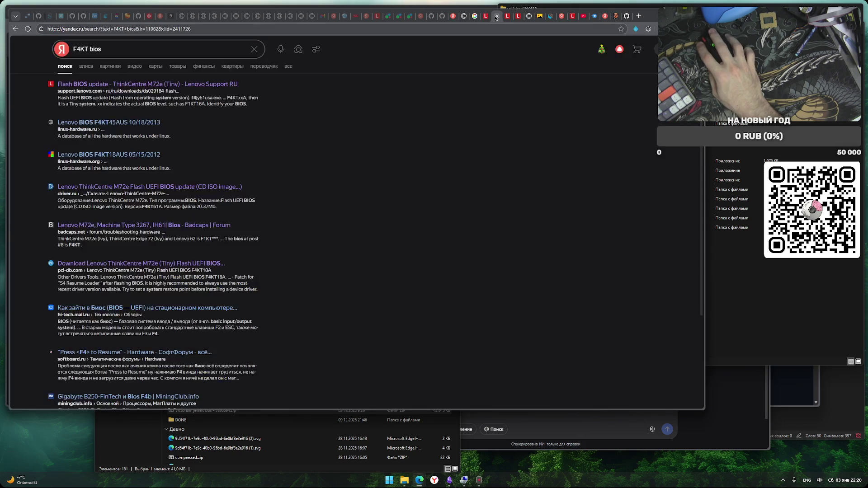
{"action": "left_click", "coordinate": [475, 16]}
{"action": "left_click", "coordinate": [465, 18]}
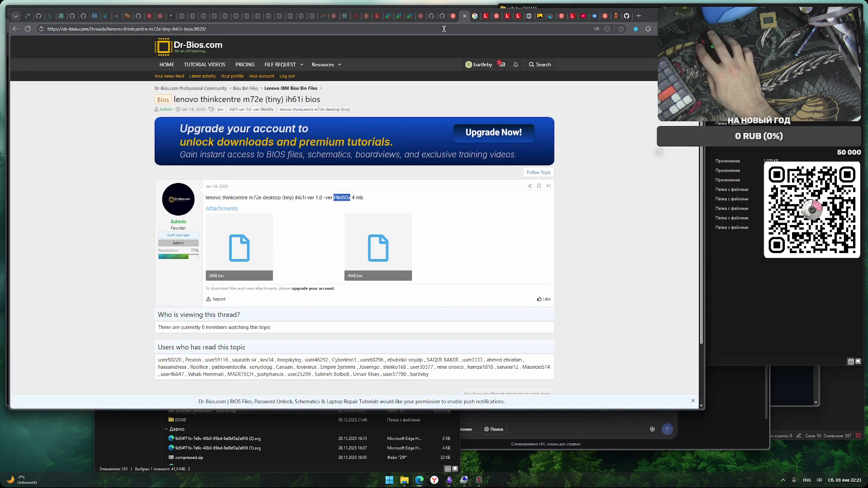
{"action": "left_click", "coordinate": [451, 16]}
{"action": "scroll", "coordinate": [407, 252], "scroll_direction": "down", "scroll_amount": 5}
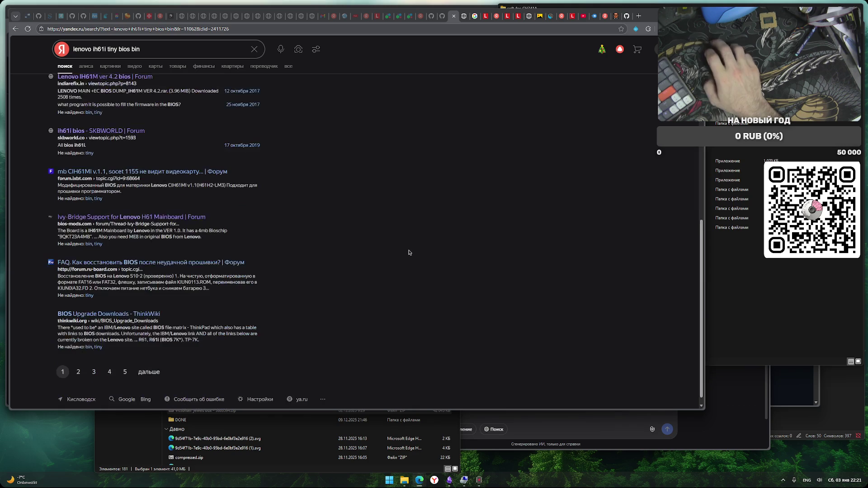
{"action": "left_click", "coordinate": [471, 16]}
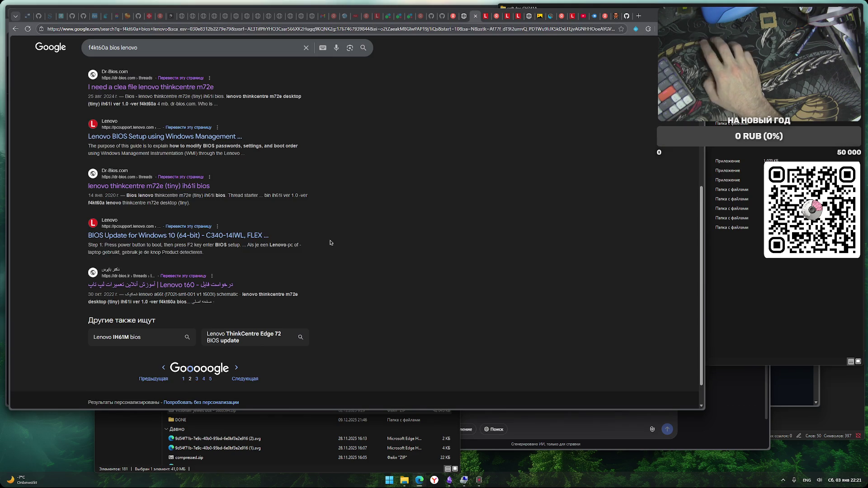
{"action": "scroll", "coordinate": [330, 244], "scroll_direction": "down", "scroll_amount": 3}
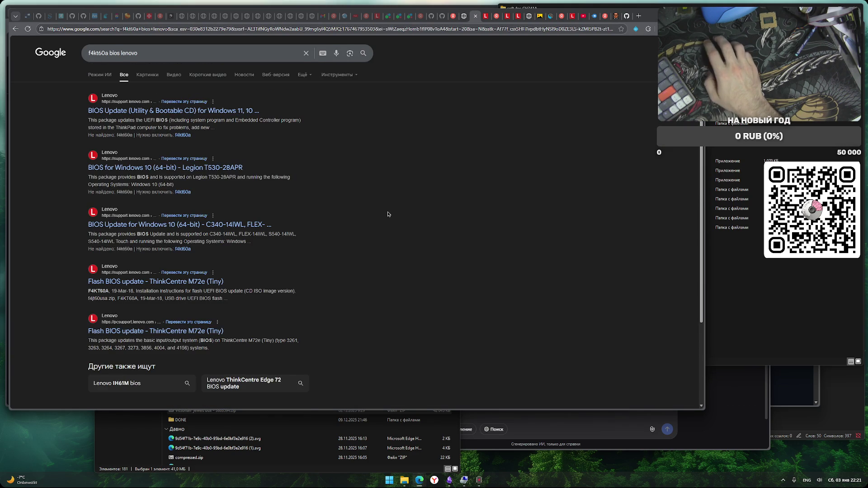
{"action": "scroll", "coordinate": [387, 214], "scroll_direction": "down", "scroll_amount": 10}
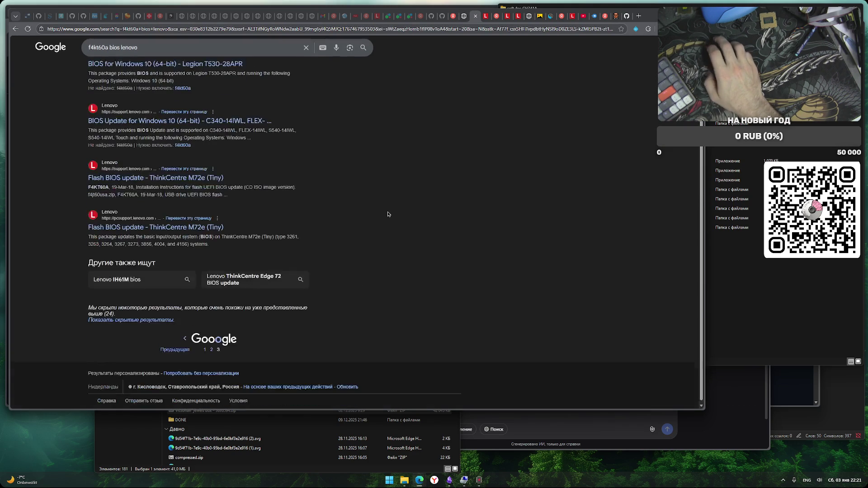
{"action": "left_click", "coordinate": [206, 347]}
- Open the linux-hardware.org F4KT18AUS result from Yandex 'F4KT bios', then close it
{"action": "left_click", "coordinate": [497, 17]}
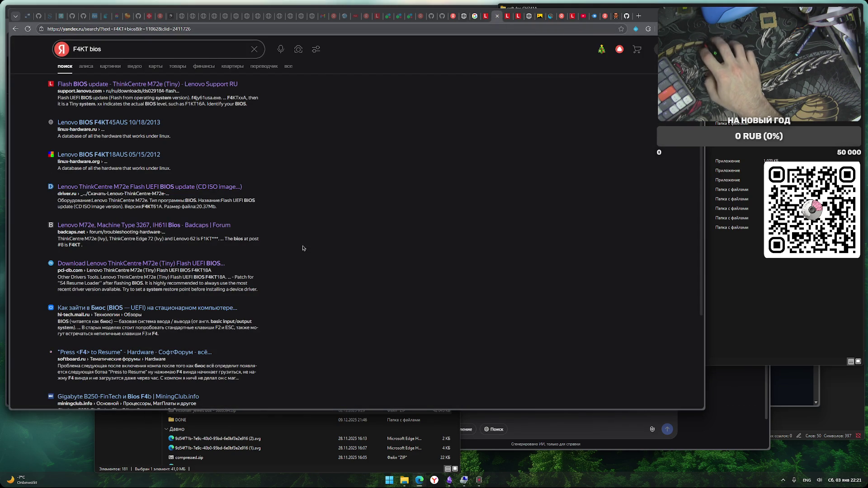
{"action": "left_click", "coordinate": [133, 155]}
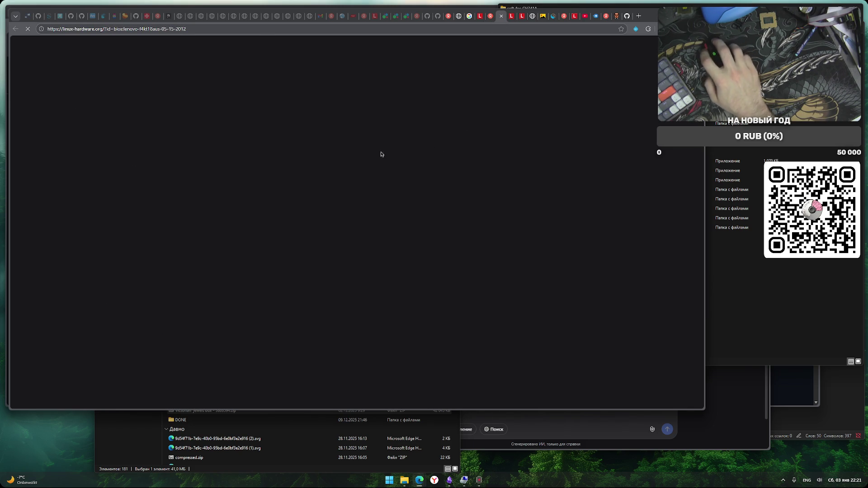
{"action": "left_click", "coordinate": [501, 16]}
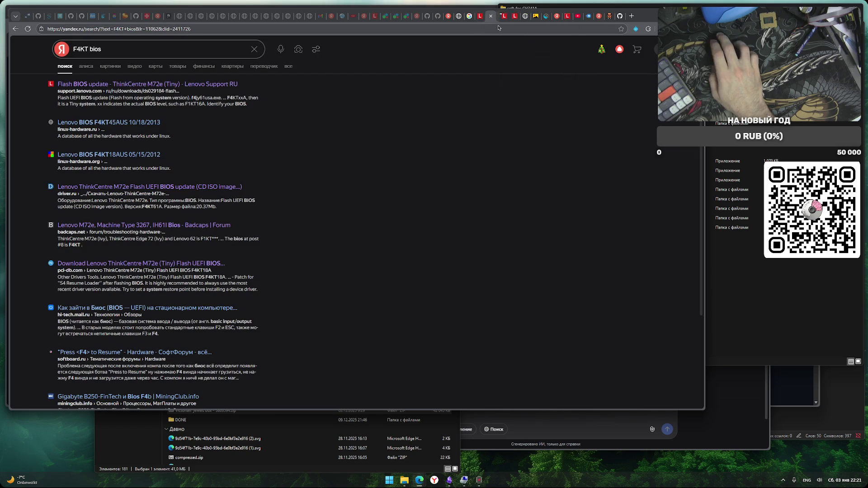
{"action": "scroll", "coordinate": [360, 228], "scroll_direction": "down", "scroll_amount": 3}
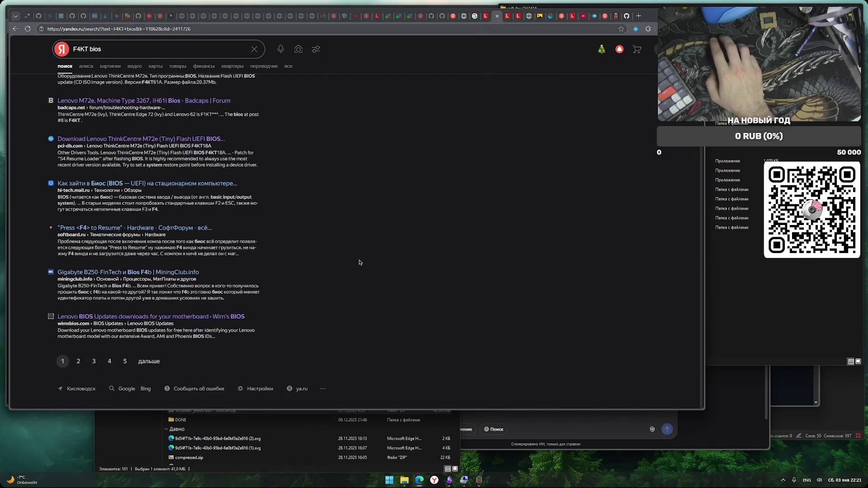
{"action": "scroll", "coordinate": [398, 202], "scroll_direction": "up", "scroll_amount": 3}
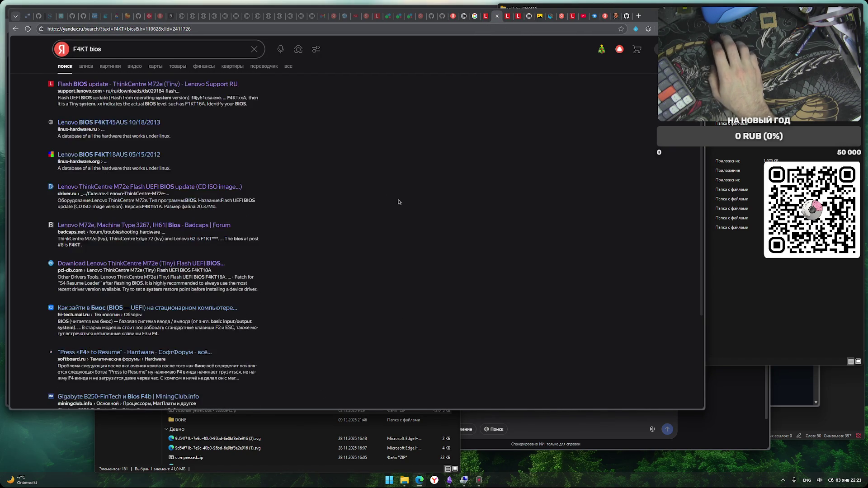
- Review the file tables on the Lenovo M72e Tiny and M72e Ivy BIOS update pages
{"action": "left_click", "coordinate": [507, 16]}
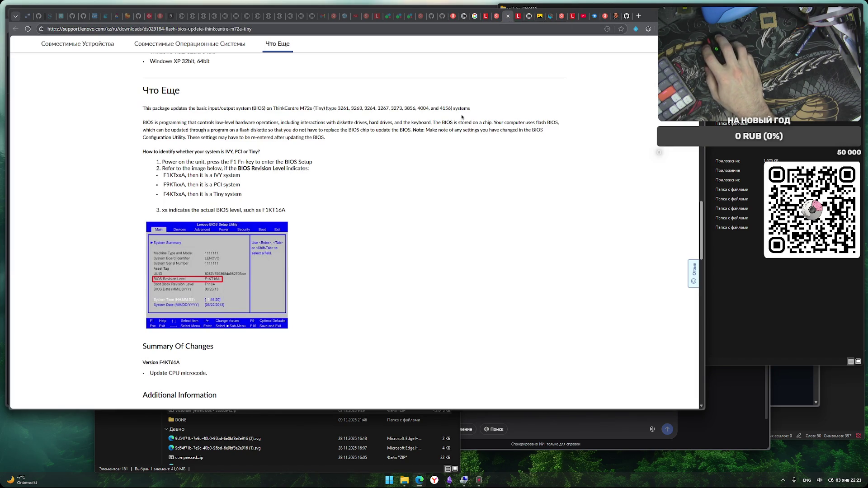
{"action": "scroll", "coordinate": [395, 224], "scroll_direction": "down", "scroll_amount": 6}
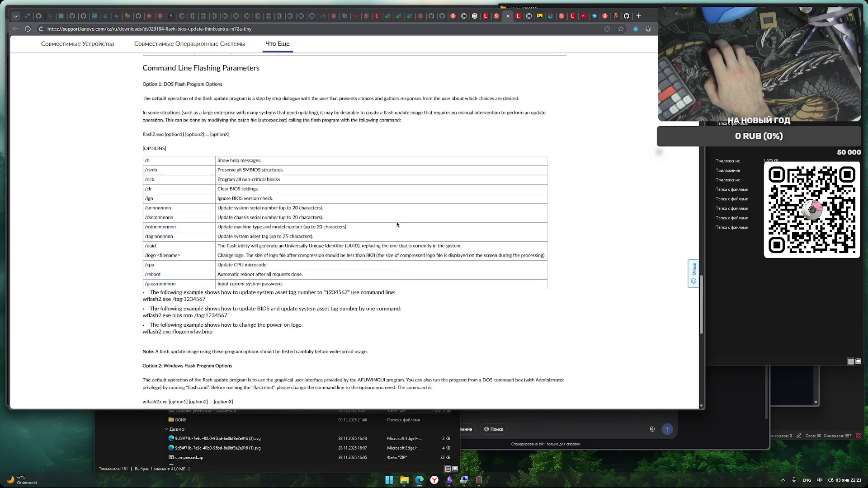
{"action": "left_click", "coordinate": [487, 17]}
{"action": "scroll", "coordinate": [346, 229], "scroll_direction": "down", "scroll_amount": 7}
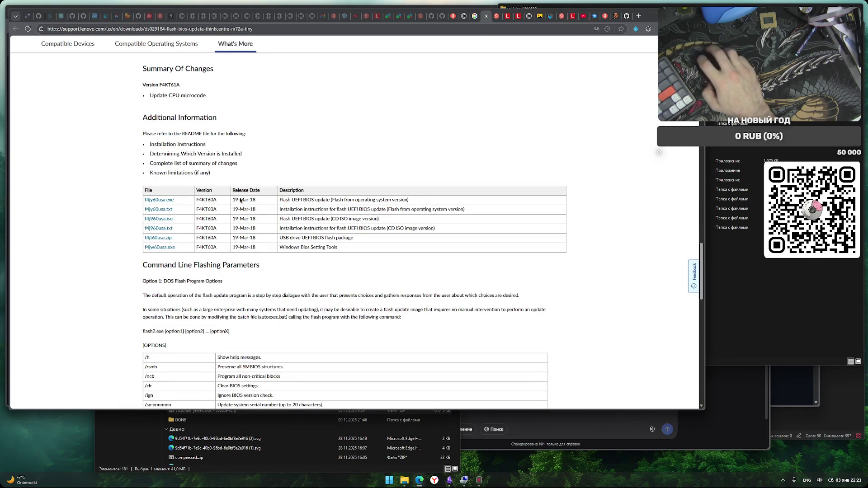
{"action": "left_click", "coordinate": [501, 17]}
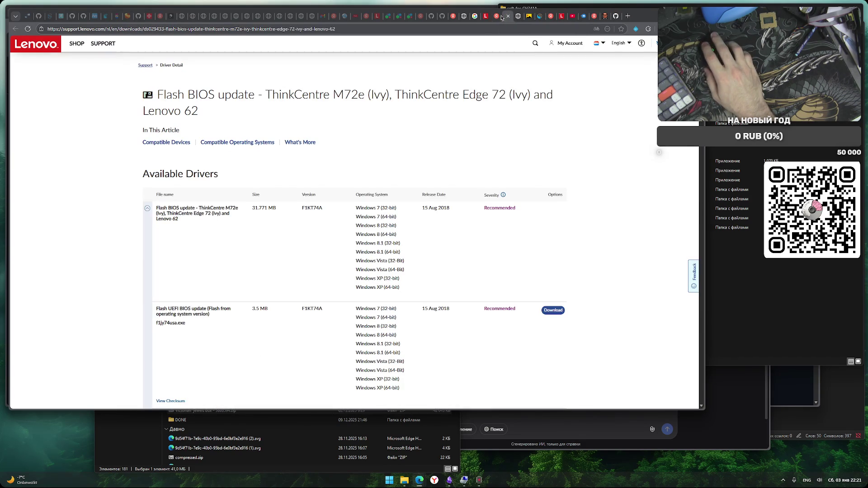
{"action": "scroll", "coordinate": [358, 223], "scroll_direction": "down", "scroll_amount": 12}
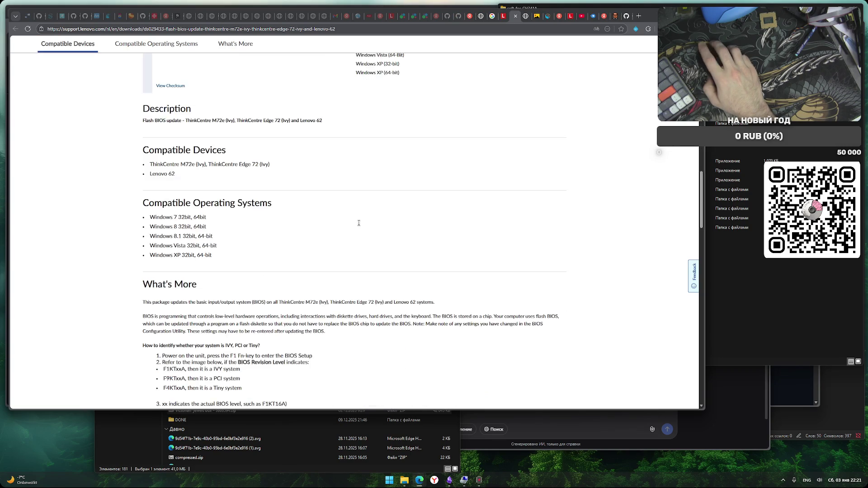
{"action": "scroll", "coordinate": [358, 225], "scroll_direction": "down", "scroll_amount": 10}
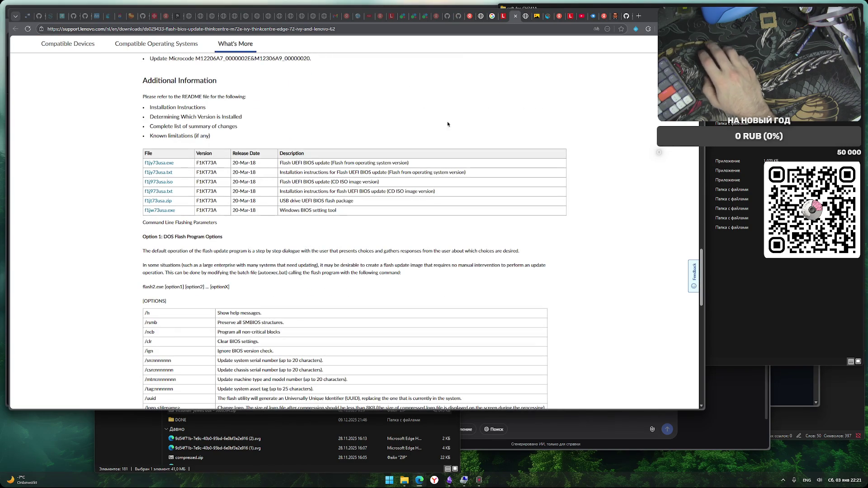
- Close the Ivy BIOS and a Dr-Bios tab, then cycle to the Lenovo bin-from-exe thread
{"action": "left_click", "coordinate": [517, 19]}
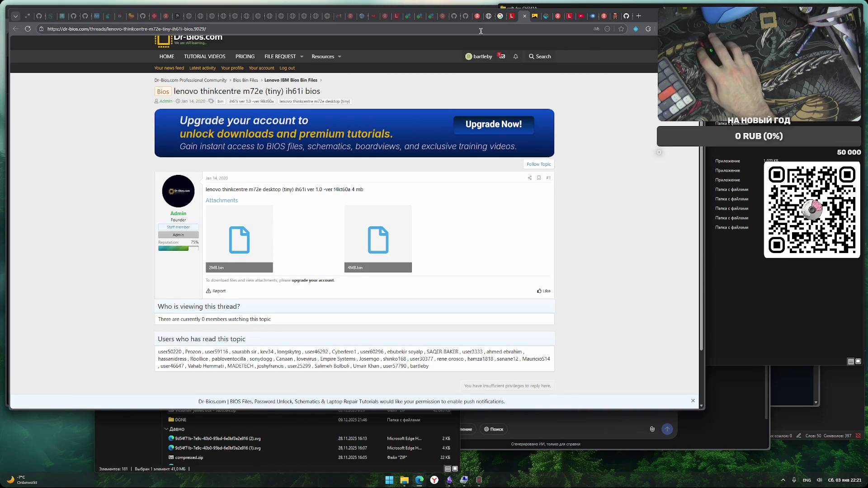
{"action": "left_click", "coordinate": [523, 17]}
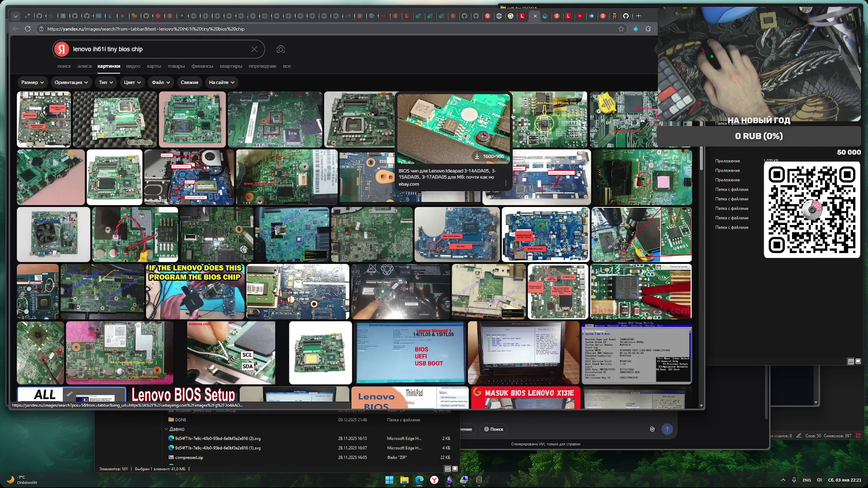
{"action": "key", "text": "ctrl+shift+Tab"}
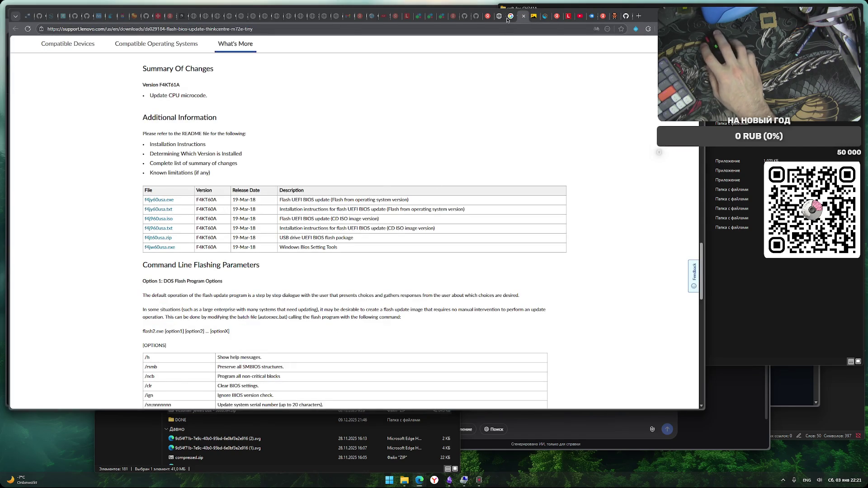
{"action": "left_click", "coordinate": [507, 18]}
{"action": "left_click", "coordinate": [498, 17]}
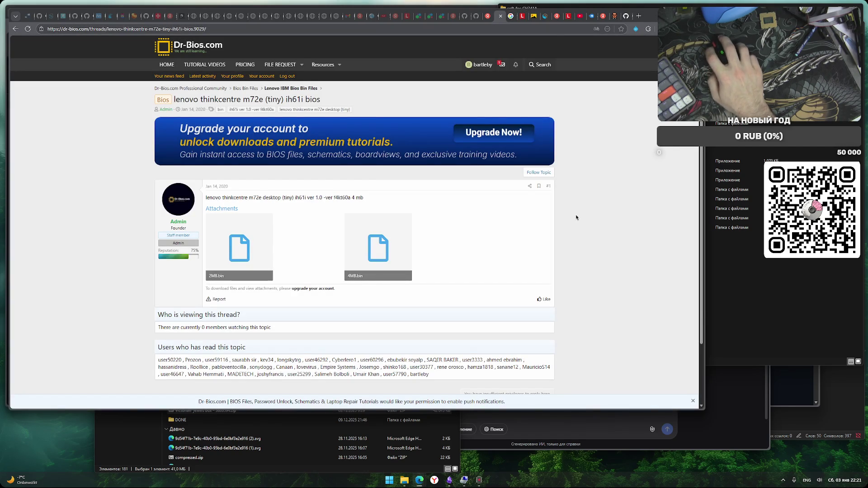
{"action": "left_click", "coordinate": [489, 17]}
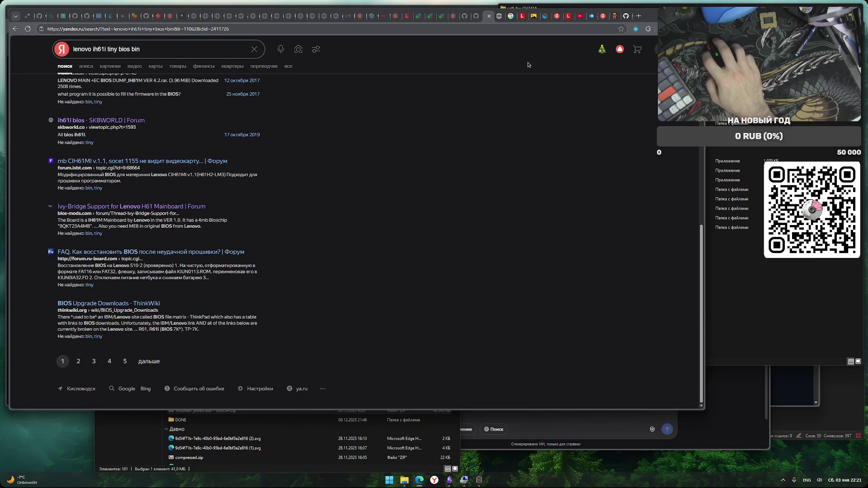
{"action": "left_click", "coordinate": [535, 19]}
{"action": "left_click", "coordinate": [547, 20]}
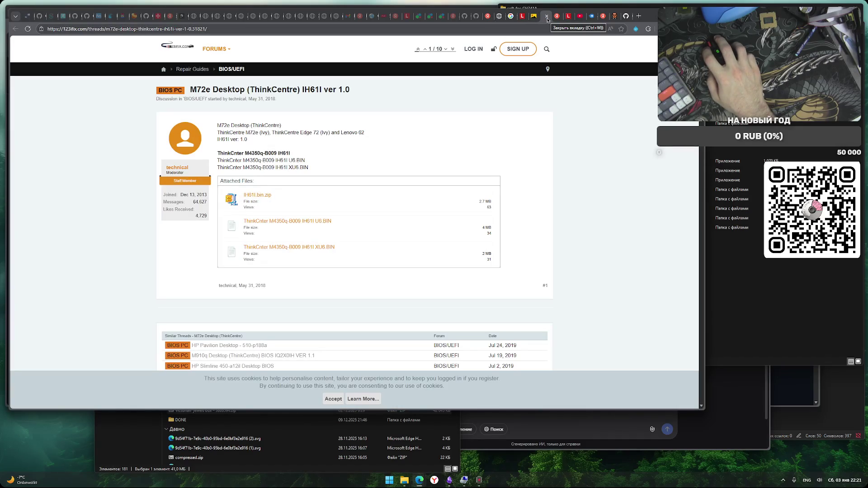
{"action": "left_click", "coordinate": [557, 18]}
{"action": "left_click", "coordinate": [569, 18]}
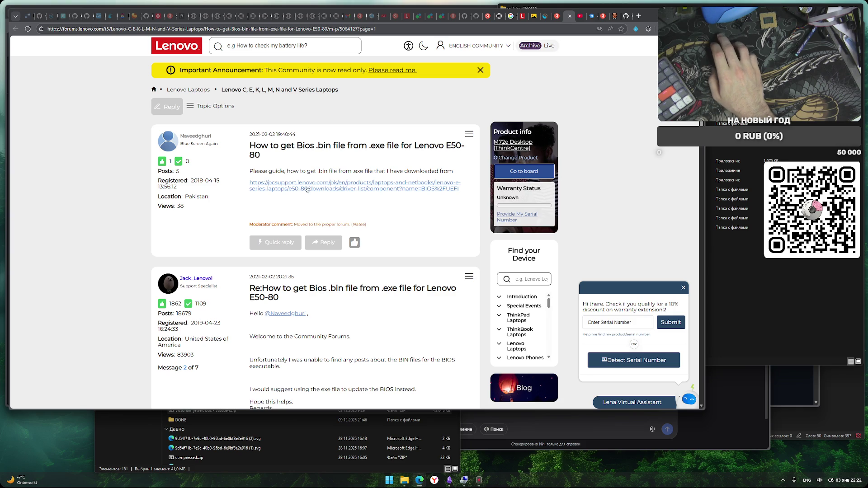
- Check the linked Lenovo E50-80 BIOS downloads page, close it, and read the forum replies
{"action": "left_click", "coordinate": [355, 183]}
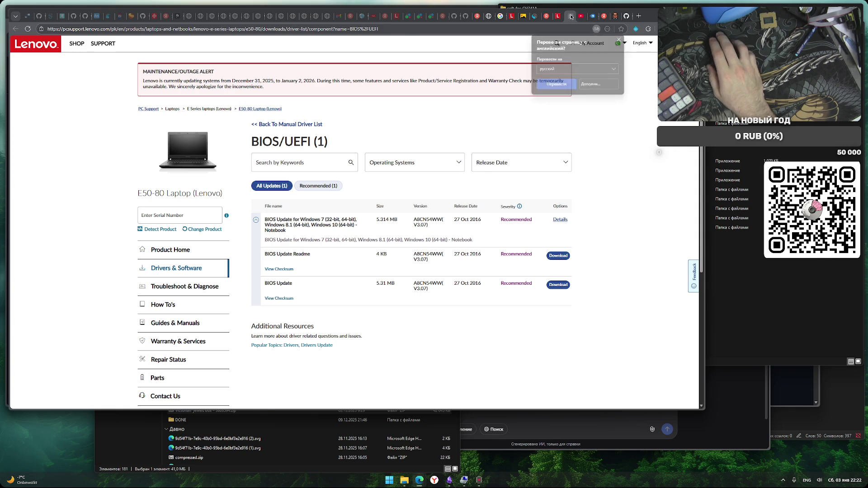
{"action": "key", "text": "ctrl+w"}
{"action": "scroll", "coordinate": [88, 256], "scroll_direction": "down", "scroll_amount": 4}
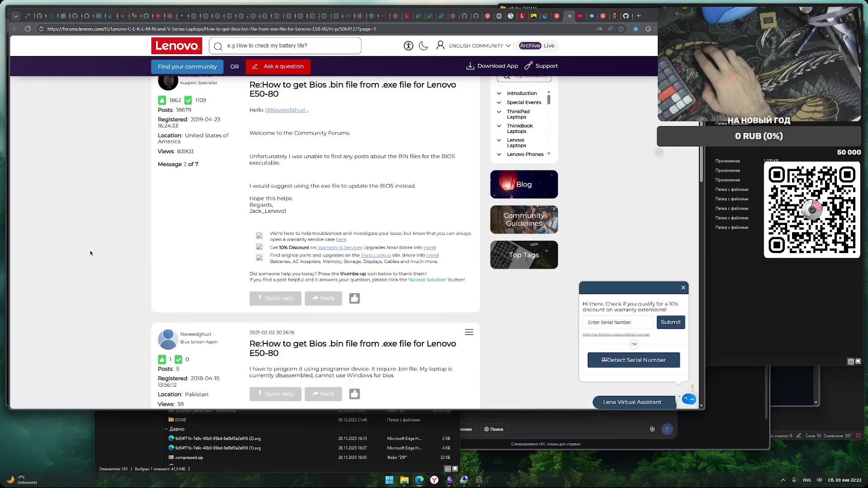
{"action": "scroll", "coordinate": [91, 251], "scroll_direction": "down", "scroll_amount": 6}
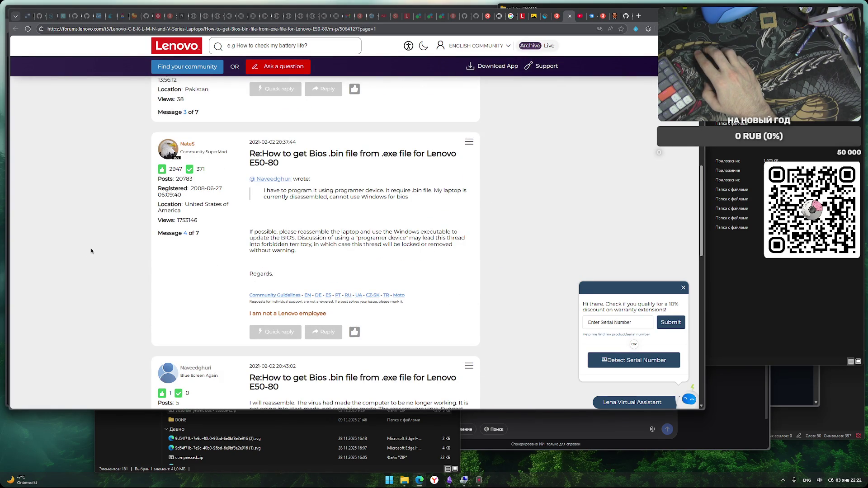
{"action": "scroll", "coordinate": [91, 251], "scroll_direction": "down", "scroll_amount": 1}
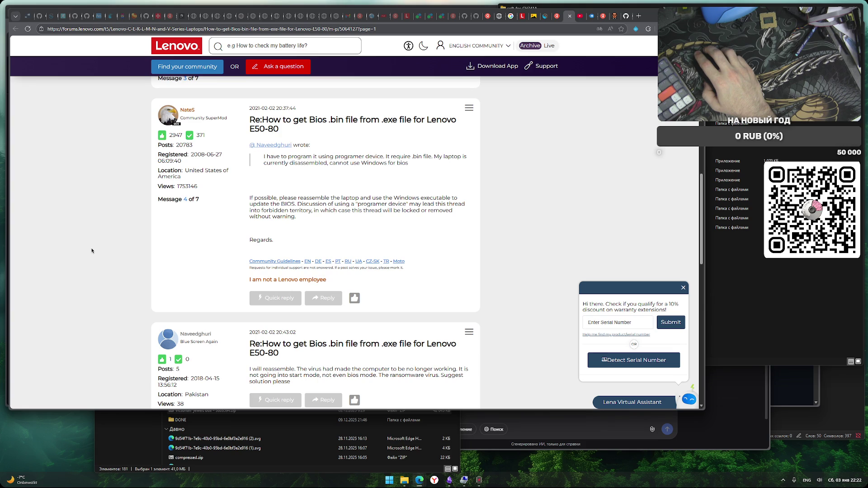
{"action": "scroll", "coordinate": [92, 251], "scroll_direction": "down", "scroll_amount": 4}
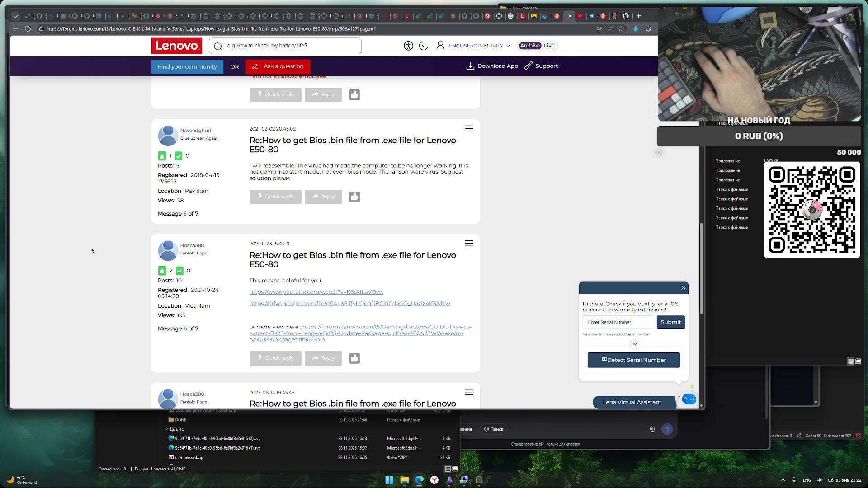
{"action": "scroll", "coordinate": [92, 251], "scroll_direction": "down", "scroll_amount": 4}
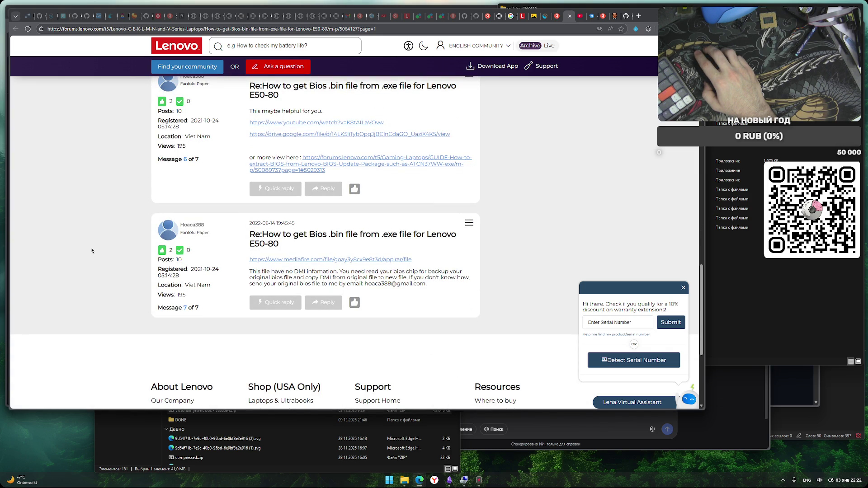
- Highlight the advice on backing up the BIOS chip and copying DMI, then open the YouTube link
{"action": "left_click_drag", "start_coordinate": [277, 273], "coordinate": [453, 273]}
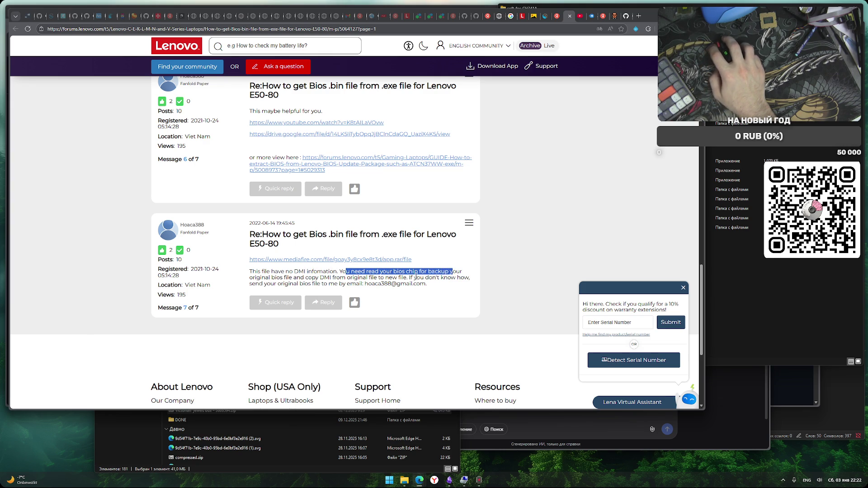
{"action": "left_click_drag", "start_coordinate": [255, 277], "coordinate": [450, 277]}
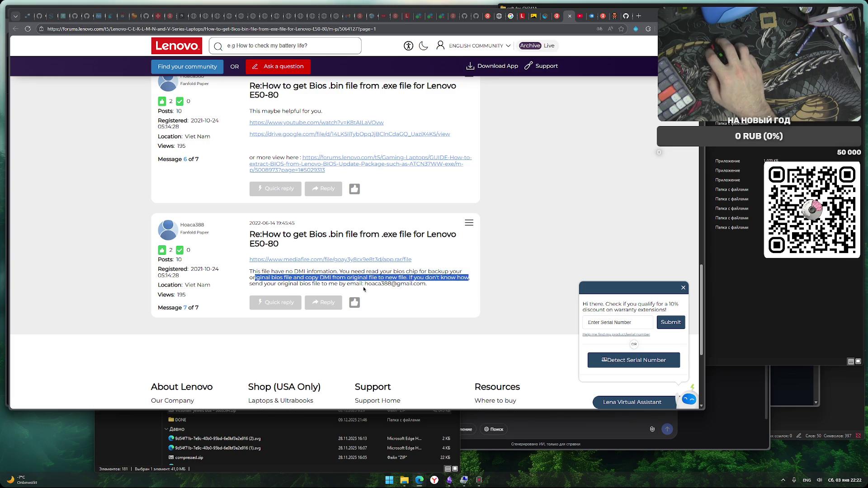
{"action": "left_click_drag", "start_coordinate": [255, 283], "coordinate": [365, 285]}
{"action": "left_click_drag", "start_coordinate": [368, 285], "coordinate": [437, 287]}
{"action": "left_click", "coordinate": [330, 280]}
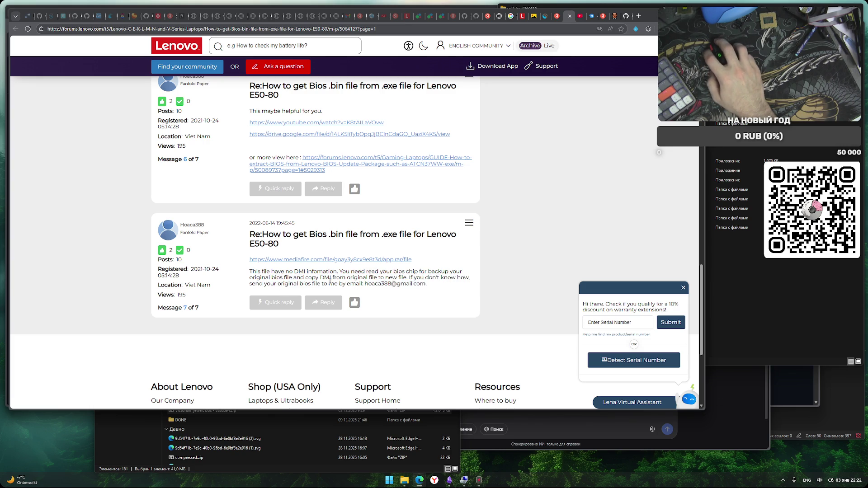
{"action": "scroll", "coordinate": [447, 276], "scroll_direction": "down", "scroll_amount": 3}
{"action": "scroll", "coordinate": [451, 271], "scroll_direction": "up", "scroll_amount": 3}
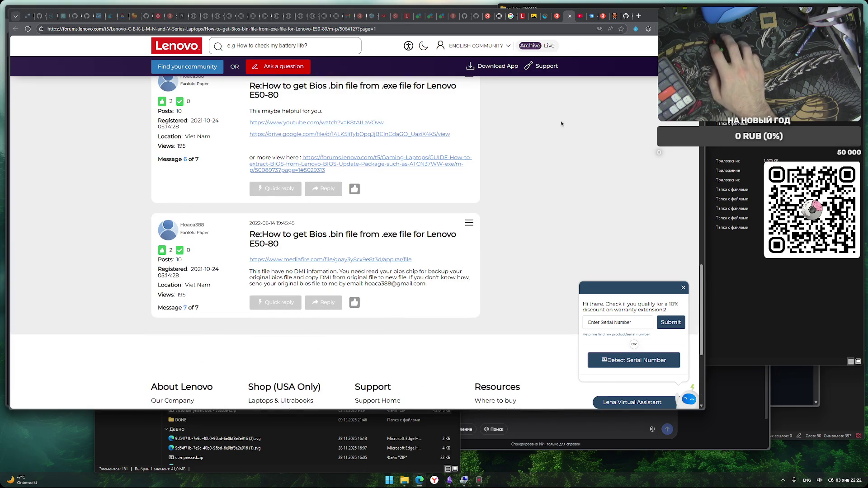
{"action": "left_click", "coordinate": [317, 123]}
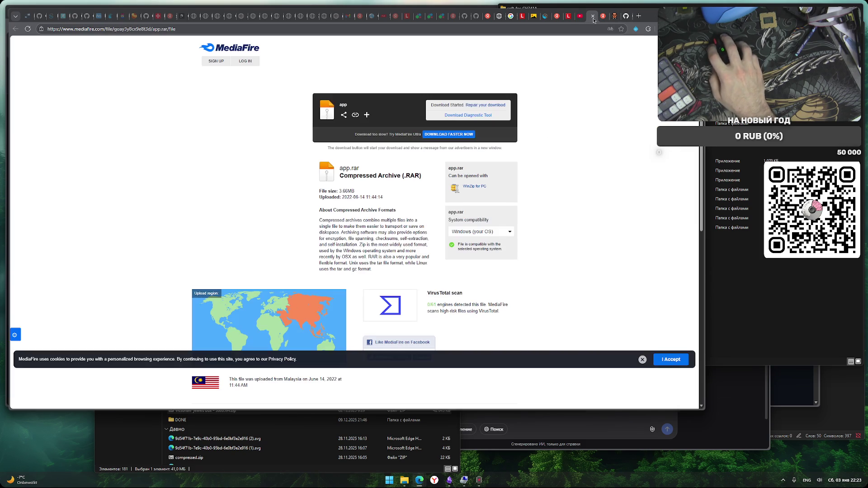
- Close the MediaFire app.rar page and open the badcaps 'how to extract lenovo bios exe file' thread
{"action": "left_click", "coordinate": [591, 16]}
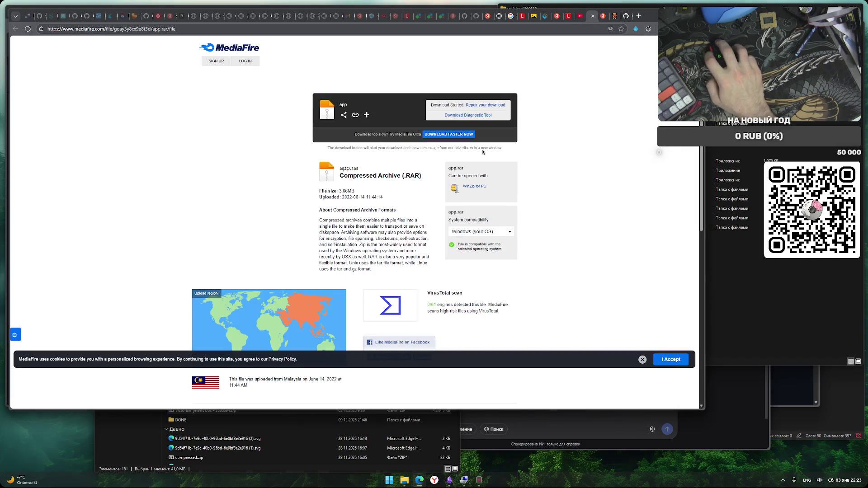
{"action": "left_click", "coordinate": [593, 16]}
{"action": "scroll", "coordinate": [358, 233], "scroll_direction": "down", "scroll_amount": 2}
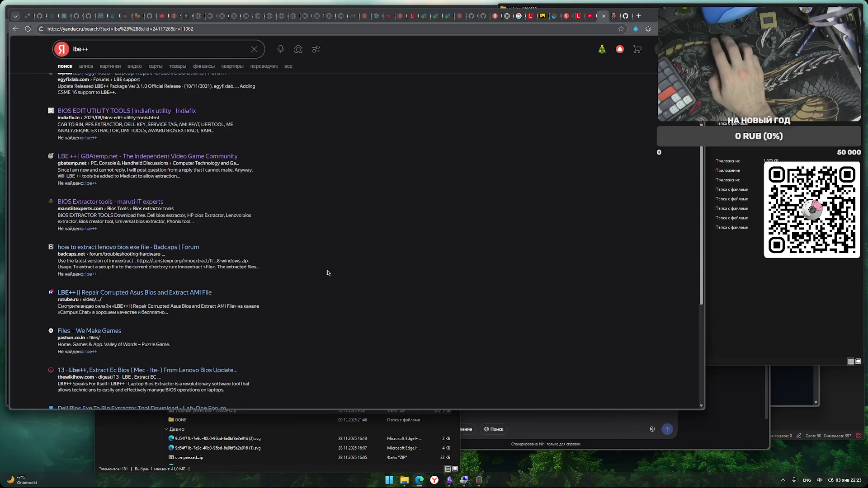
{"action": "scroll", "coordinate": [314, 278], "scroll_direction": "down", "scroll_amount": 2}
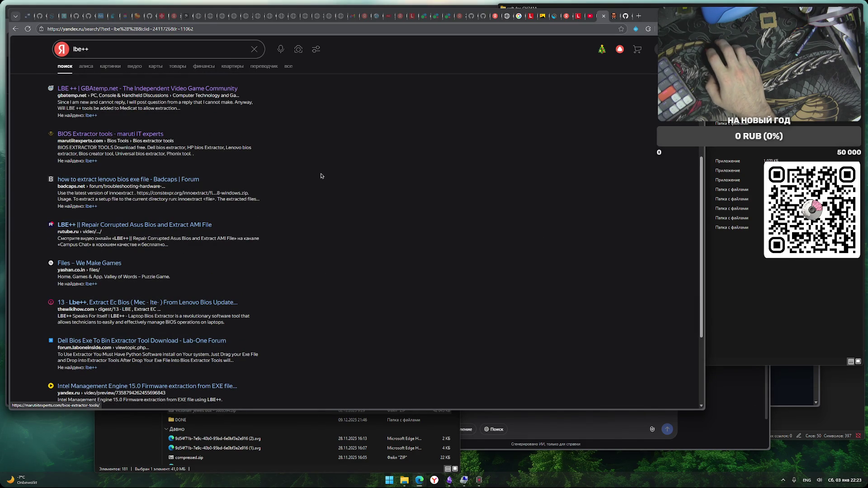
{"action": "middle_click", "coordinate": [219, 179]}
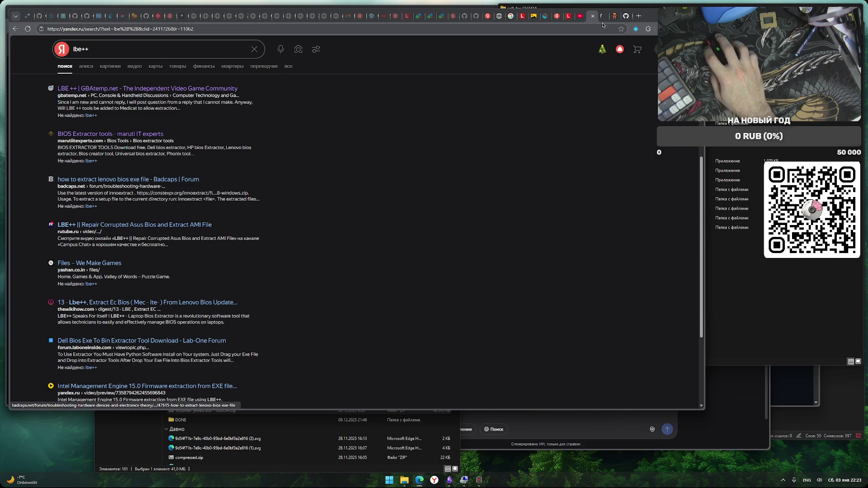
{"action": "left_click", "coordinate": [602, 17]}
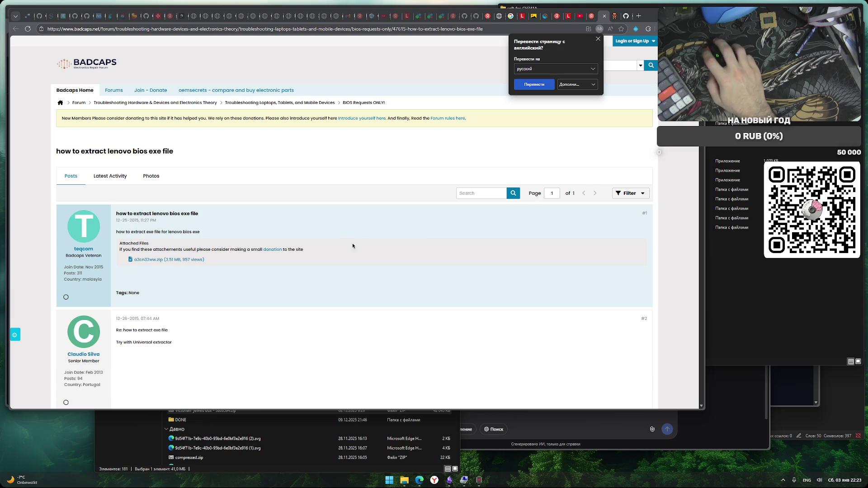
- Dismiss the translate offer and read through the badcaps thread replies
{"action": "left_click", "coordinate": [240, 262]}
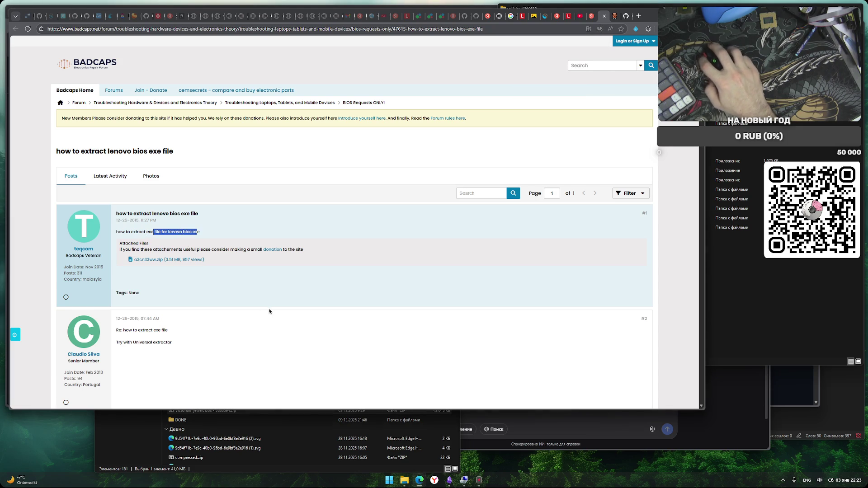
{"action": "scroll", "coordinate": [310, 313], "scroll_direction": "down", "scroll_amount": 2}
{"action": "scroll", "coordinate": [310, 312], "scroll_direction": "down", "scroll_amount": 5}
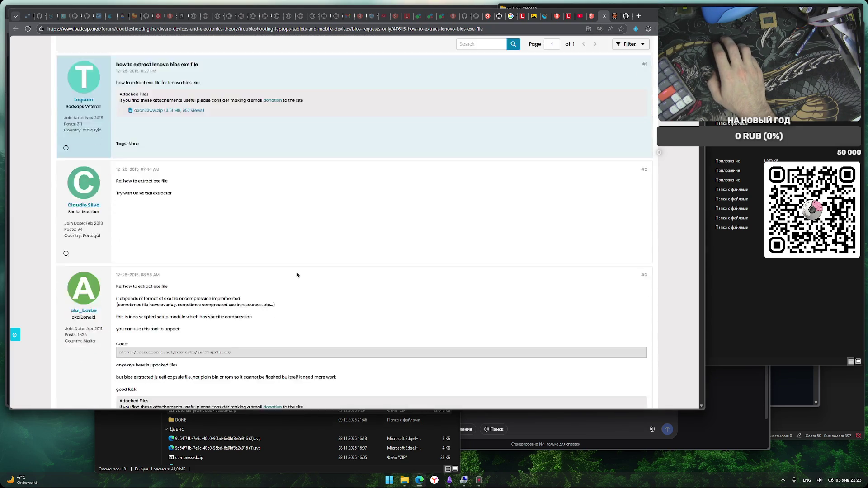
{"action": "scroll", "coordinate": [286, 265], "scroll_direction": "down", "scroll_amount": 1}
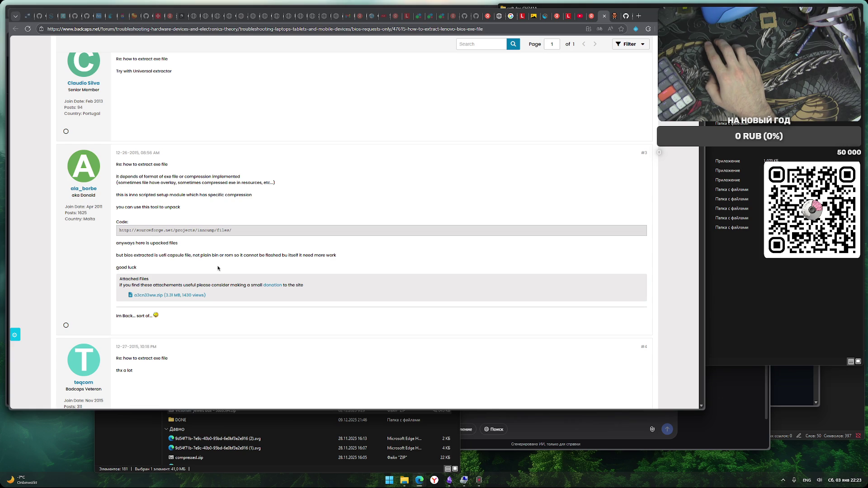
{"action": "scroll", "coordinate": [218, 271], "scroll_direction": "down", "scroll_amount": 4}
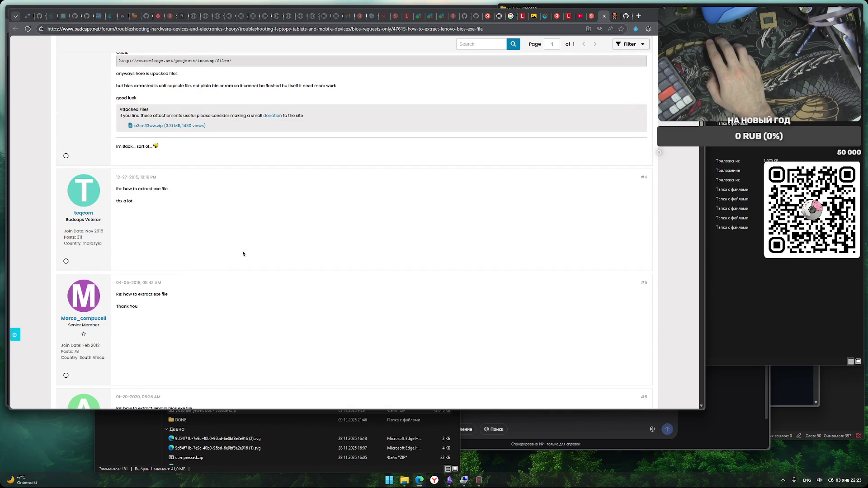
{"action": "scroll", "coordinate": [244, 254], "scroll_direction": "down", "scroll_amount": 4}
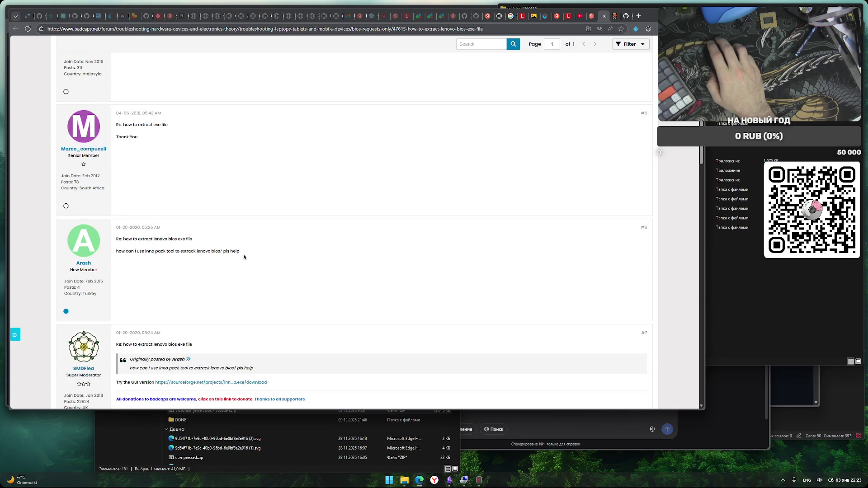
{"action": "scroll", "coordinate": [226, 259], "scroll_direction": "up", "scroll_amount": 5}
{"action": "scroll", "coordinate": [183, 224], "scroll_direction": "up", "scroll_amount": 3}
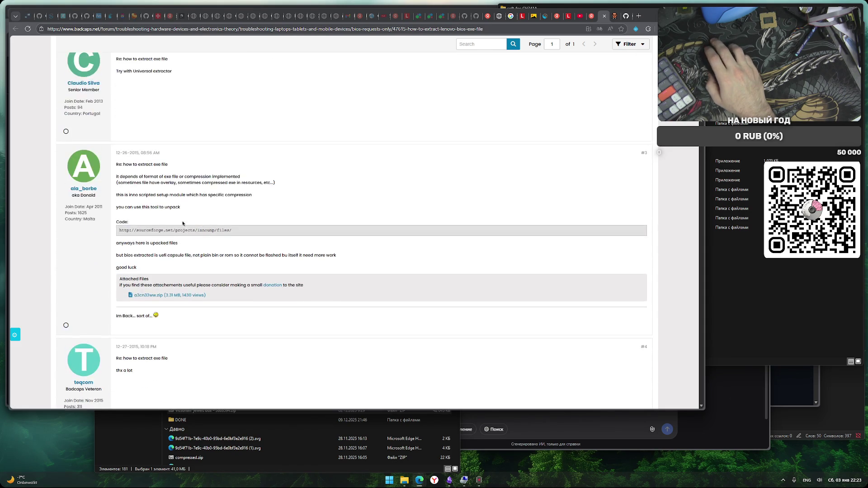
- Open and close the SourceForge innounp link, then open the GUI version link in a background tab
{"action": "triple_click", "coordinate": [153, 230]}
{"action": "right_click", "coordinate": [151, 228]}
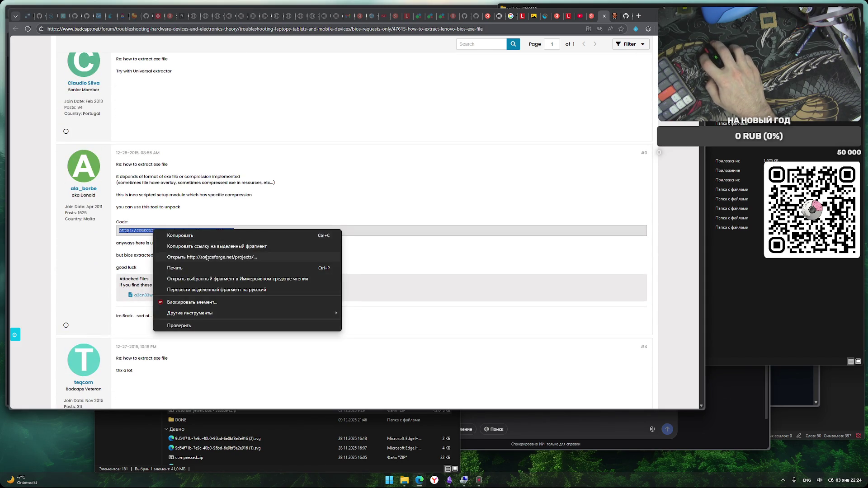
{"action": "left_click", "coordinate": [199, 233]}
{"action": "key", "text": "ctrl+w"}
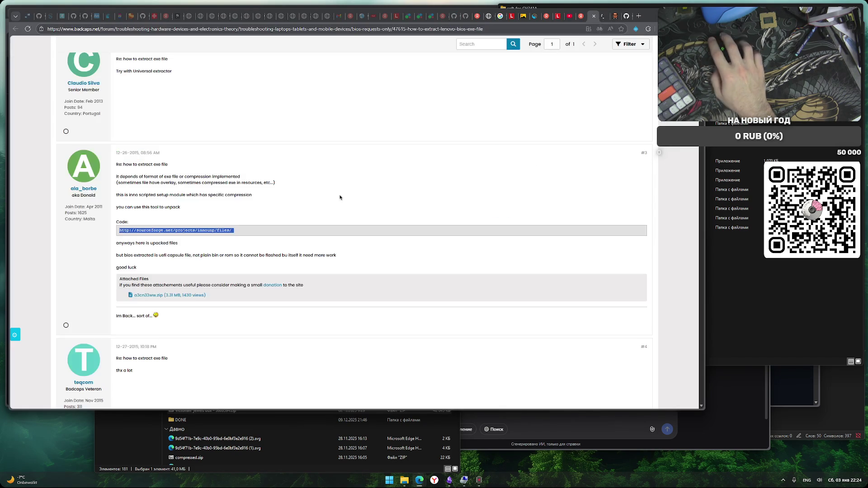
{"action": "scroll", "coordinate": [264, 255], "scroll_direction": "down", "scroll_amount": 5}
{"action": "scroll", "coordinate": [256, 266], "scroll_direction": "down", "scroll_amount": 5}
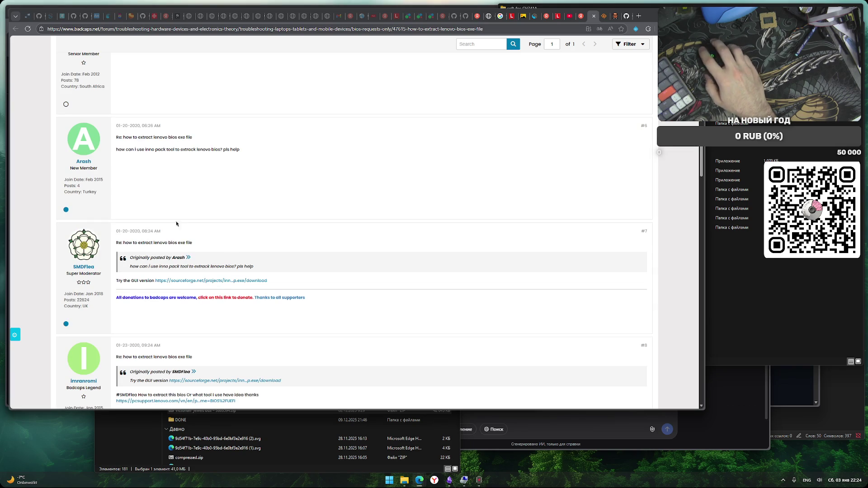
{"action": "scroll", "coordinate": [216, 237], "scroll_direction": "down", "scroll_amount": 2}
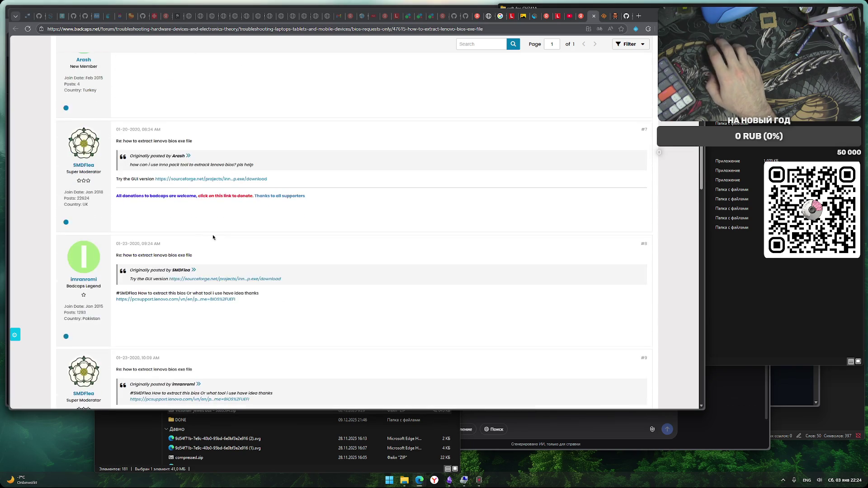
{"action": "middle_click", "coordinate": [254, 179]}
{"action": "scroll", "coordinate": [223, 231], "scroll_direction": "down", "scroll_amount": 2}
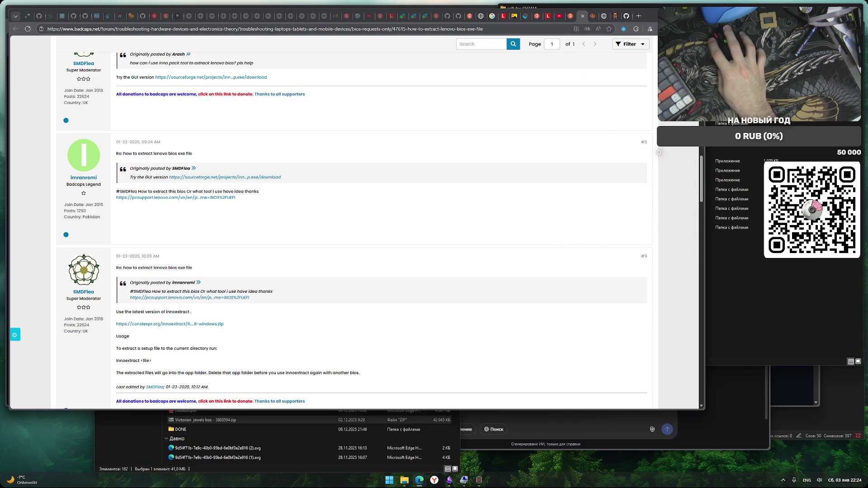
- Go to the SourceForge Inno Setup Unpacker tab and accept its privacy notice
{"action": "left_click", "coordinate": [570, 16]}
{"action": "left_click", "coordinate": [582, 15]}
{"action": "left_click", "coordinate": [593, 16]}
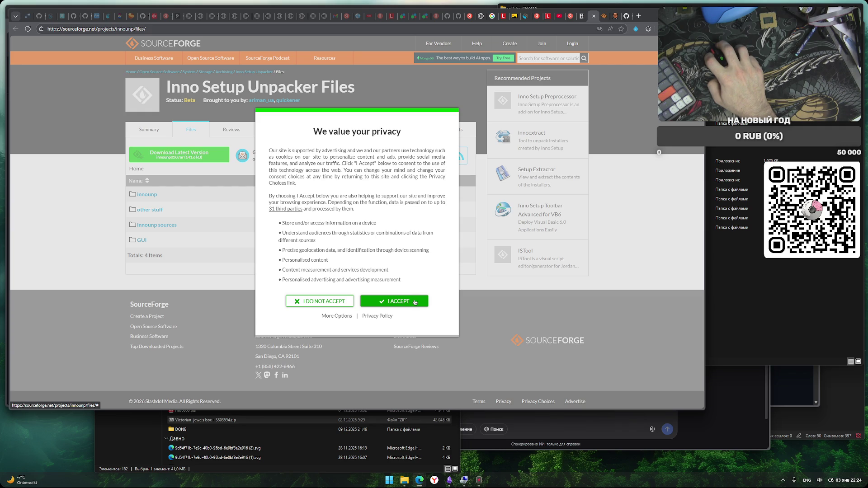
{"action": "left_click", "coordinate": [414, 302]}
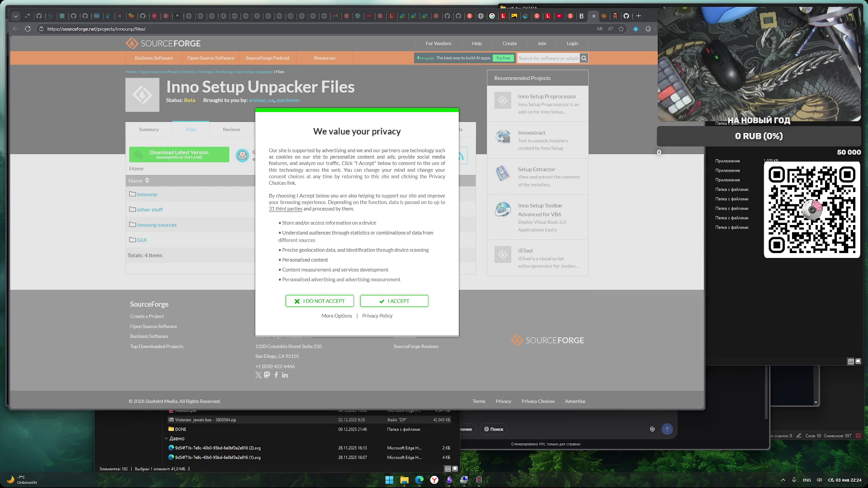
- Close both Inno Setup Unpacker tabs and bring Chrome back to the badcaps thread
{"action": "key", "text": "alt+shift"}
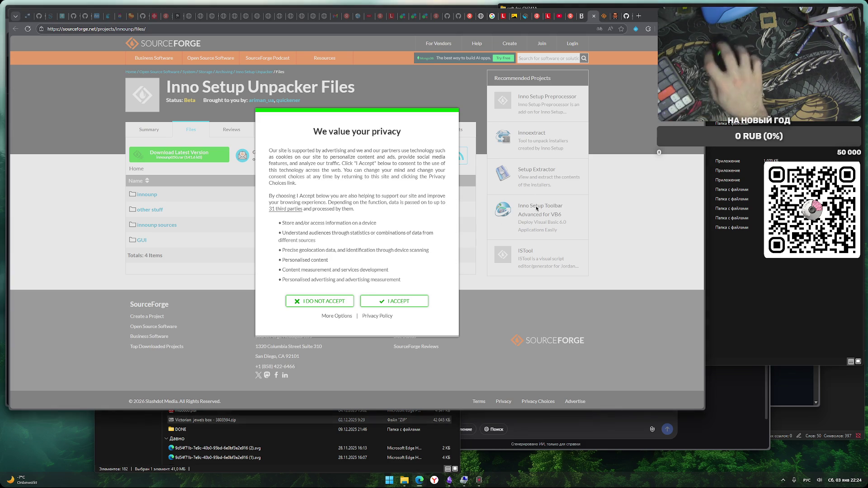
{"action": "left_click", "coordinate": [594, 16]}
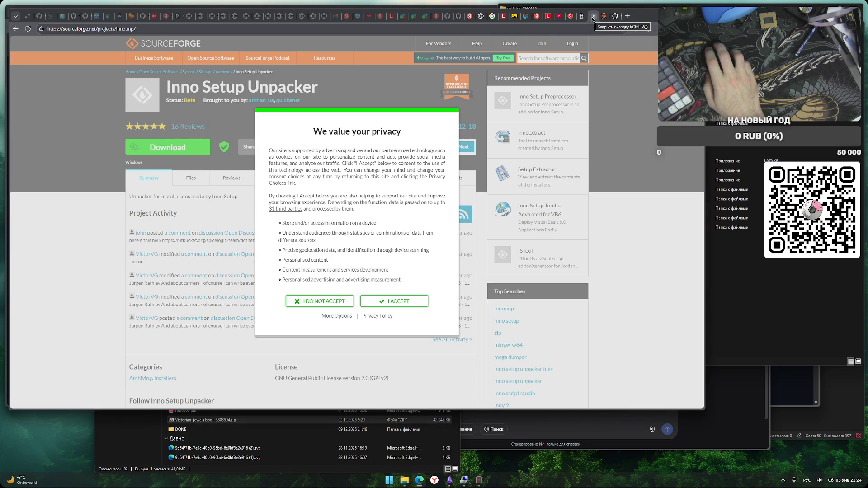
{"action": "left_click", "coordinate": [593, 17]}
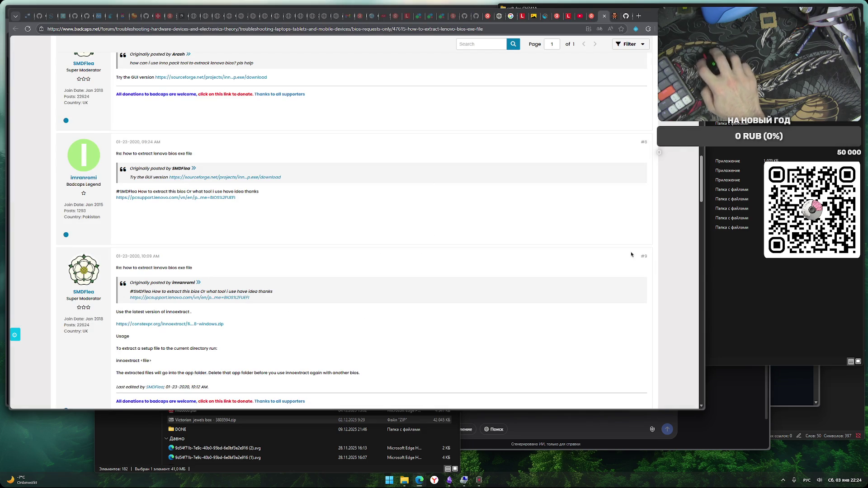
{"action": "left_click", "coordinate": [742, 281]}
{"action": "key", "text": "alt+Tab"}
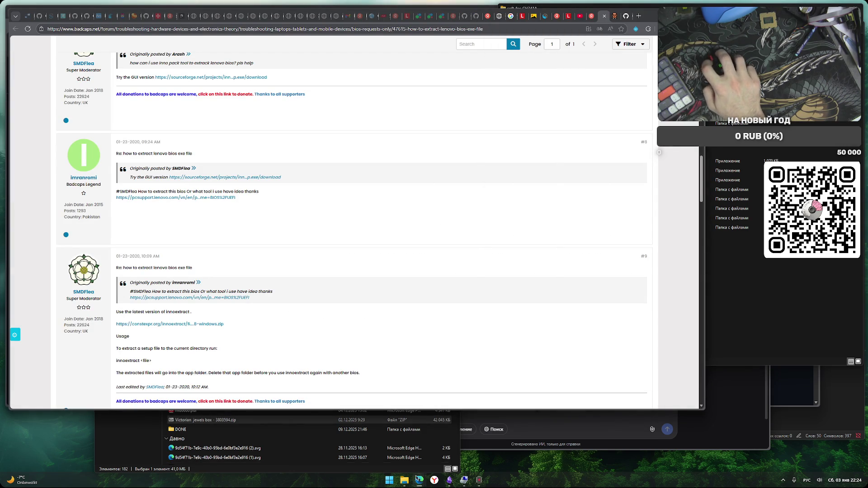
{"action": "mouse_move", "coordinate": [408, 482]}
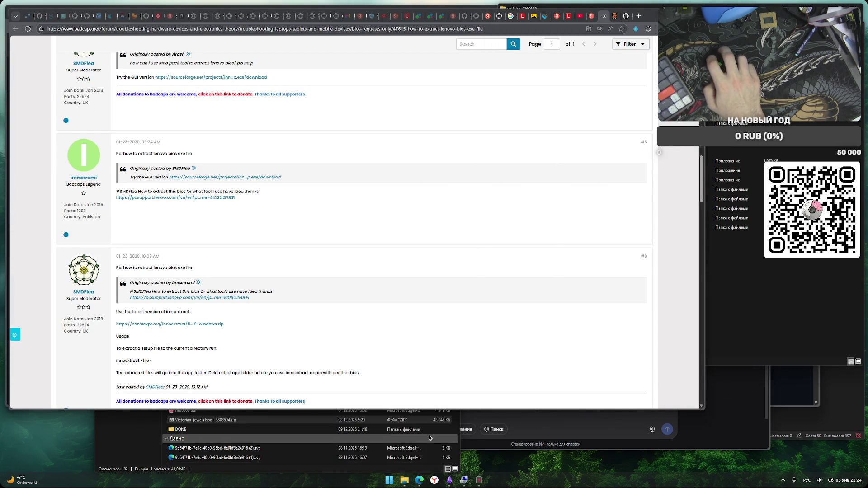
- In Downloads, extract the IsUnp10setup archive into its own folder
{"action": "left_click", "coordinate": [144, 428]}
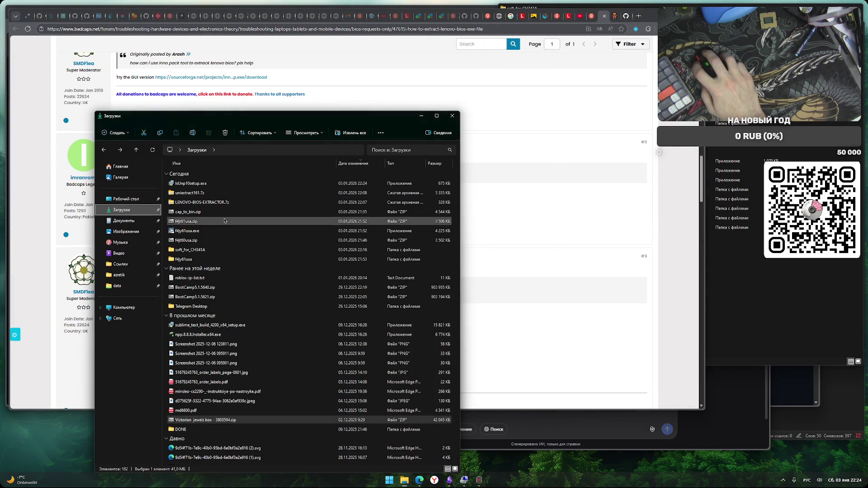
{"action": "right_click", "coordinate": [200, 184]}
{"action": "mouse_move", "coordinate": [312, 232]}
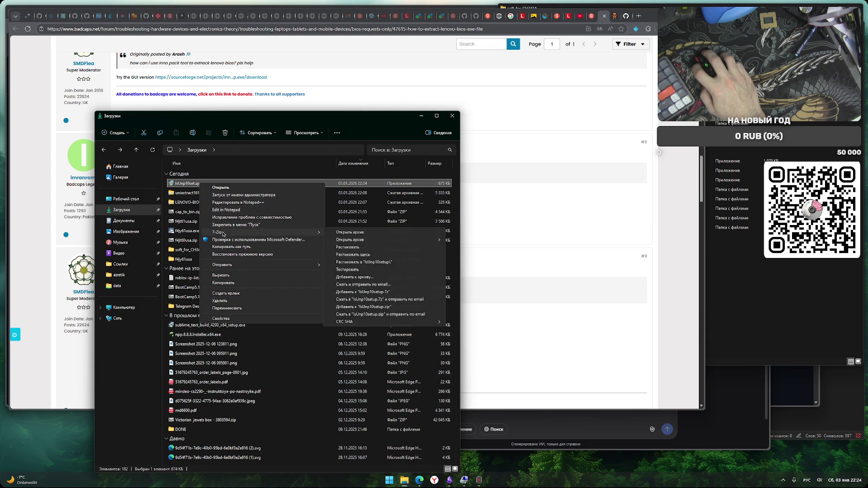
{"action": "left_click", "coordinate": [369, 262]}
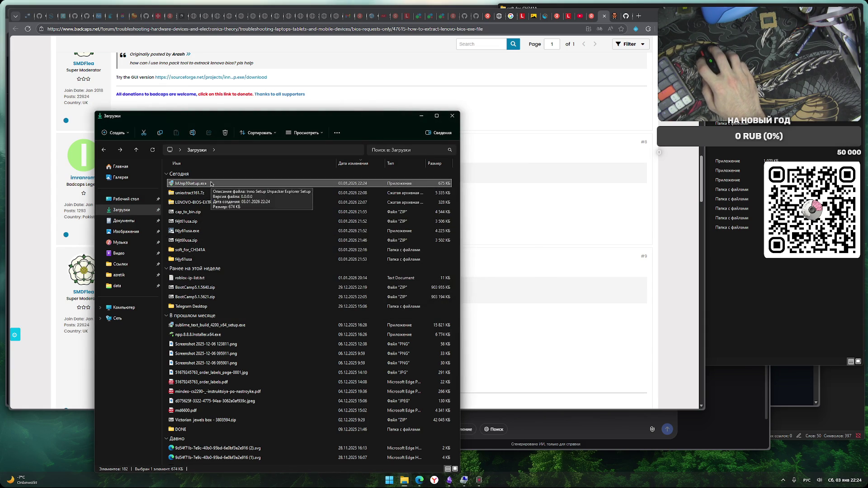
- Launch the IsUnp10setup installer, cancel and exit it, then select uniextract161.7z and return to Chrome
{"action": "double_click", "coordinate": [211, 183]}
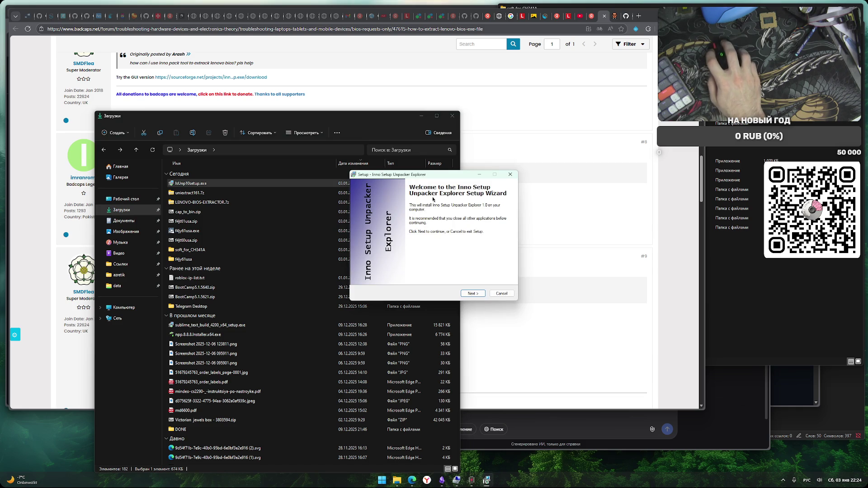
{"action": "left_click", "coordinate": [510, 294]}
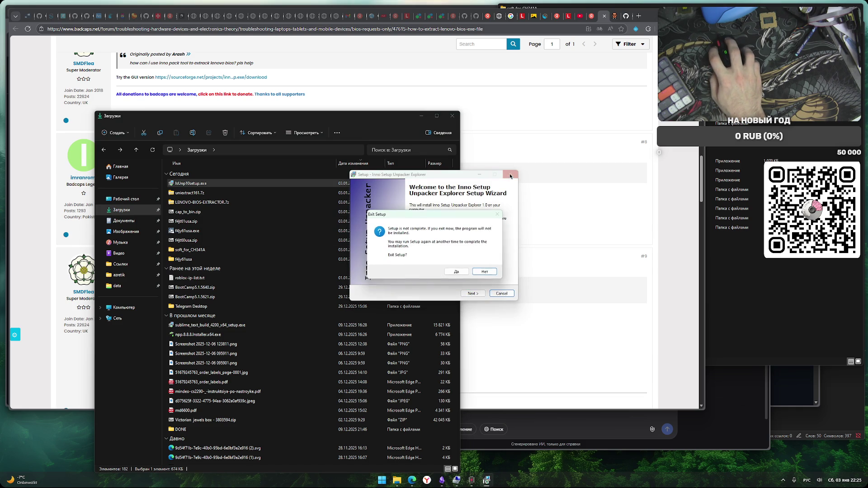
{"action": "left_click", "coordinate": [457, 273]}
{"action": "left_click", "coordinate": [219, 193]}
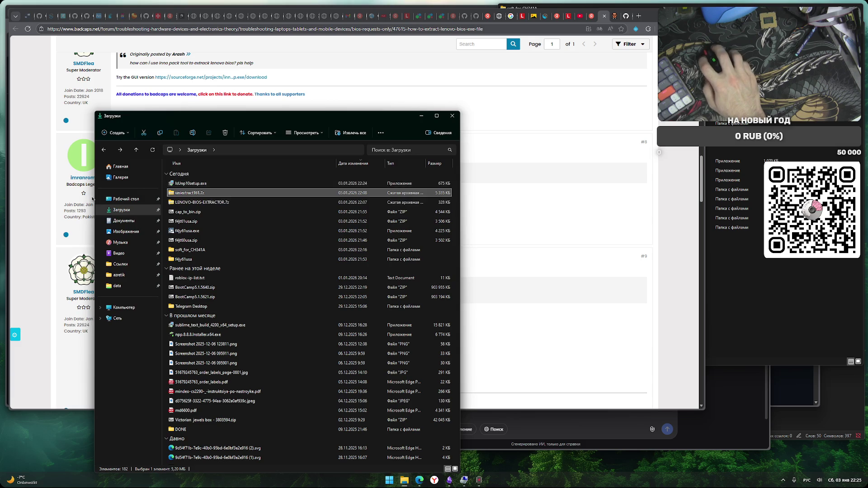
{"action": "left_click", "coordinate": [32, 179]}
- Scroll through the badcaps thread and highlight the laptop model line in post #17
{"action": "scroll", "coordinate": [301, 233], "scroll_direction": "down", "scroll_amount": 5}
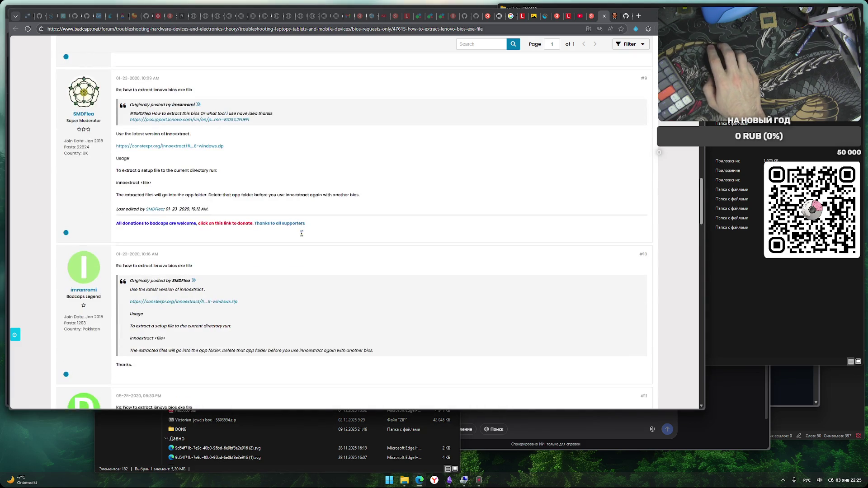
{"action": "scroll", "coordinate": [301, 233], "scroll_direction": "down", "scroll_amount": 8}
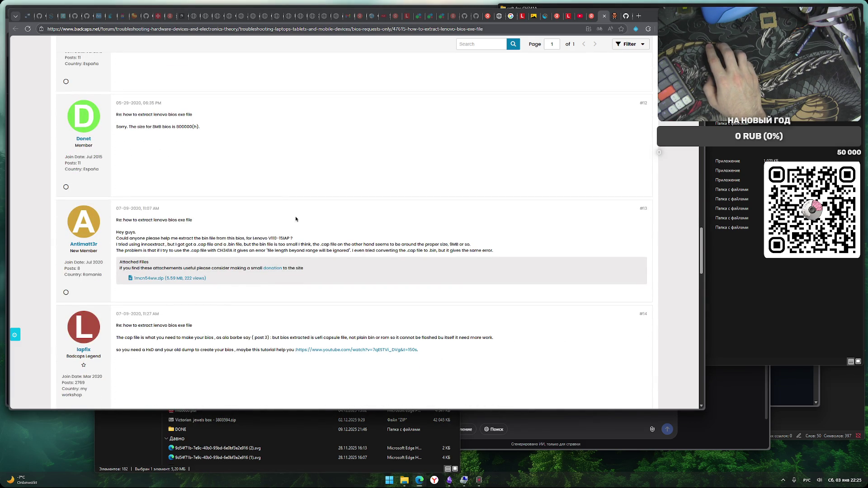
{"action": "scroll", "coordinate": [295, 219], "scroll_direction": "down", "scroll_amount": 7}
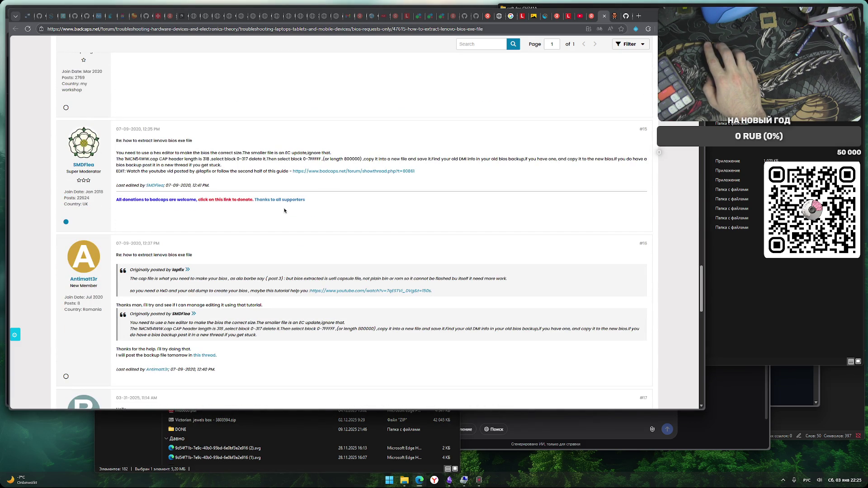
{"action": "scroll", "coordinate": [285, 210], "scroll_direction": "down", "scroll_amount": 10}
{"action": "scroll", "coordinate": [284, 210], "scroll_direction": "up", "scroll_amount": 5}
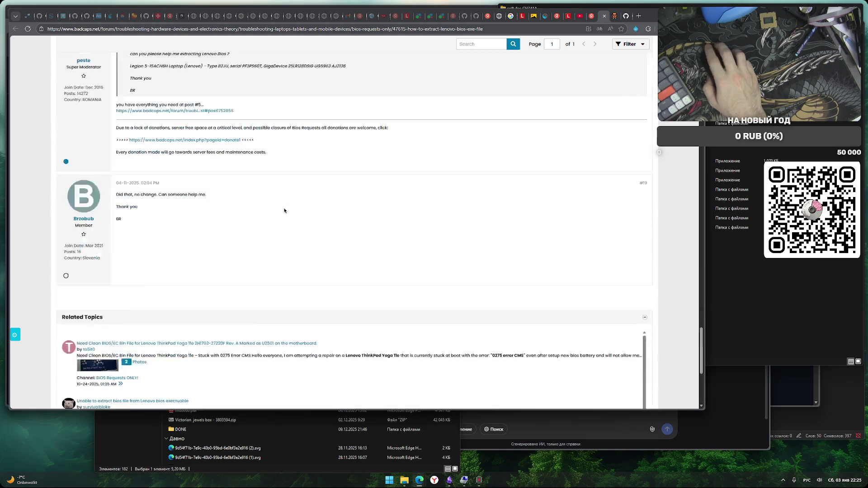
{"action": "scroll", "coordinate": [284, 210], "scroll_direction": "up", "scroll_amount": 1}
{"action": "scroll", "coordinate": [284, 210], "scroll_direction": "up", "scroll_amount": 2}
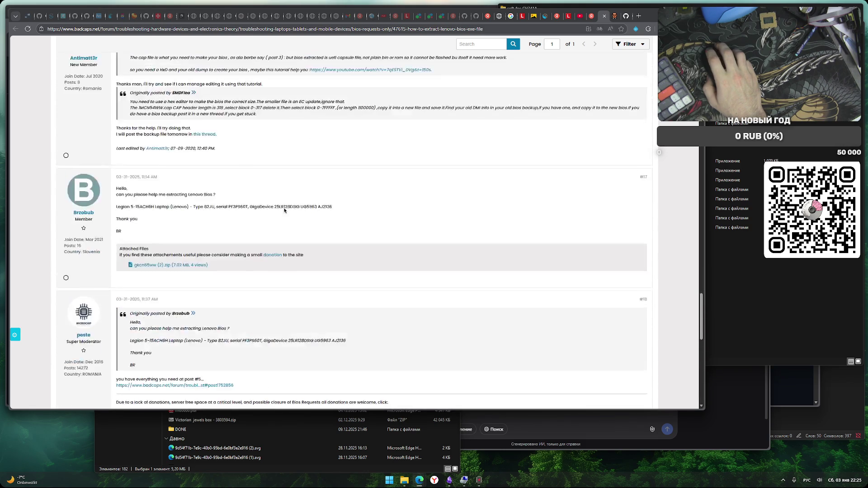
{"action": "left_click_drag", "start_coordinate": [121, 209], "coordinate": [332, 210]}
{"action": "left_click", "coordinate": [400, 227]}
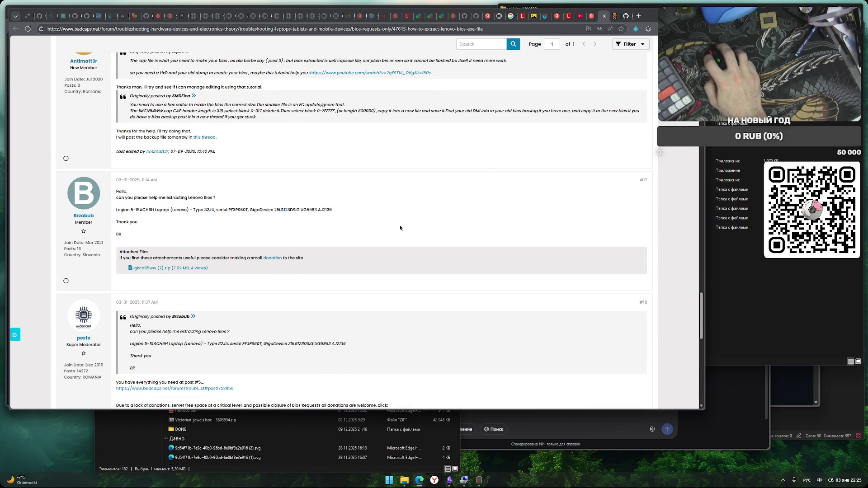
- Close the vlab.su thread, skim the BIOSUtilities README, and move to the Yandex 'lbe++' results
{"action": "left_click", "coordinate": [614, 17]}
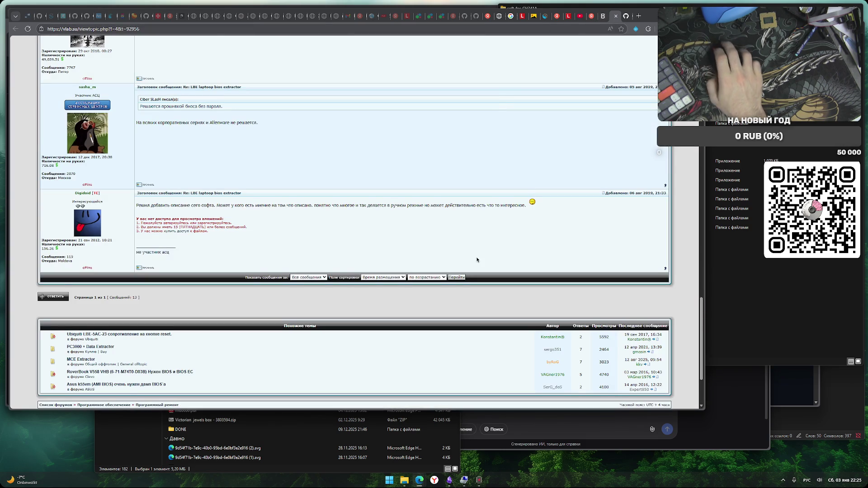
{"action": "key", "text": "Home"}
{"action": "left_click", "coordinate": [616, 16]}
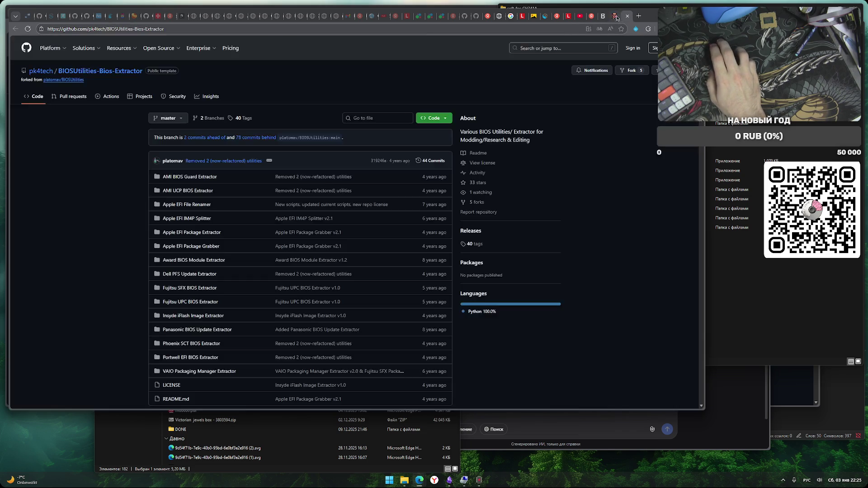
{"action": "scroll", "coordinate": [95, 219], "scroll_direction": "down", "scroll_amount": 7}
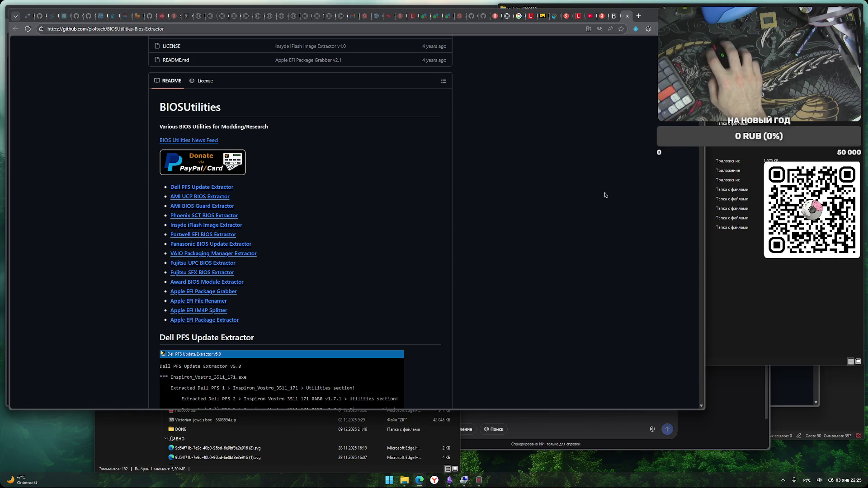
{"action": "left_click", "coordinate": [604, 16]}
{"action": "left_click", "coordinate": [602, 15]}
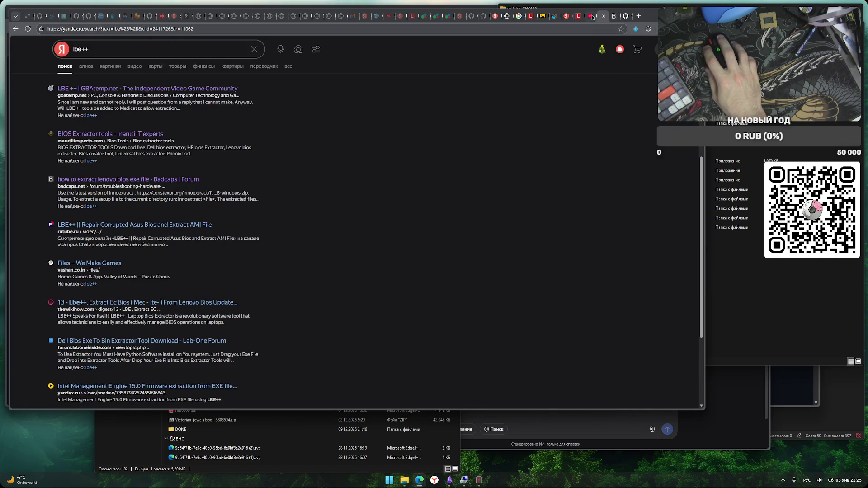
- Go through the tabs to the Dr-Bios M72e Tiny thread and check its 2MB.bin and 4MB.bin attachments
{"action": "left_click", "coordinate": [591, 16]}
{"action": "left_click", "coordinate": [578, 18]}
{"action": "left_click", "coordinate": [554, 17]}
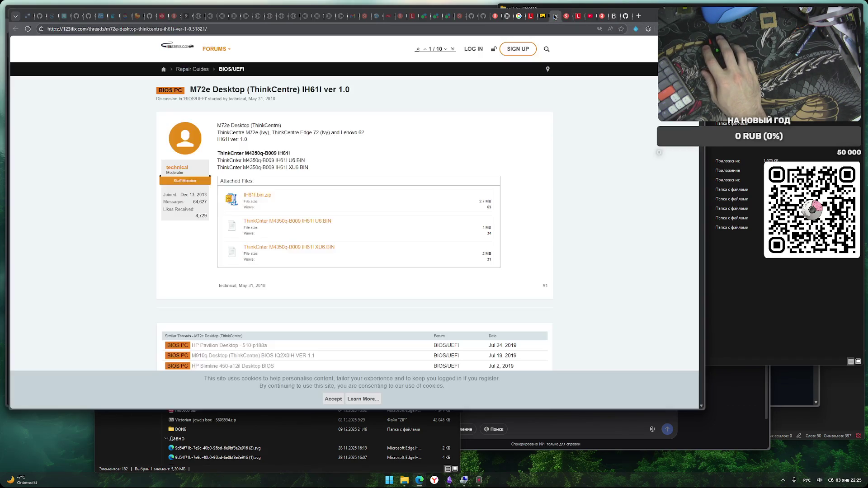
{"action": "left_click", "coordinate": [543, 17]}
{"action": "left_click", "coordinate": [556, 17]}
{"action": "left_click", "coordinate": [533, 17]}
{"action": "left_click", "coordinate": [518, 17]}
{"action": "left_click", "coordinate": [507, 17]}
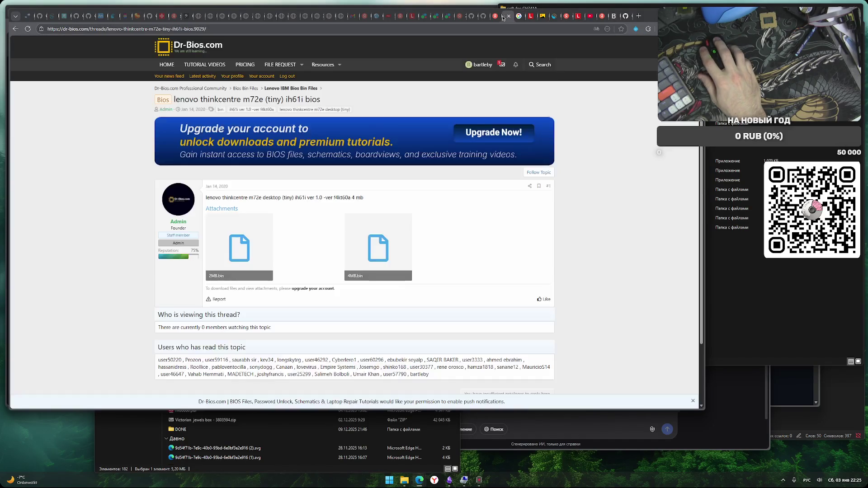
{"action": "left_click", "coordinate": [496, 17]}
{"action": "left_click", "coordinate": [507, 18]}
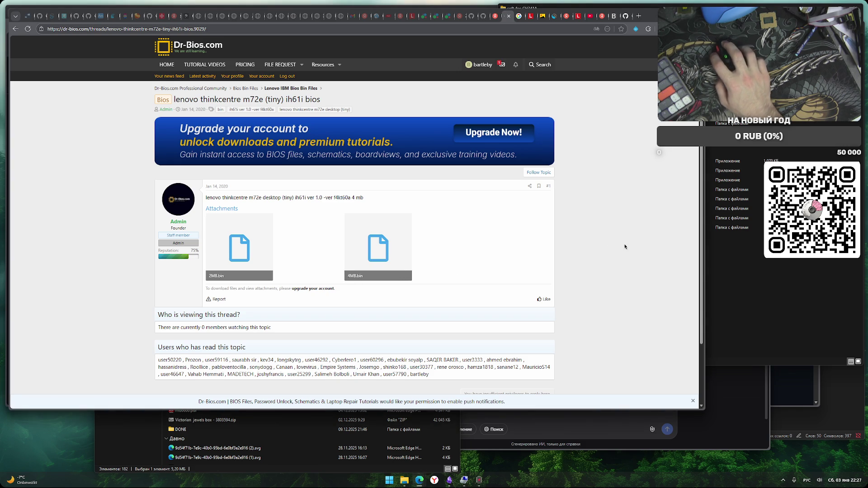
{"action": "left_click", "coordinate": [501, 66]}
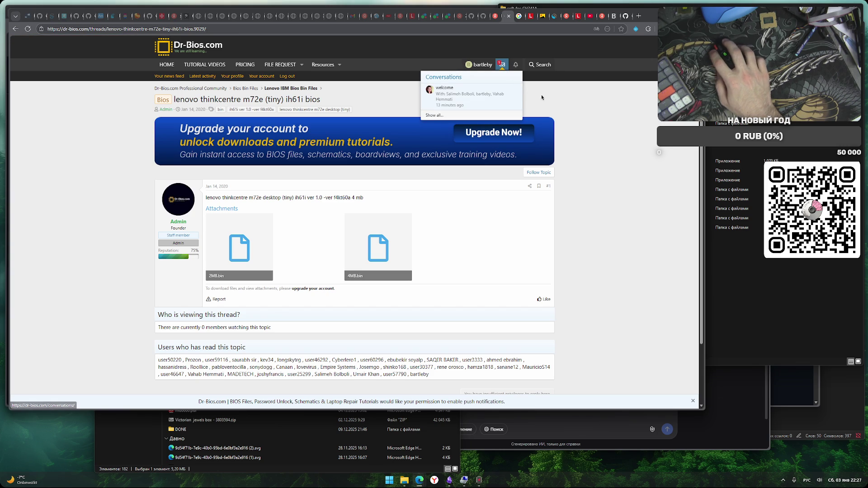
{"action": "left_click", "coordinate": [574, 112]}
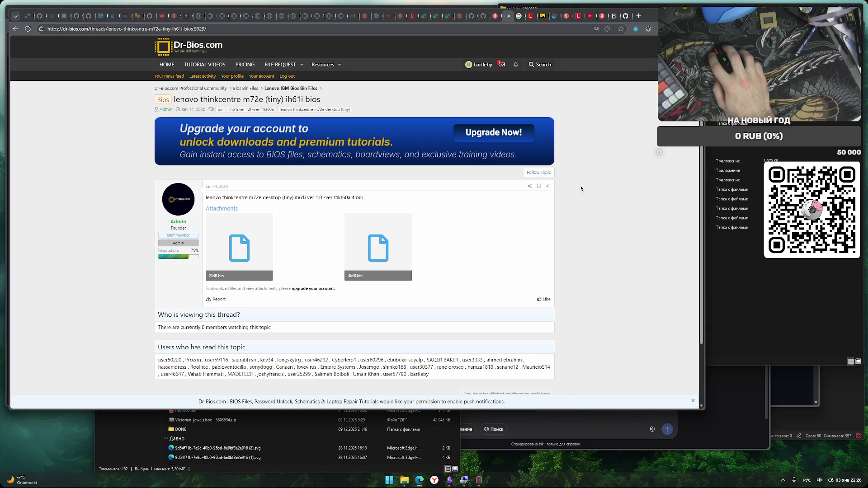
- Step through the tabs, closing an unneeded forum page, and land on the 123ifix M72e BIOS thread
{"action": "left_click", "coordinate": [520, 17]}
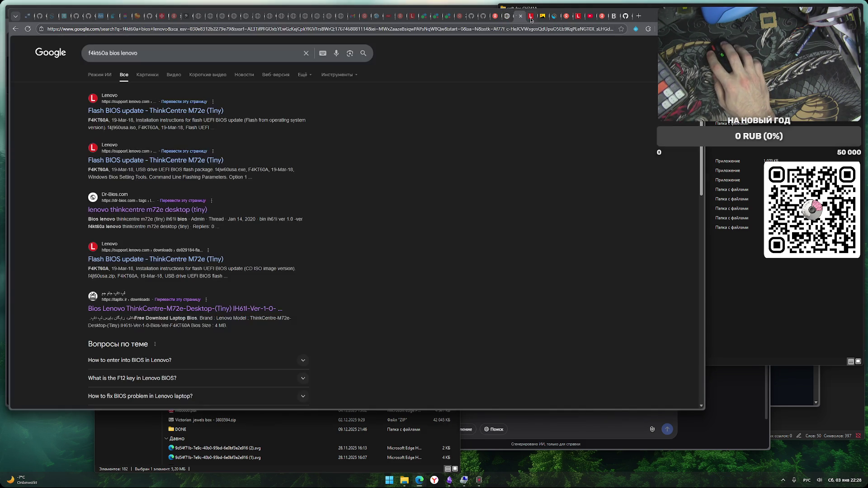
{"action": "left_click", "coordinate": [531, 17]}
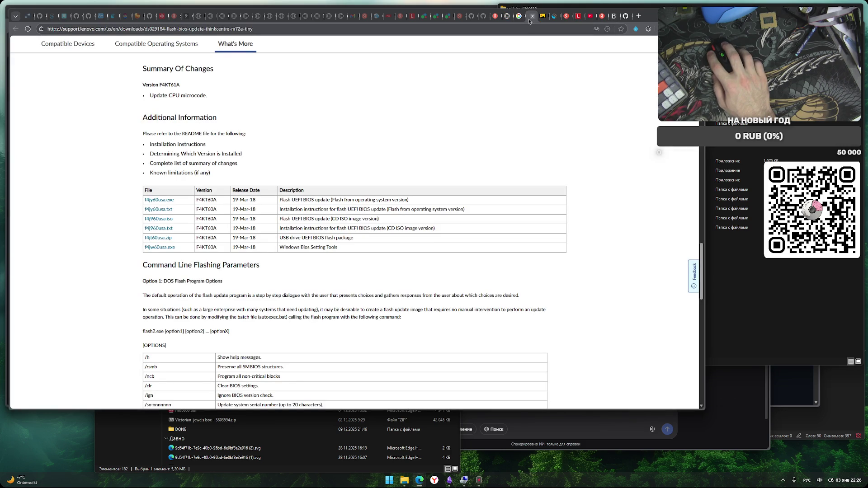
{"action": "left_click", "coordinate": [543, 18]}
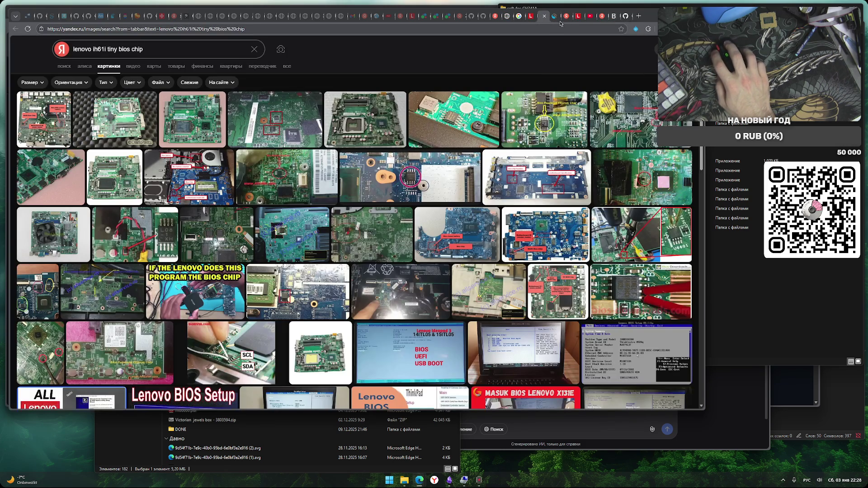
{"action": "left_click", "coordinate": [556, 16]}
{"action": "left_click", "coordinate": [568, 16]}
{"action": "left_click", "coordinate": [556, 16]}
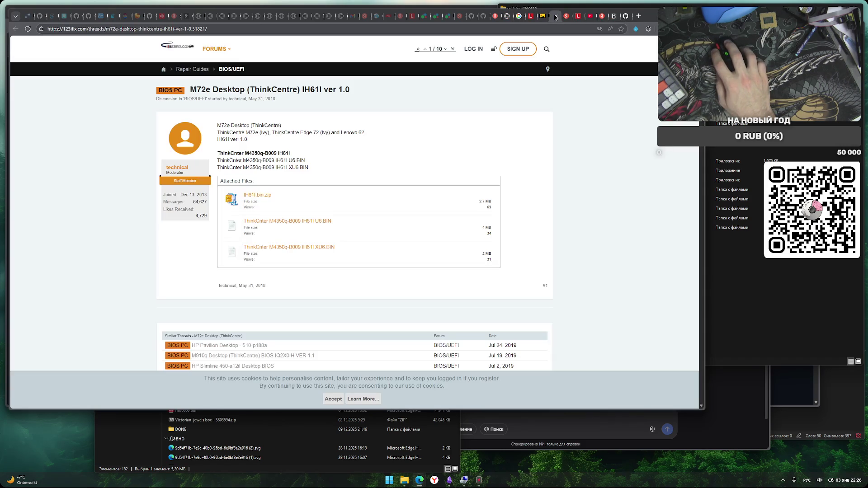
{"action": "scroll", "coordinate": [574, 189], "scroll_direction": "down", "scroll_amount": 10}
{"action": "scroll", "coordinate": [574, 211], "scroll_direction": "up", "scroll_amount": 15}
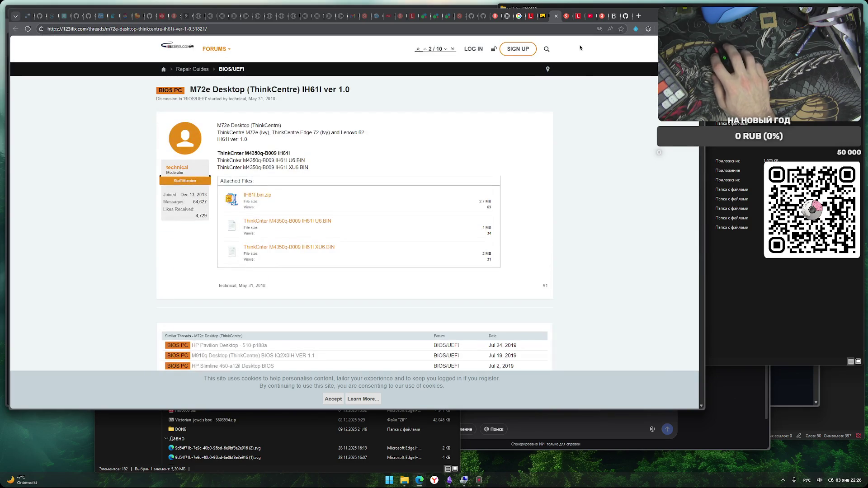
- Return to the badcaps BIOS extraction thread's top and close the SiberiaProg-CH341A window
{"action": "left_click", "coordinate": [577, 17]}
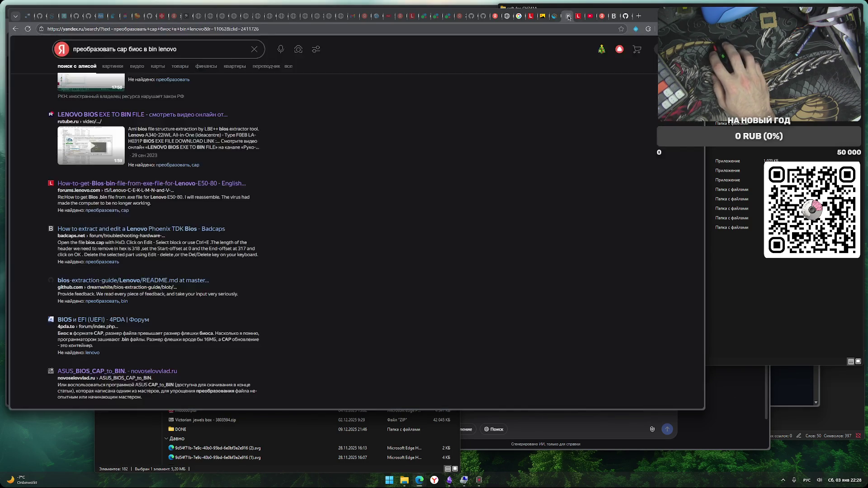
{"action": "left_click", "coordinate": [593, 18]}
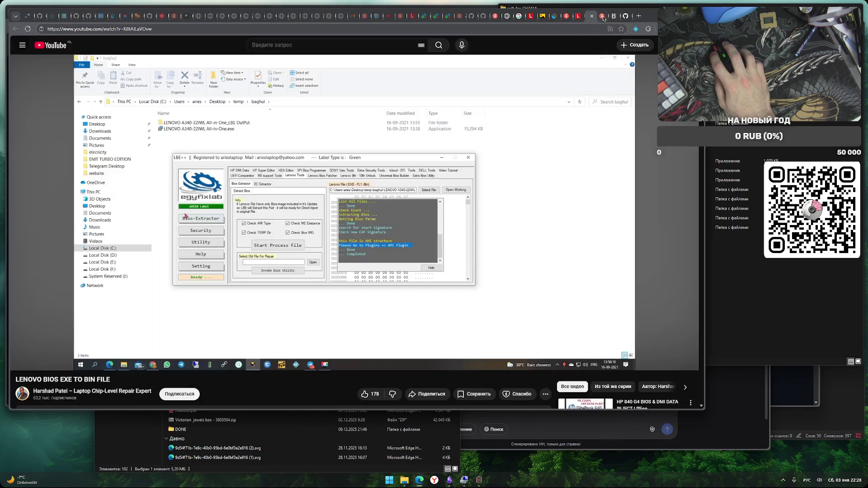
{"action": "left_click", "coordinate": [608, 17]}
{"action": "left_click", "coordinate": [613, 17]}
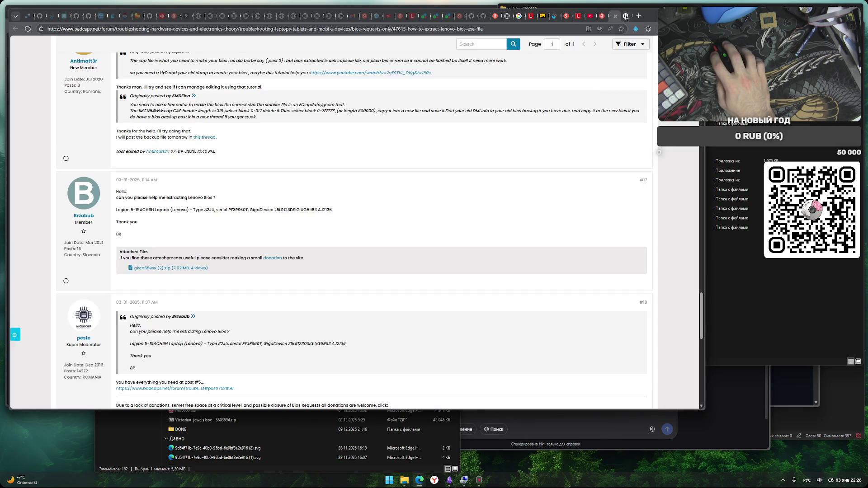
{"action": "left_click", "coordinate": [626, 17]}
{"action": "left_click", "coordinate": [617, 16]}
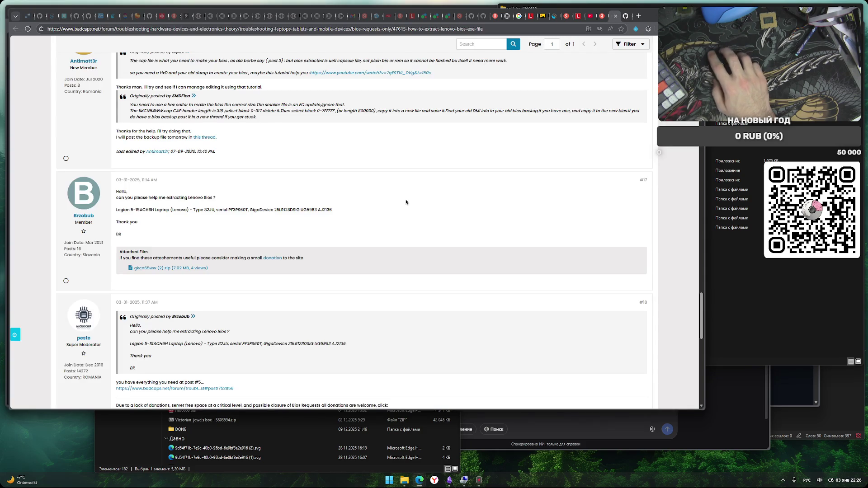
{"action": "scroll", "coordinate": [377, 241], "scroll_direction": "down", "scroll_amount": 10}
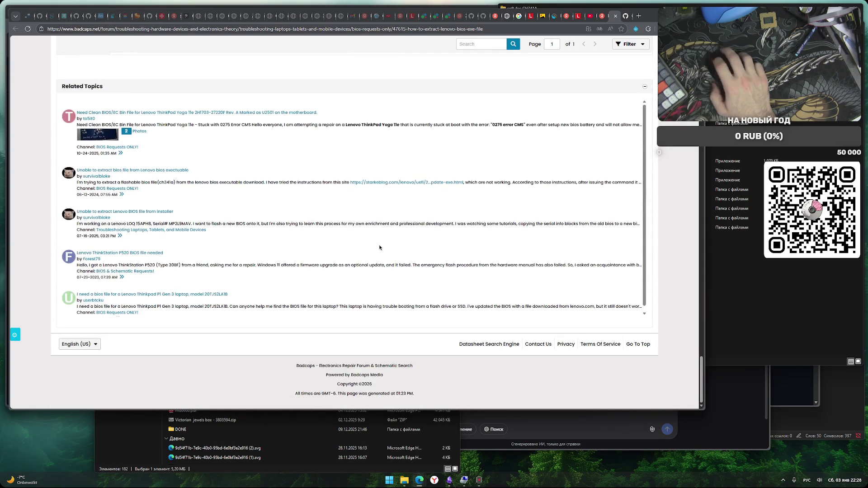
{"action": "scroll", "coordinate": [378, 244], "scroll_direction": "up", "scroll_amount": 10}
{"action": "scroll", "coordinate": [441, 203], "scroll_direction": "up", "scroll_amount": 10}
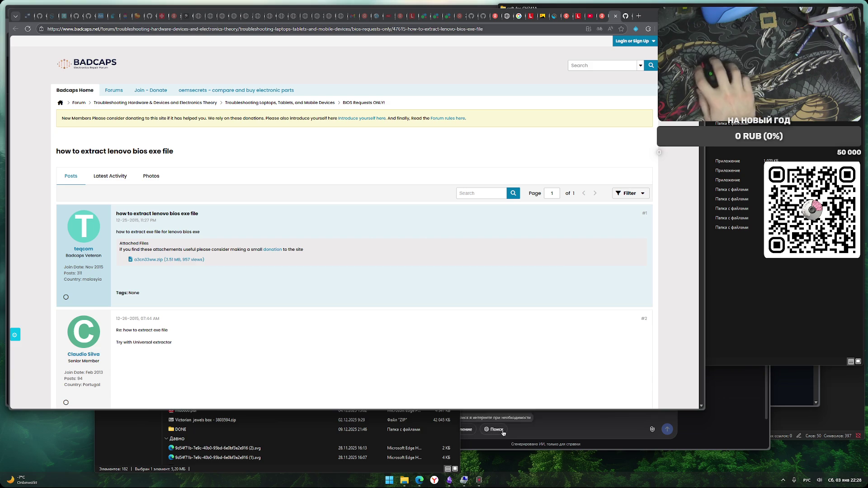
{"action": "left_click", "coordinate": [479, 480]}
{"action": "left_click", "coordinate": [624, 57]}
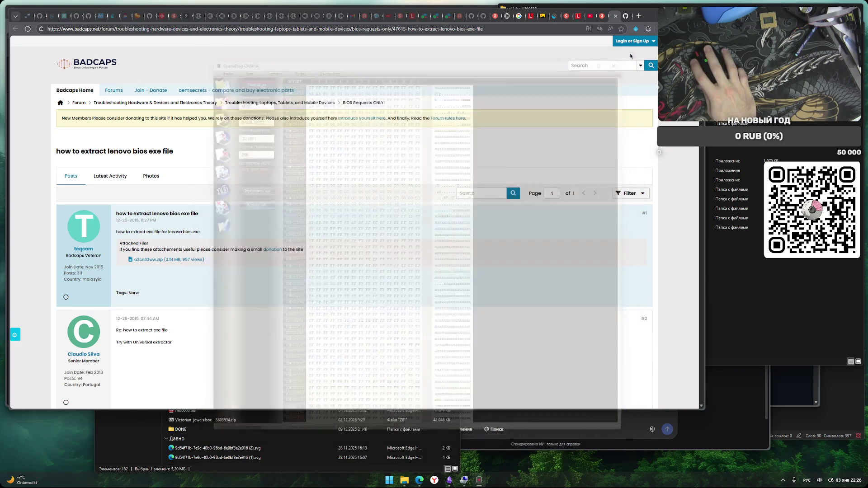